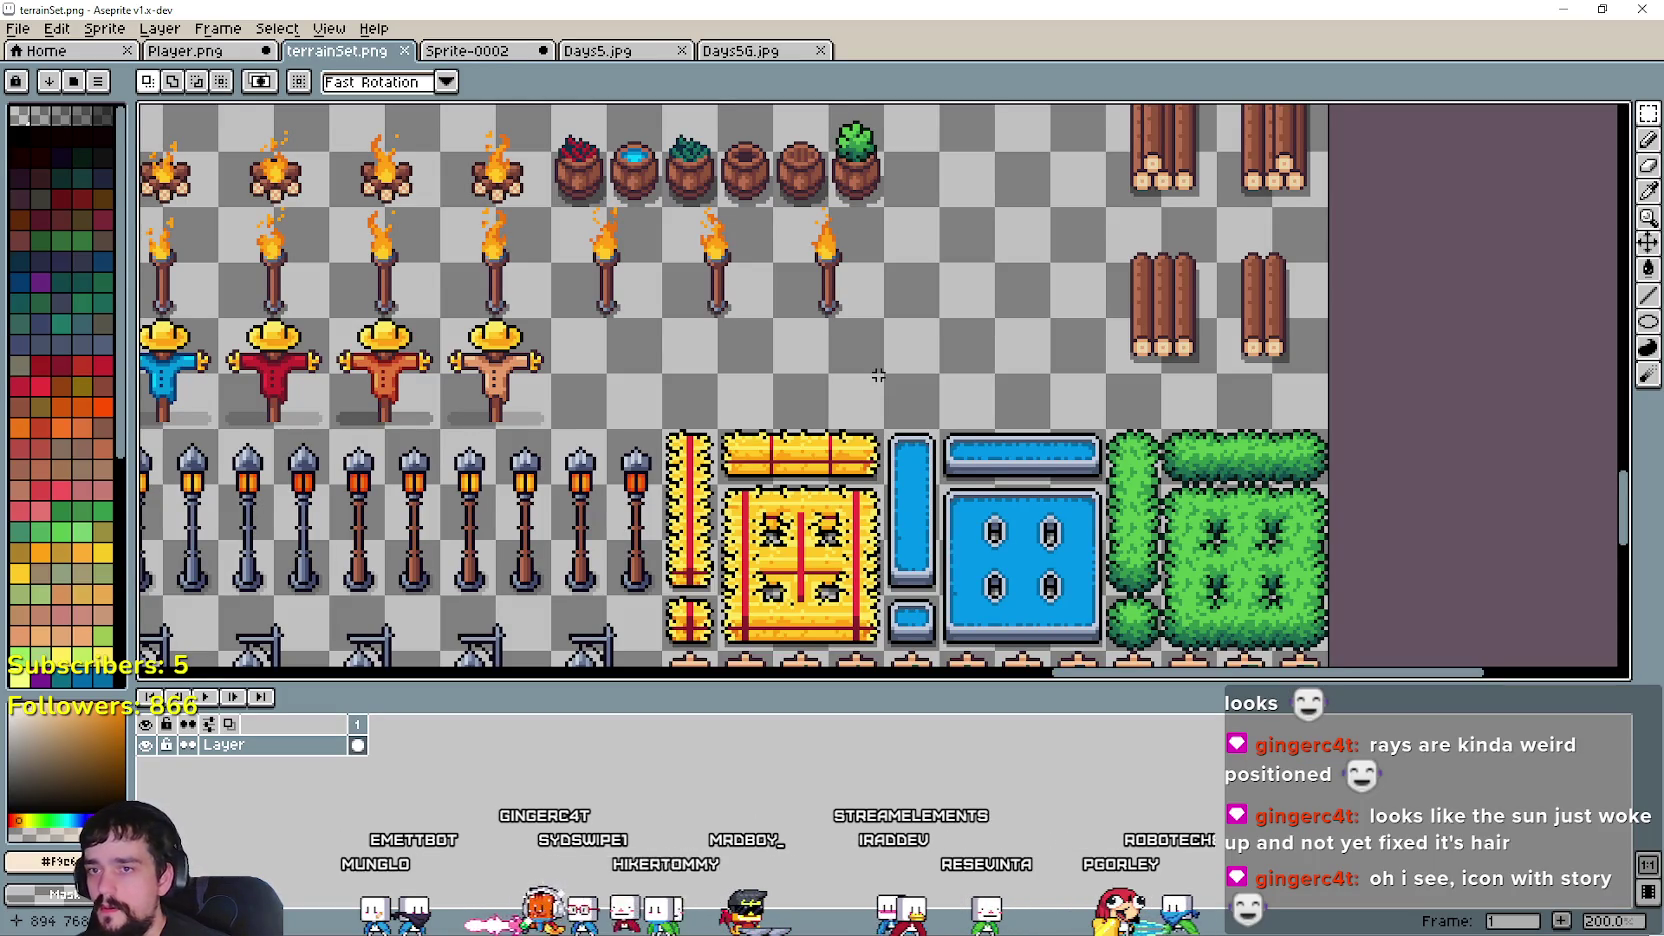
- Scroll to the furniture tiles in terrainSet.png and marquee-select the wooden bench tile
scroll(878, 375, "up", 3)
scroll(900, 410, "up", 3)
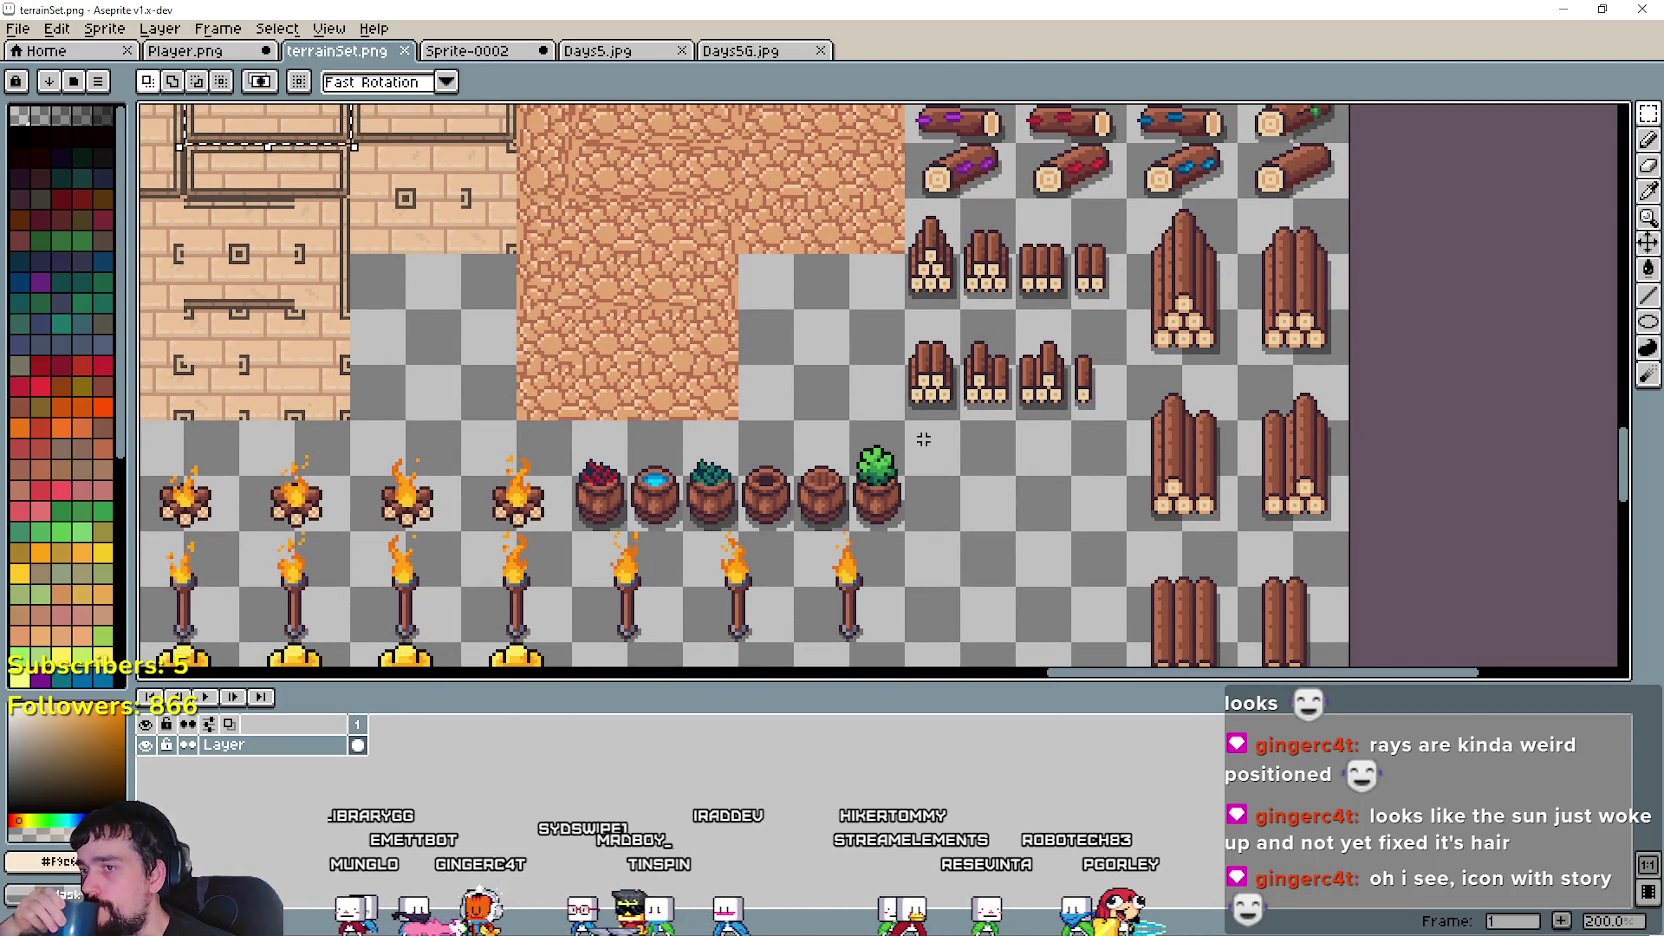
scroll(923, 435, "up", 2)
scroll(940, 455, "up", 2)
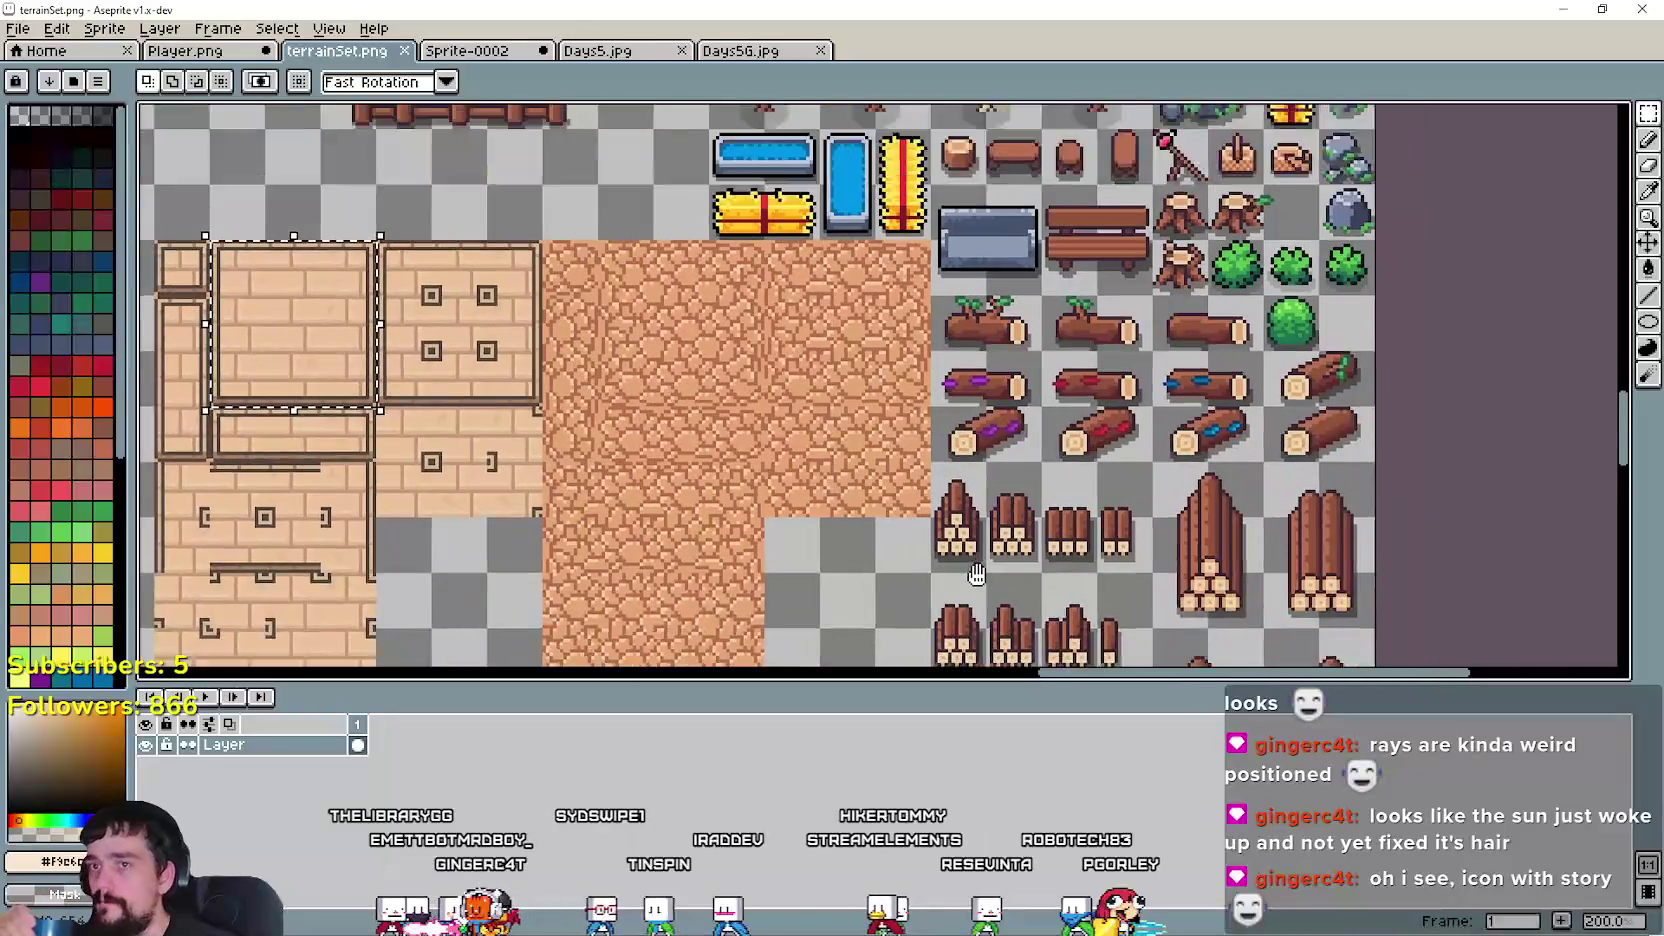
scroll(960, 475, "up", 2)
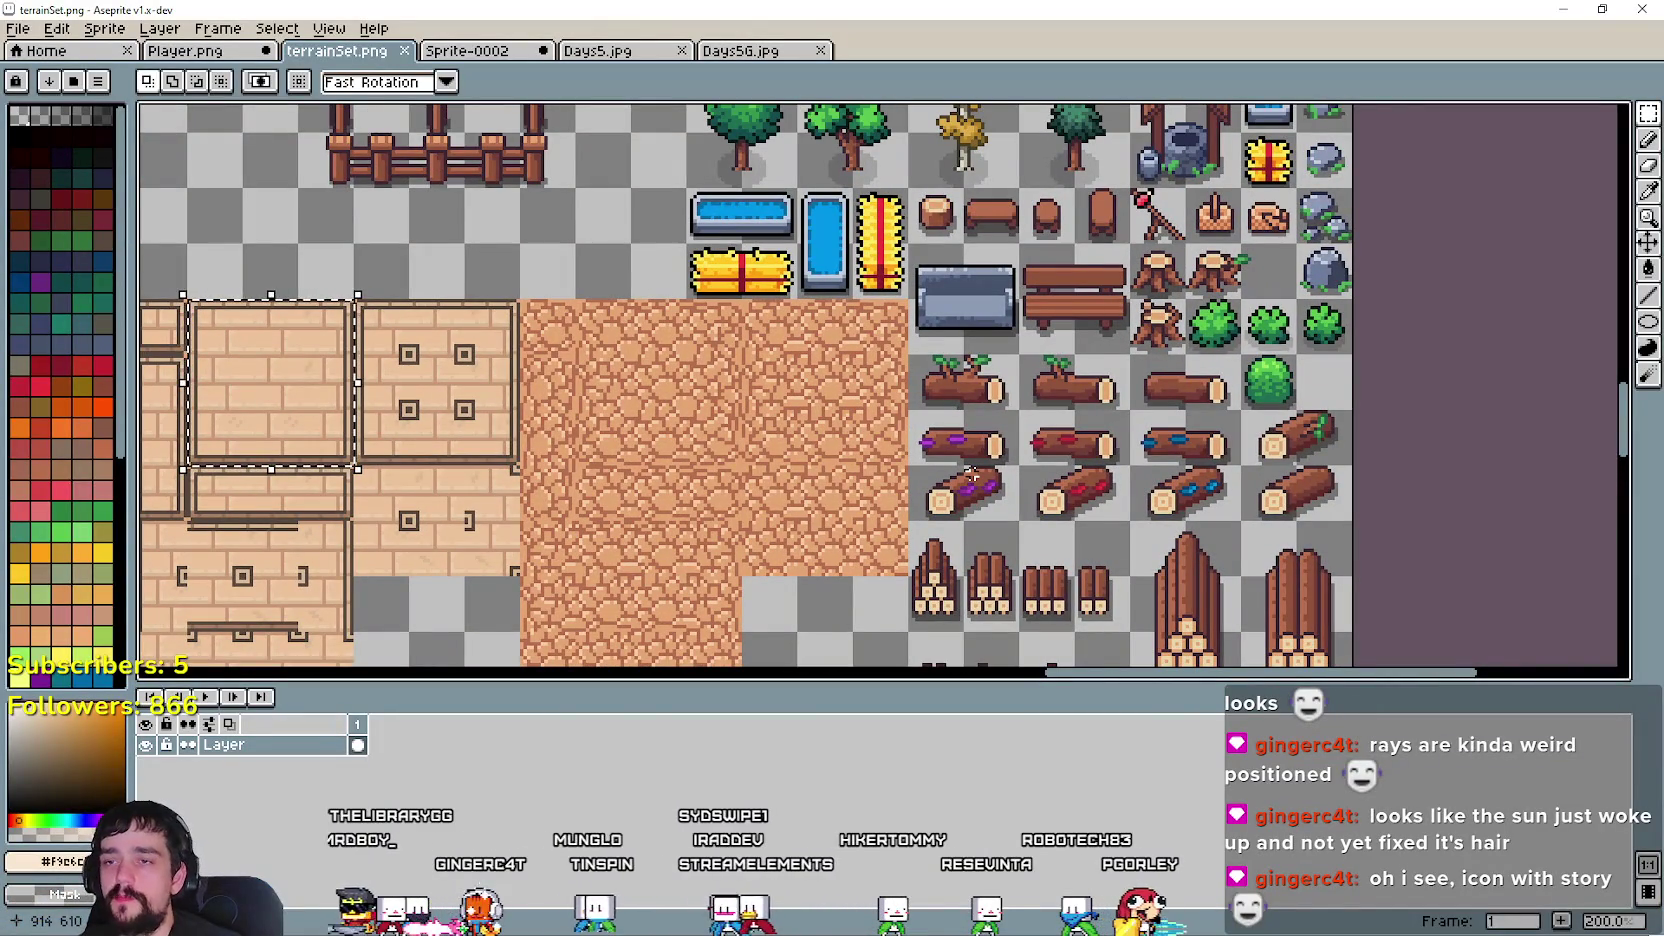
scroll(955, 440, "up", 1)
left_click_drag(950, 422, 1045, 390)
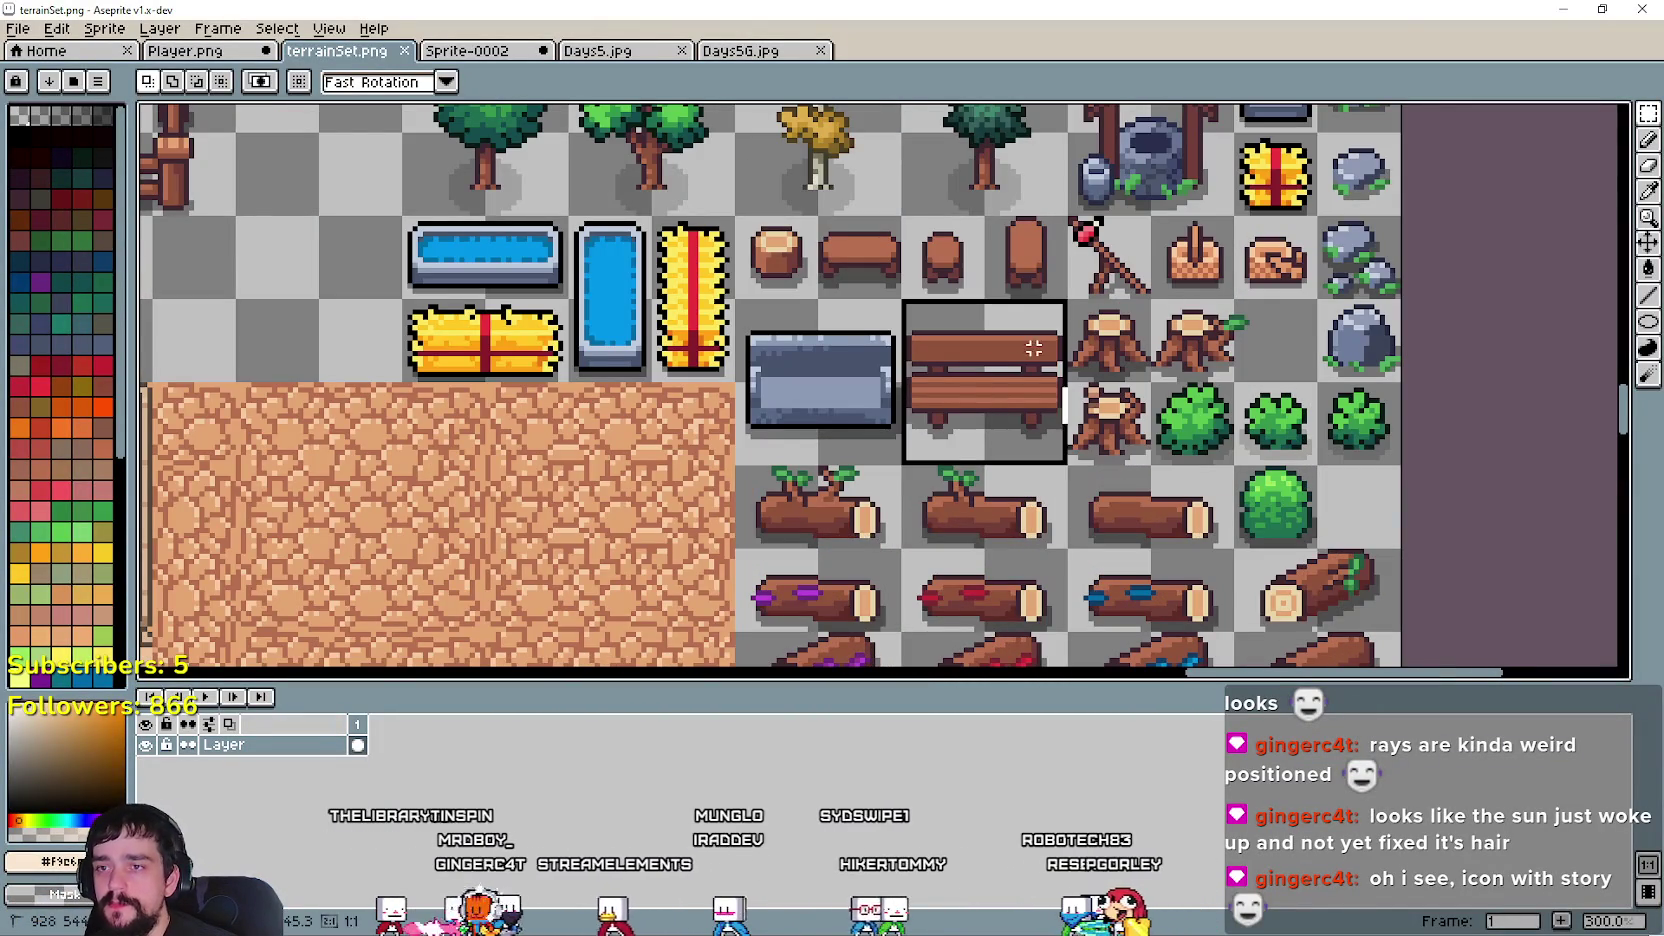
scroll(1013, 441, "down", 1)
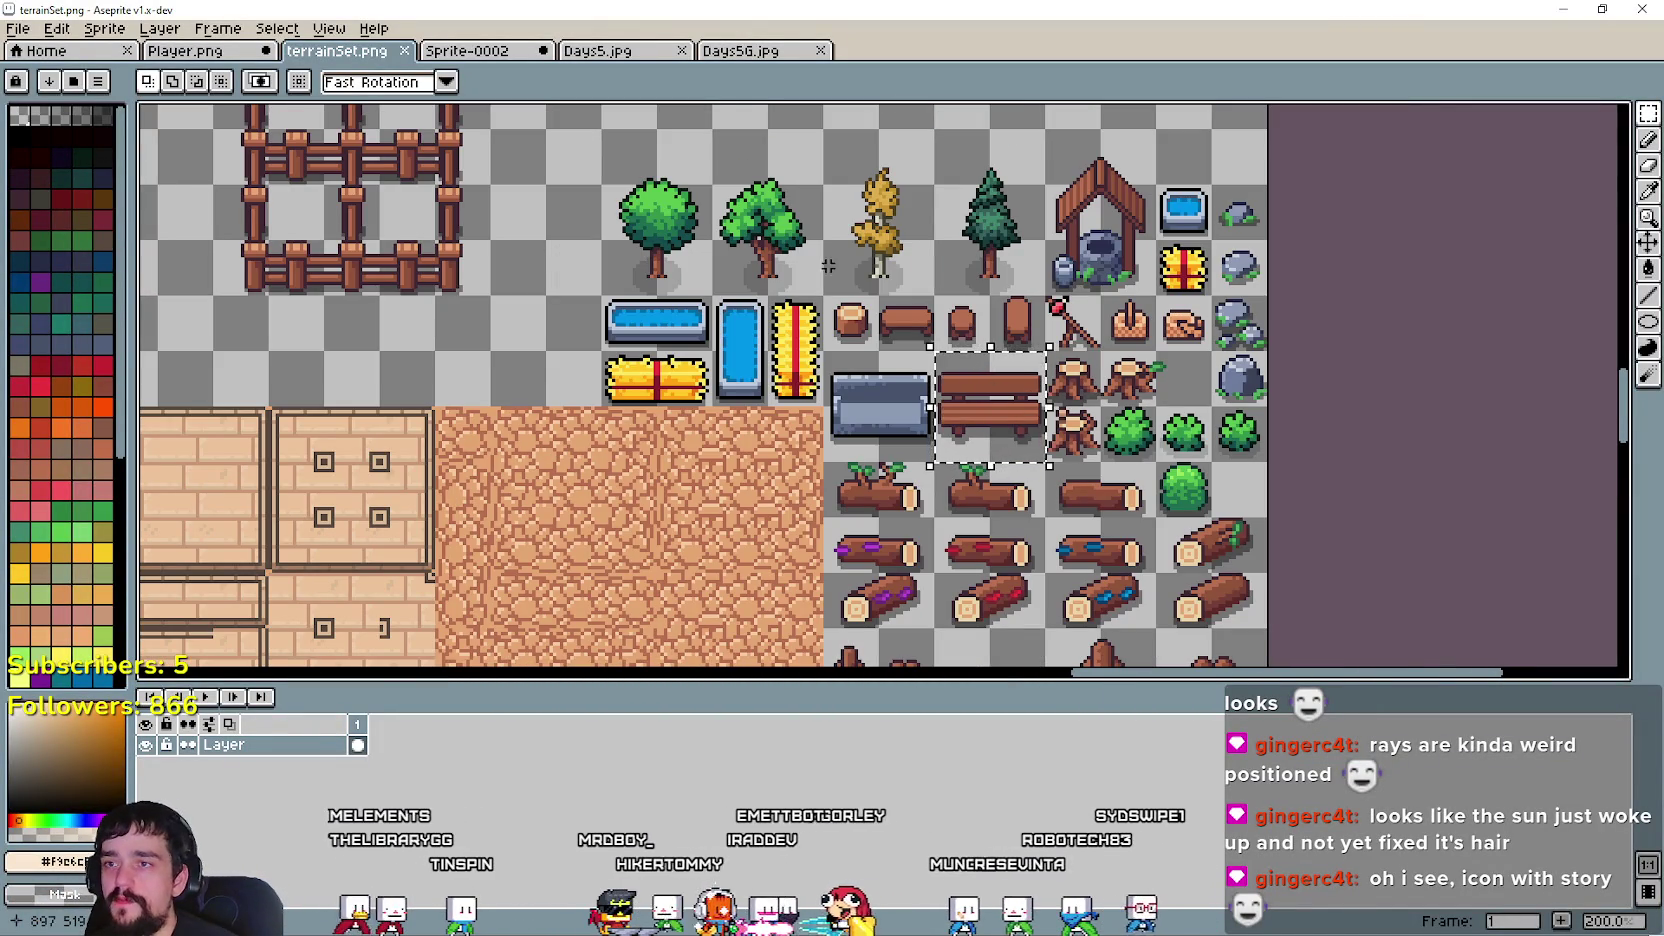
- Paste the wooden bench into Player.png and set it down in an empty spot
left_click(185, 50)
scroll(686, 370, "up", 3)
scroll(686, 370, "down", 3)
scroll(686, 370, "up", 1)
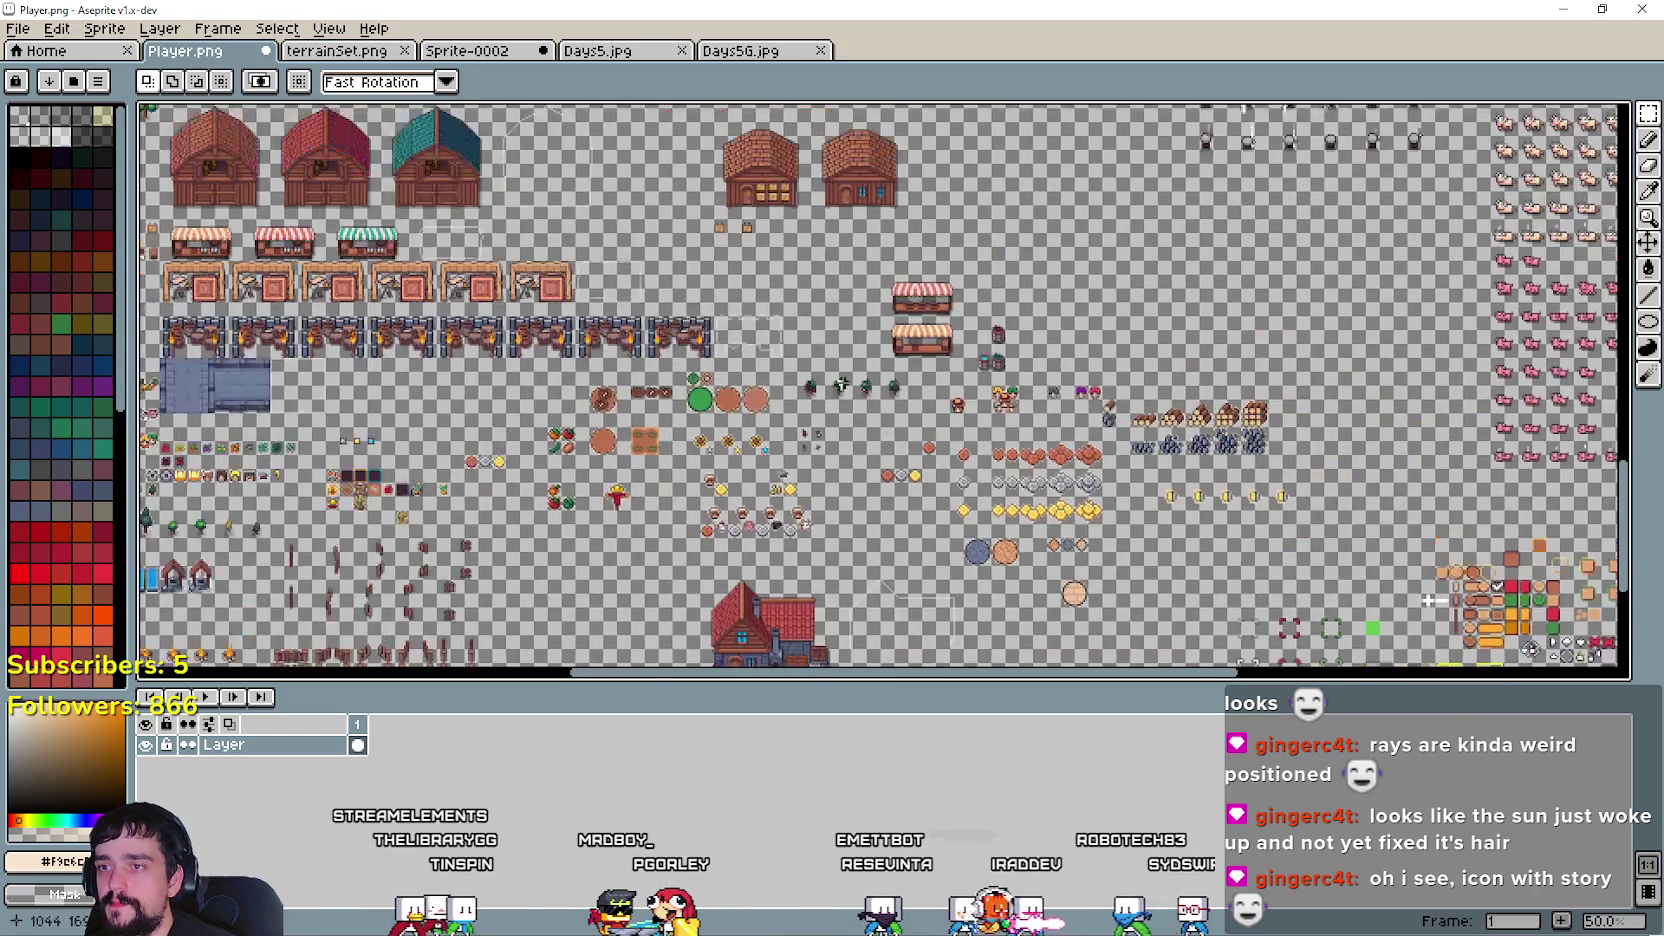
scroll(820, 364, "up", 1)
scroll(954, 358, "up", 1)
key("ctrl+v")
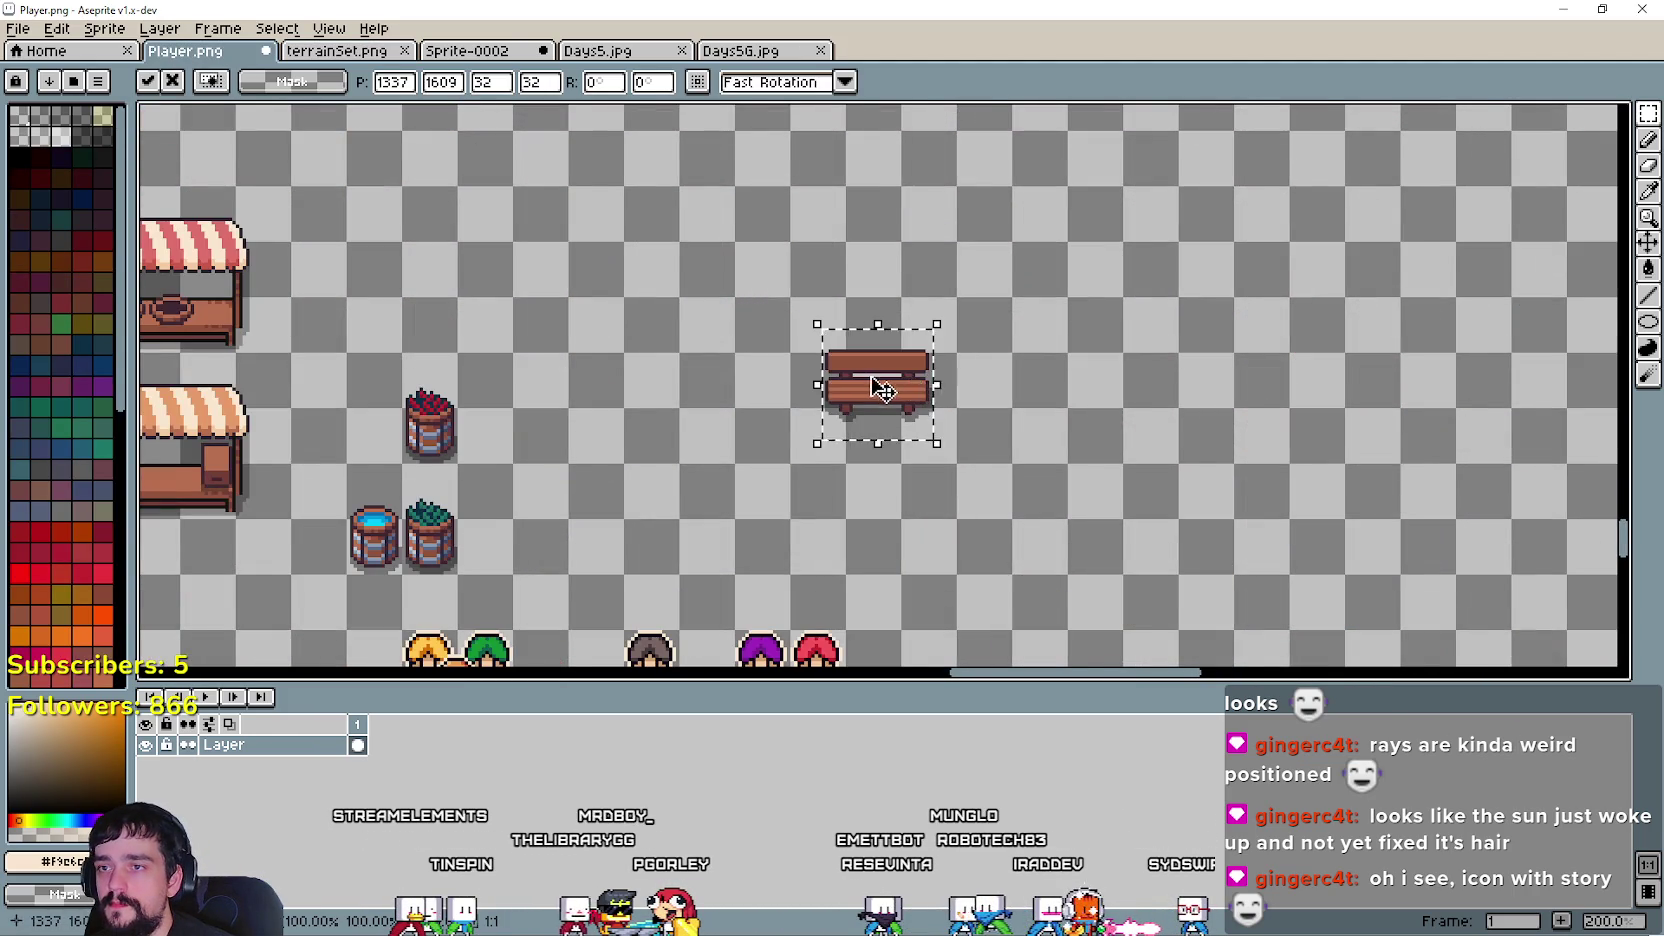
scroll(880, 380, "up", 1)
mouse_move(865, 420)
left_mouse_down()
mouse_move(813, 401)
mouse_move(843, 362)
left_mouse_up()
scroll(822, 387, "up", 1)
key("Return")
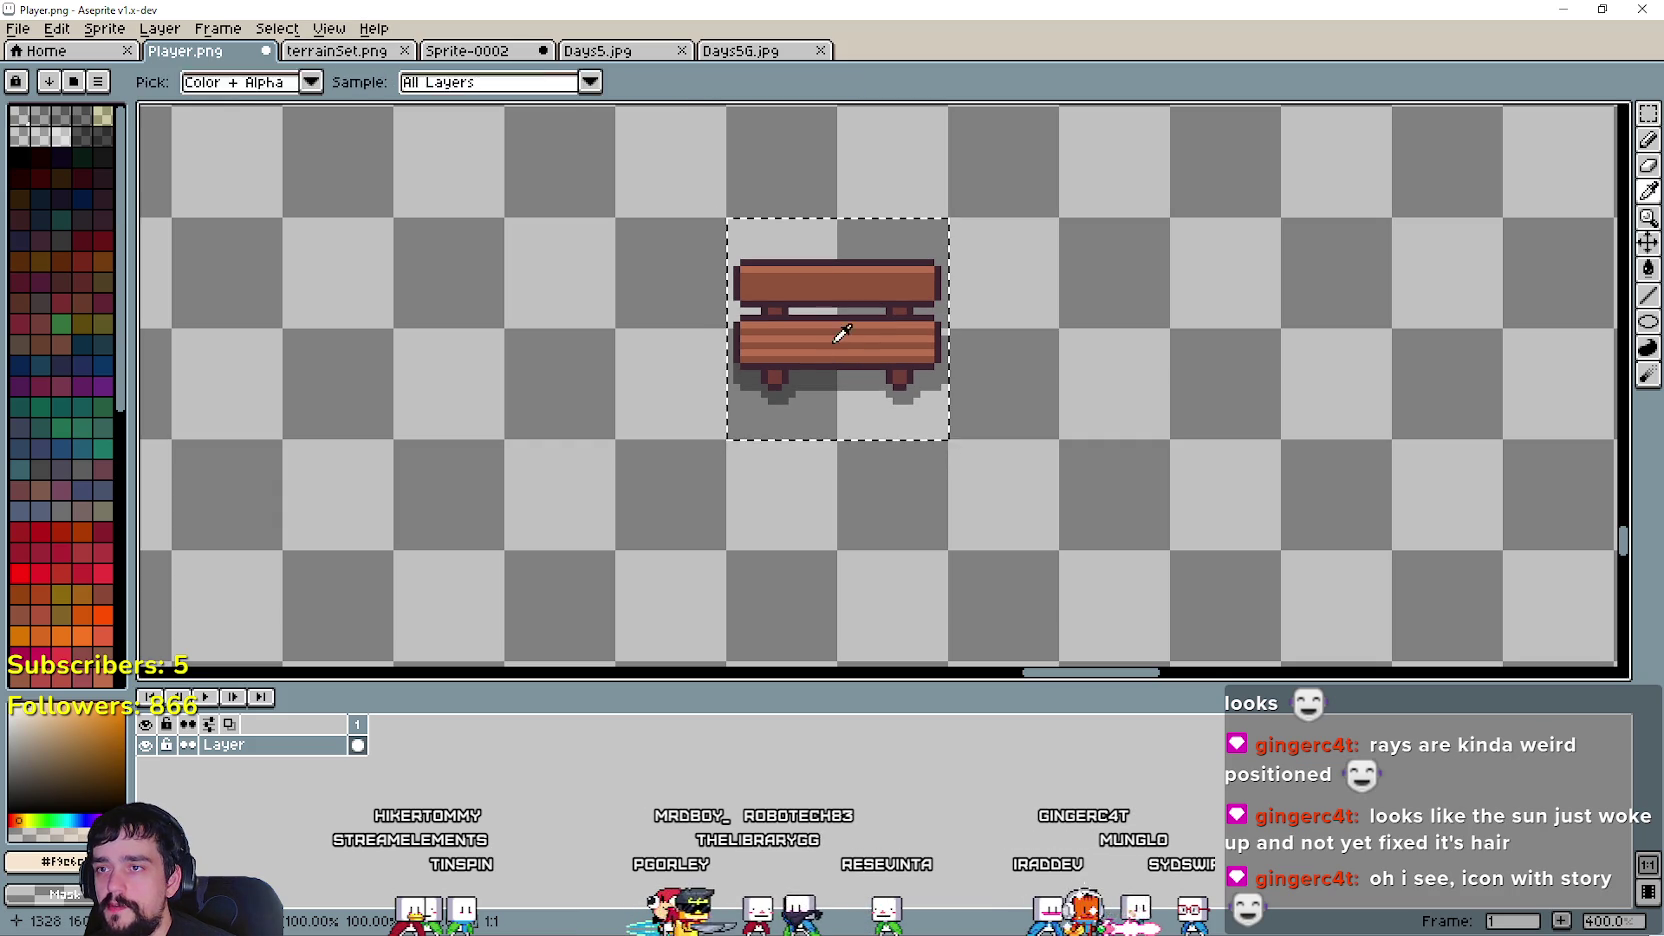
left_click(700, 296)
- Paste the round green tree into Player.png just right of the bench and commit it
left_click(337, 52)
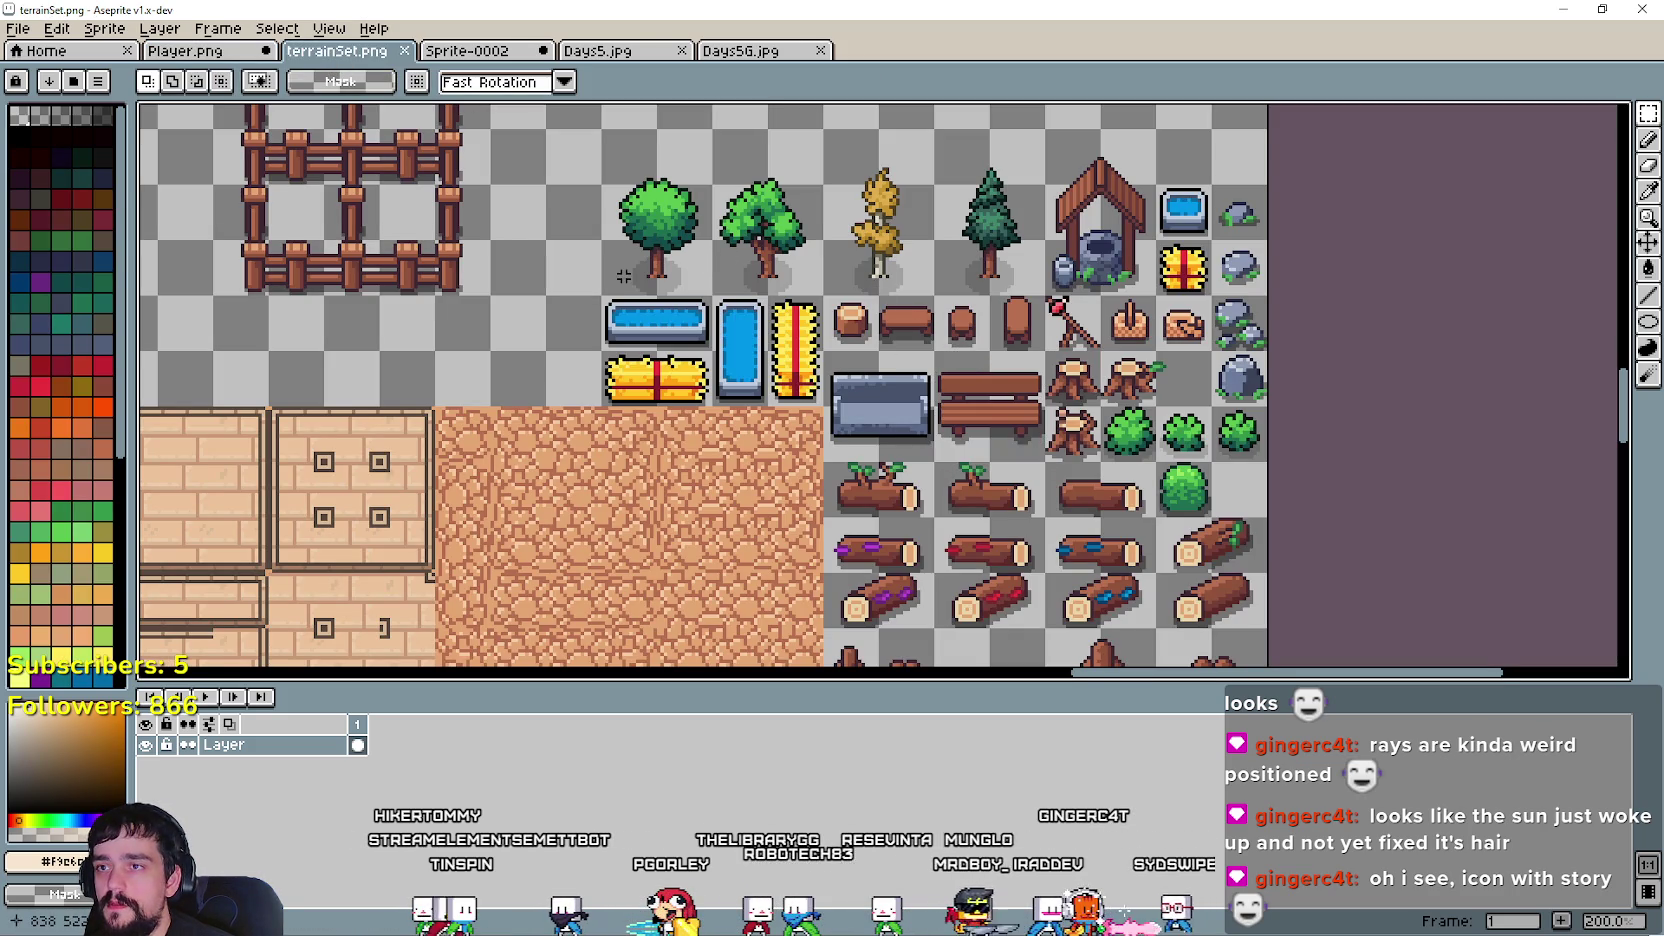
left_click(483, 52)
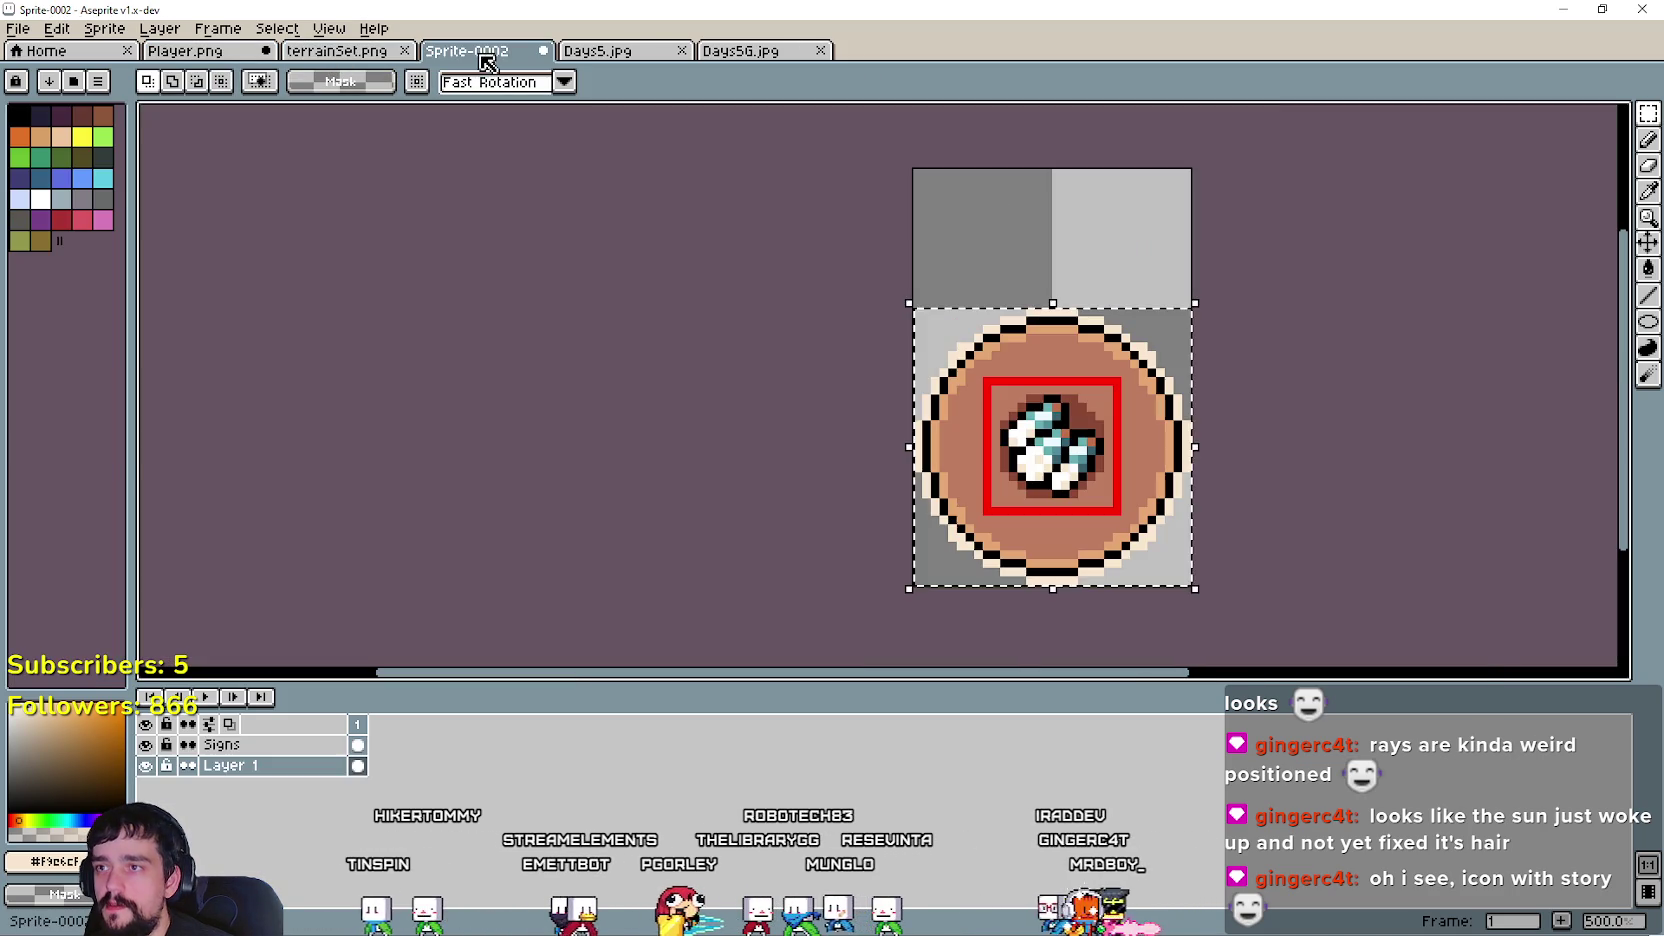
left_click(212, 55)
key("ctrl+v")
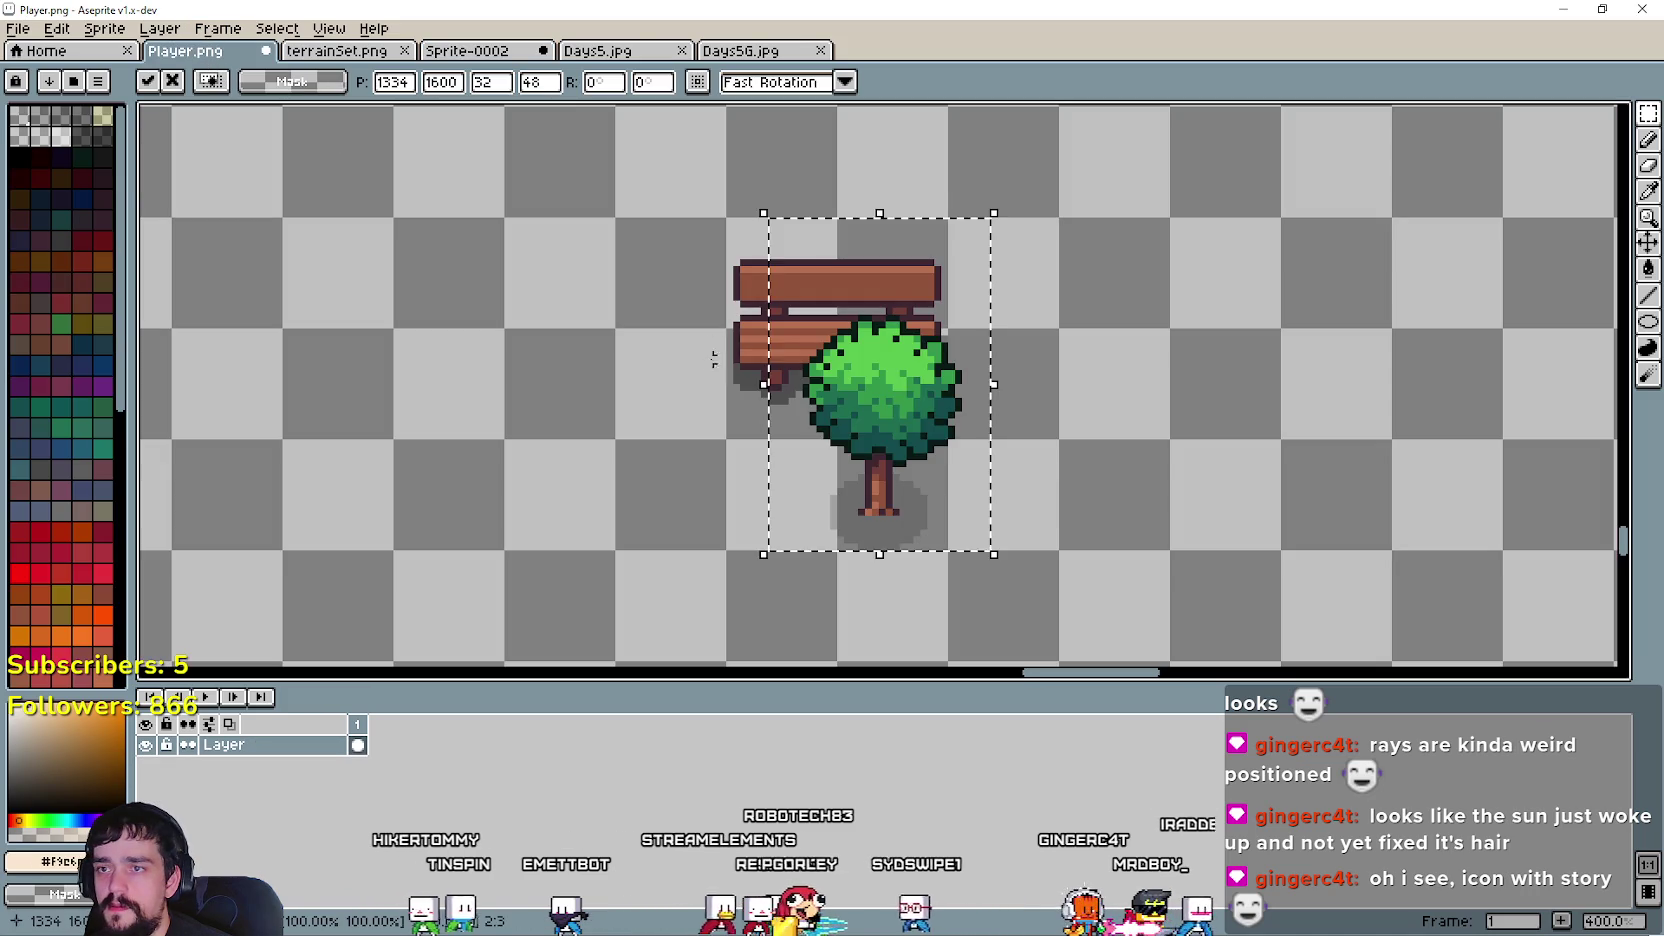
mouse_move(848, 452)
left_mouse_down()
mouse_move(1030, 340)
mouse_move(1020, 299)
mouse_move(1090, 322)
left_mouse_up()
scroll(1030, 310, "up", 2)
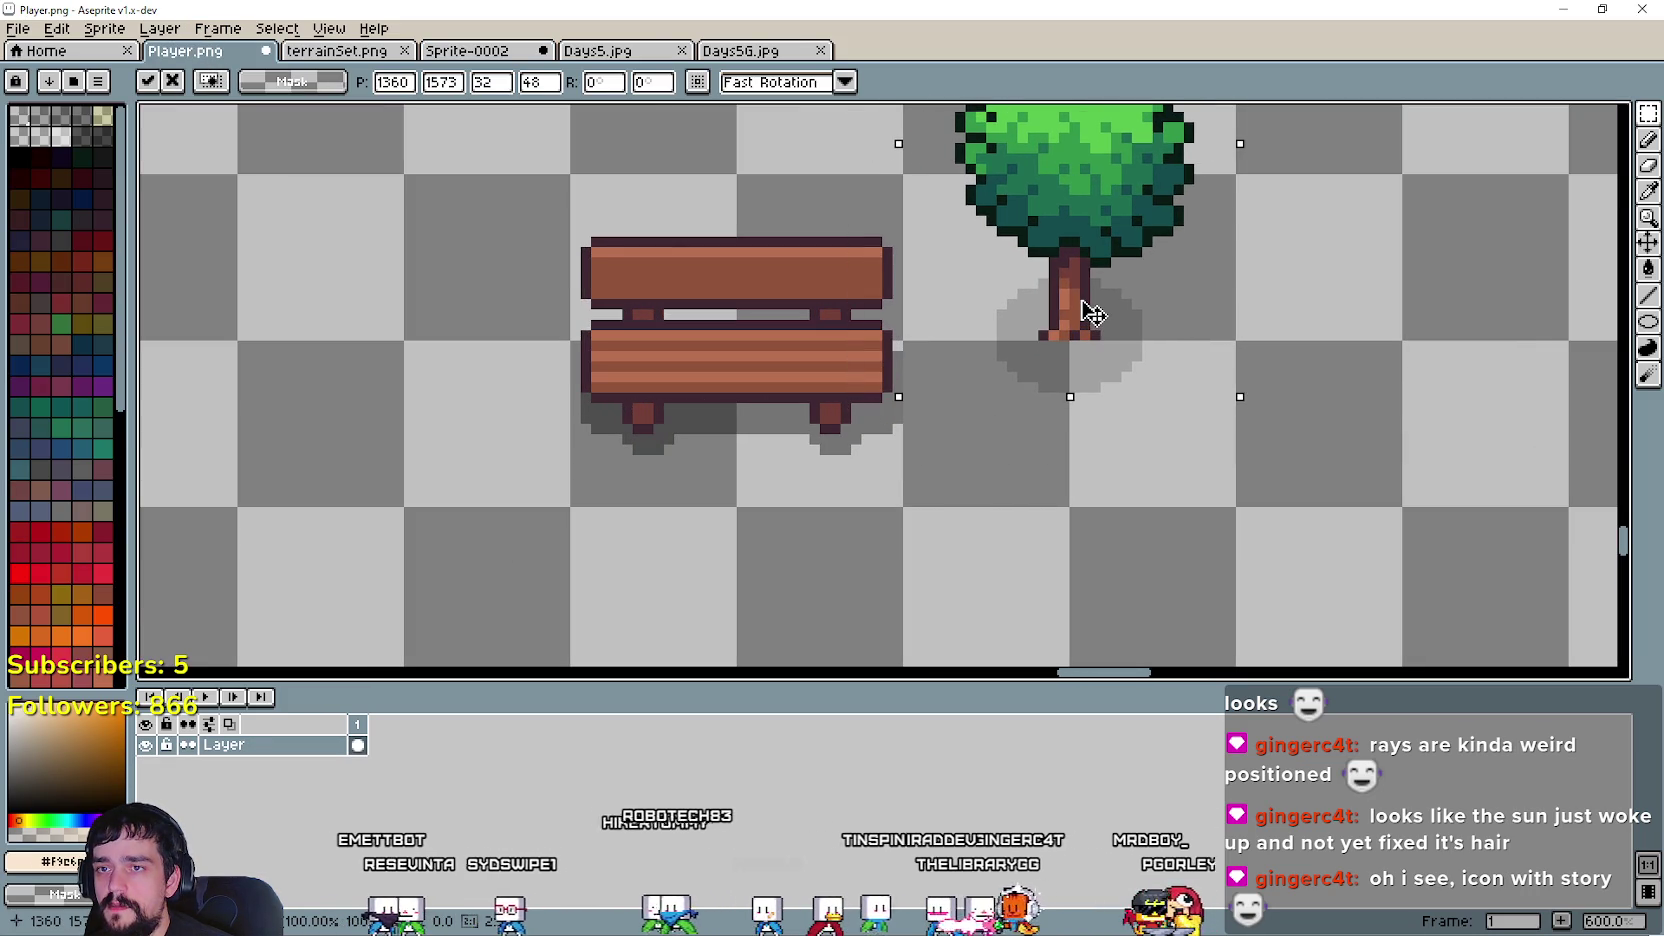
scroll(1083, 320, "down", 3)
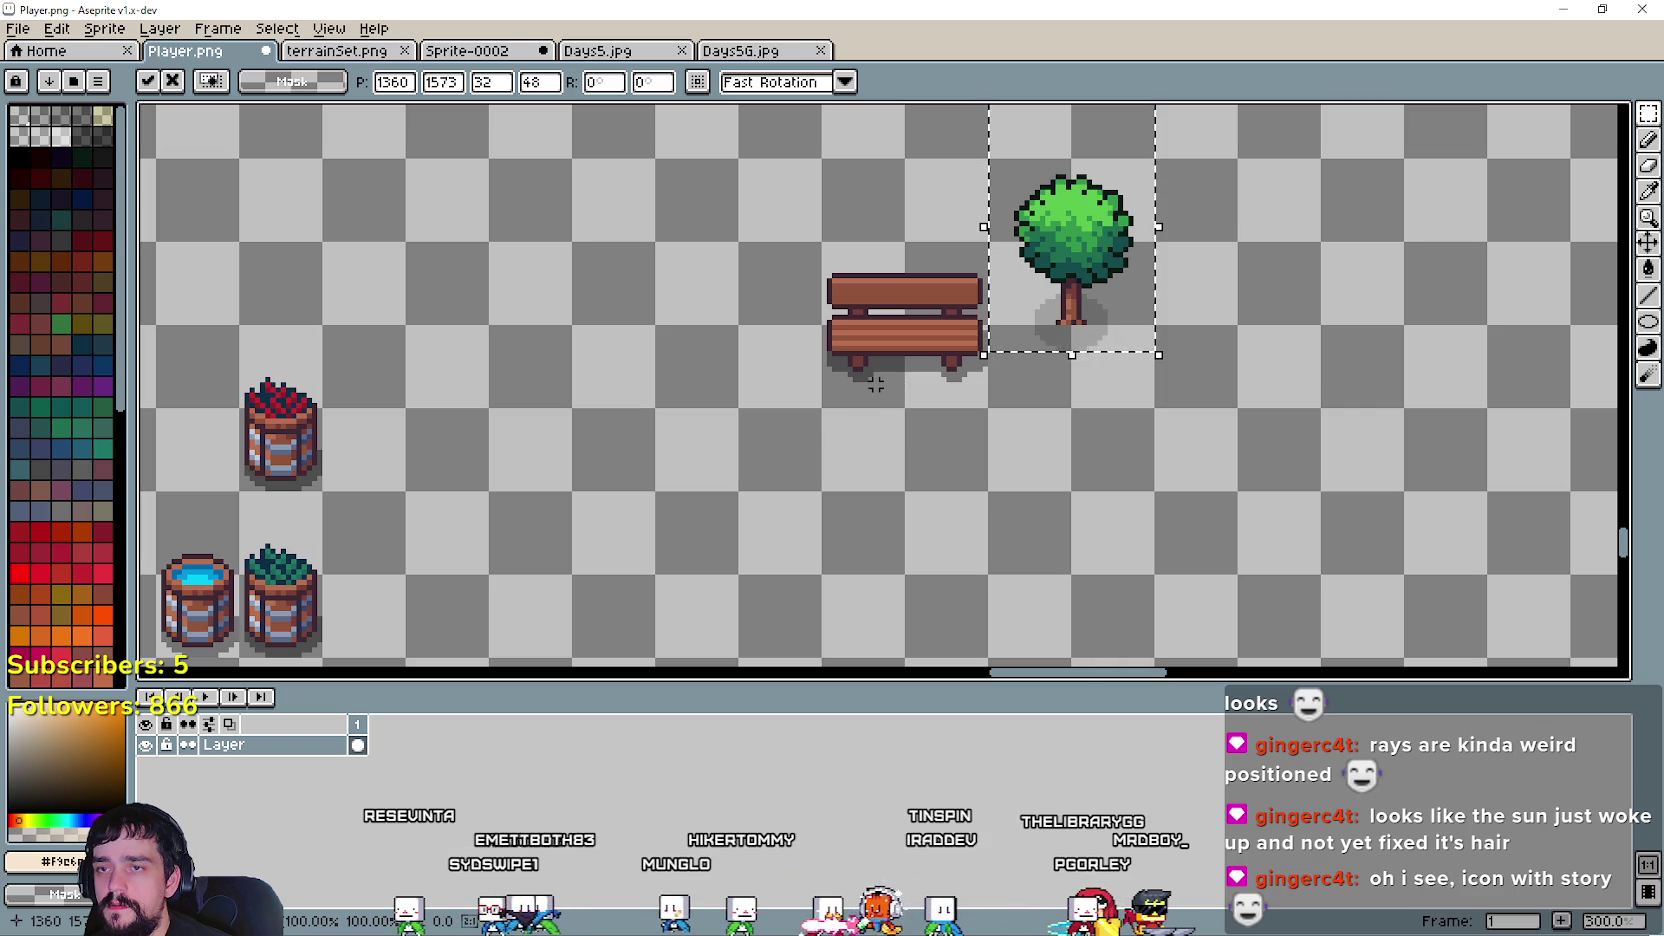
key("Return")
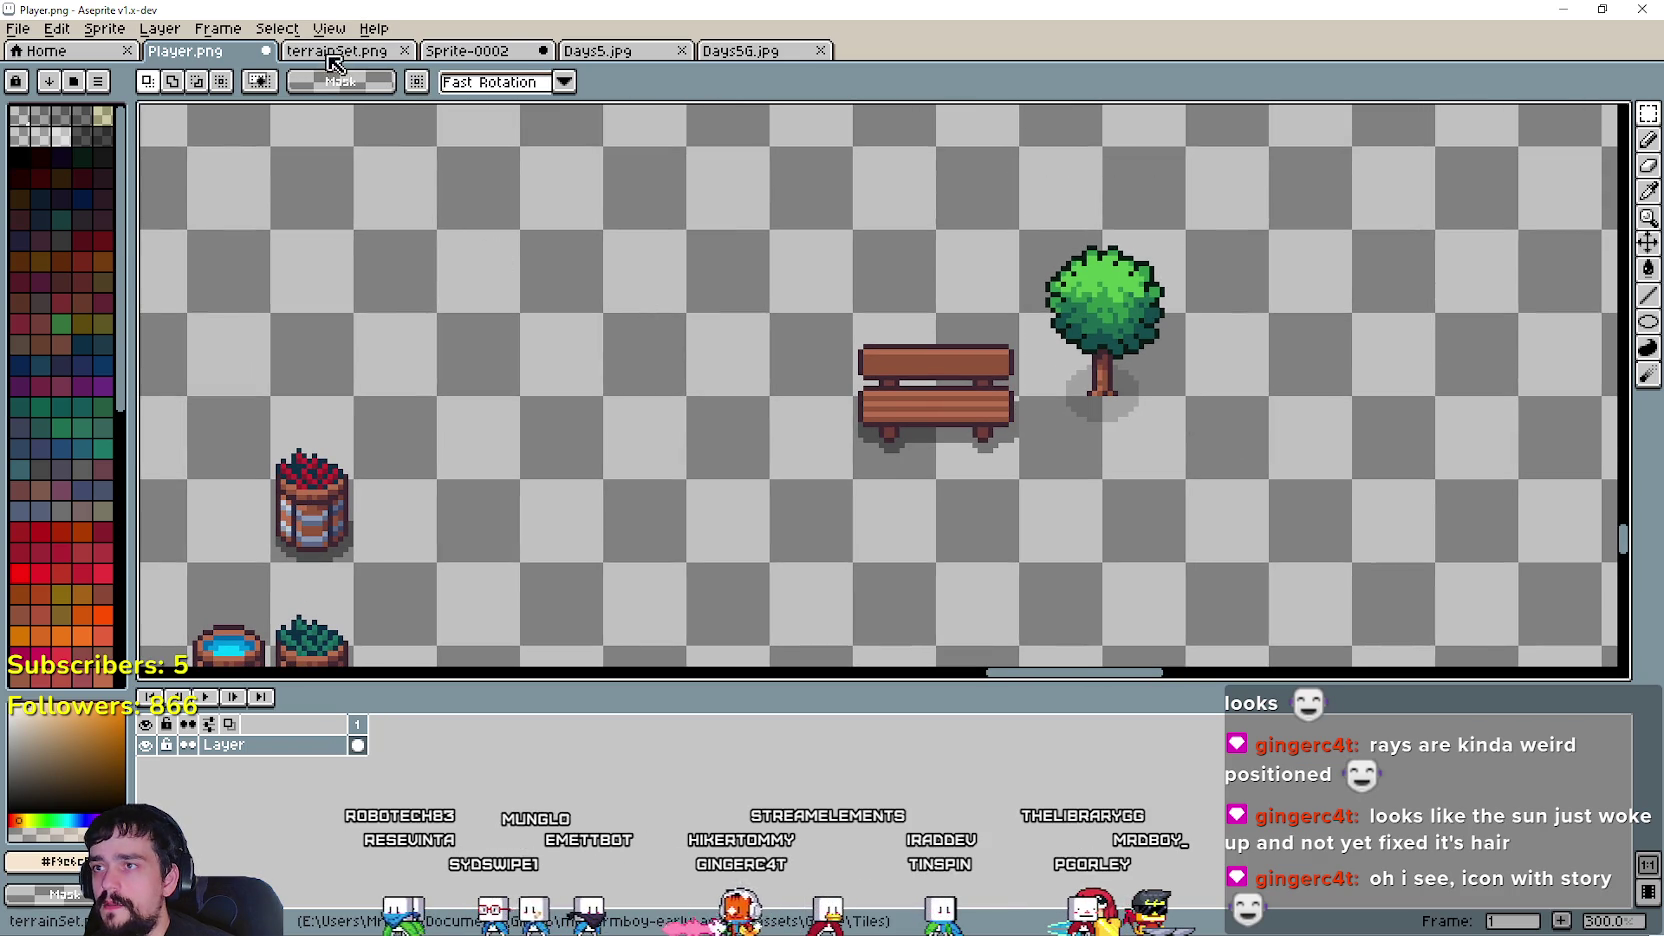
- Marquee-select a blue cobblestone path tile in terrainSet.png, then view the Days5.jpg icon
left_click(336, 51)
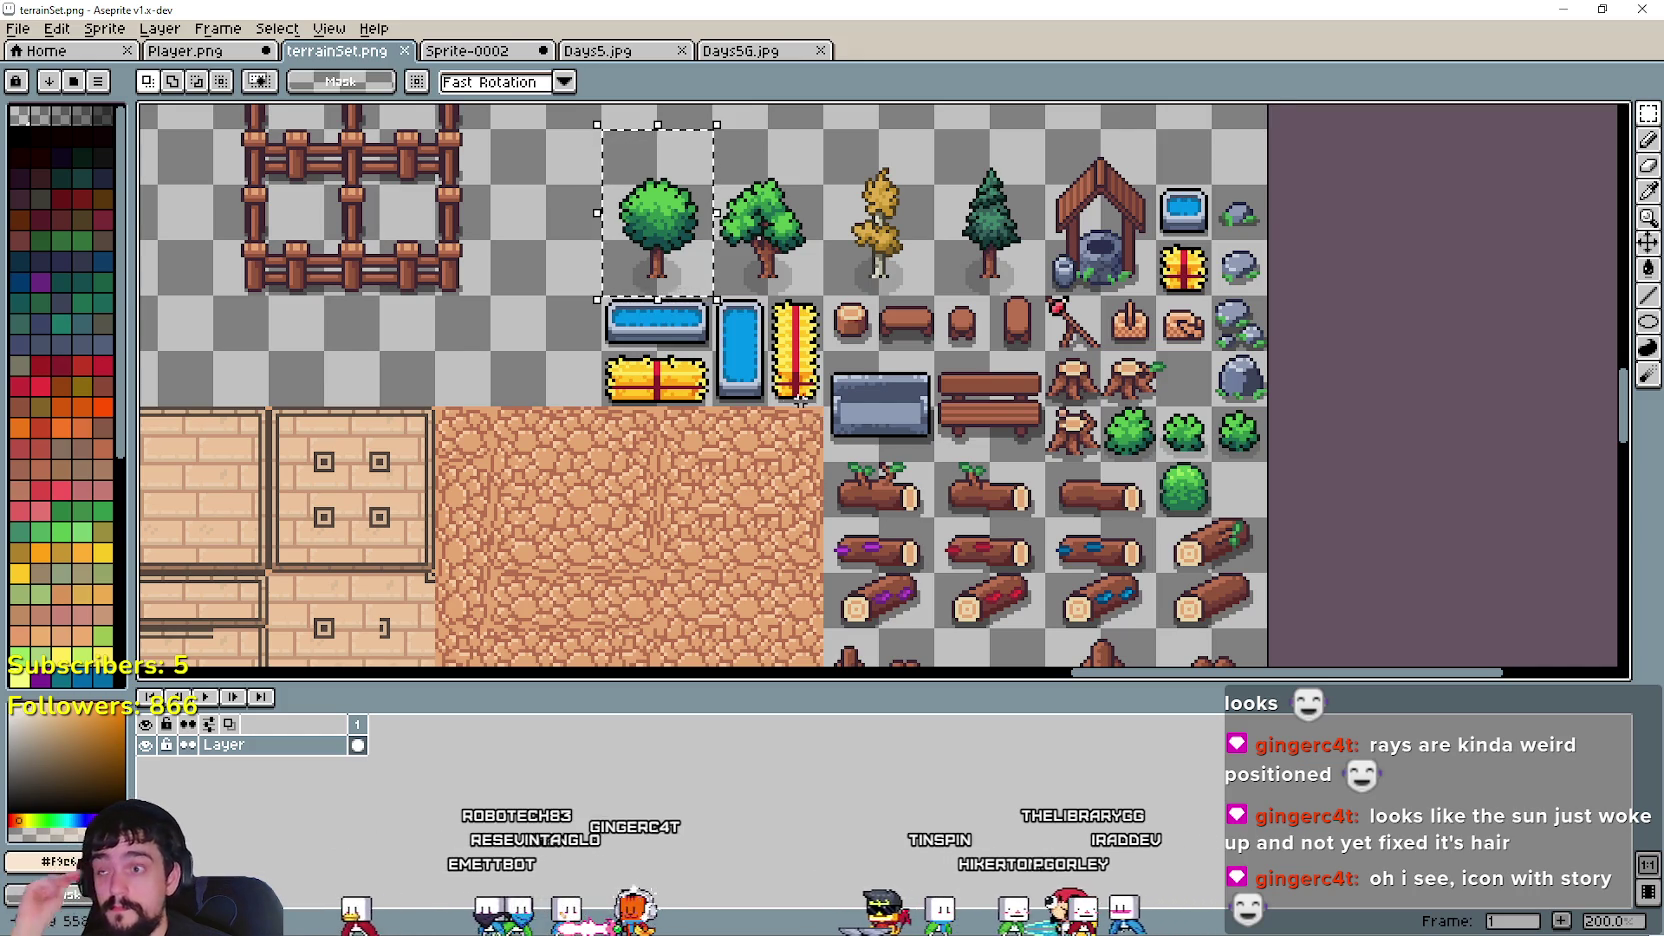
scroll(818, 411, "down", 2)
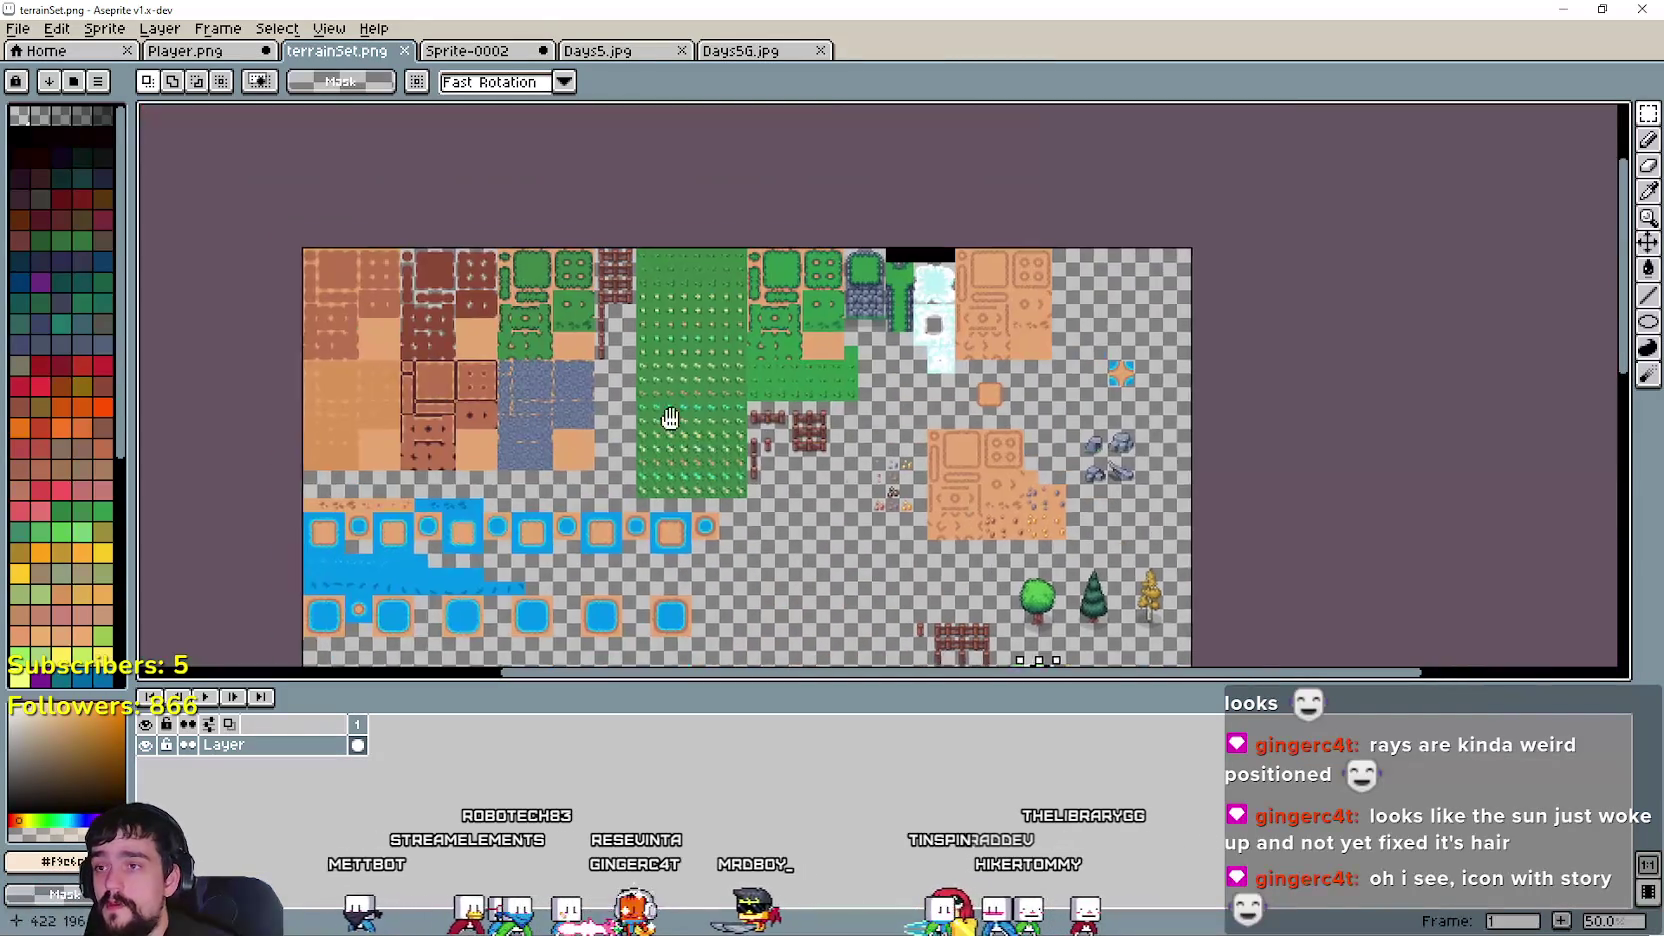
scroll(634, 360, "up", 1)
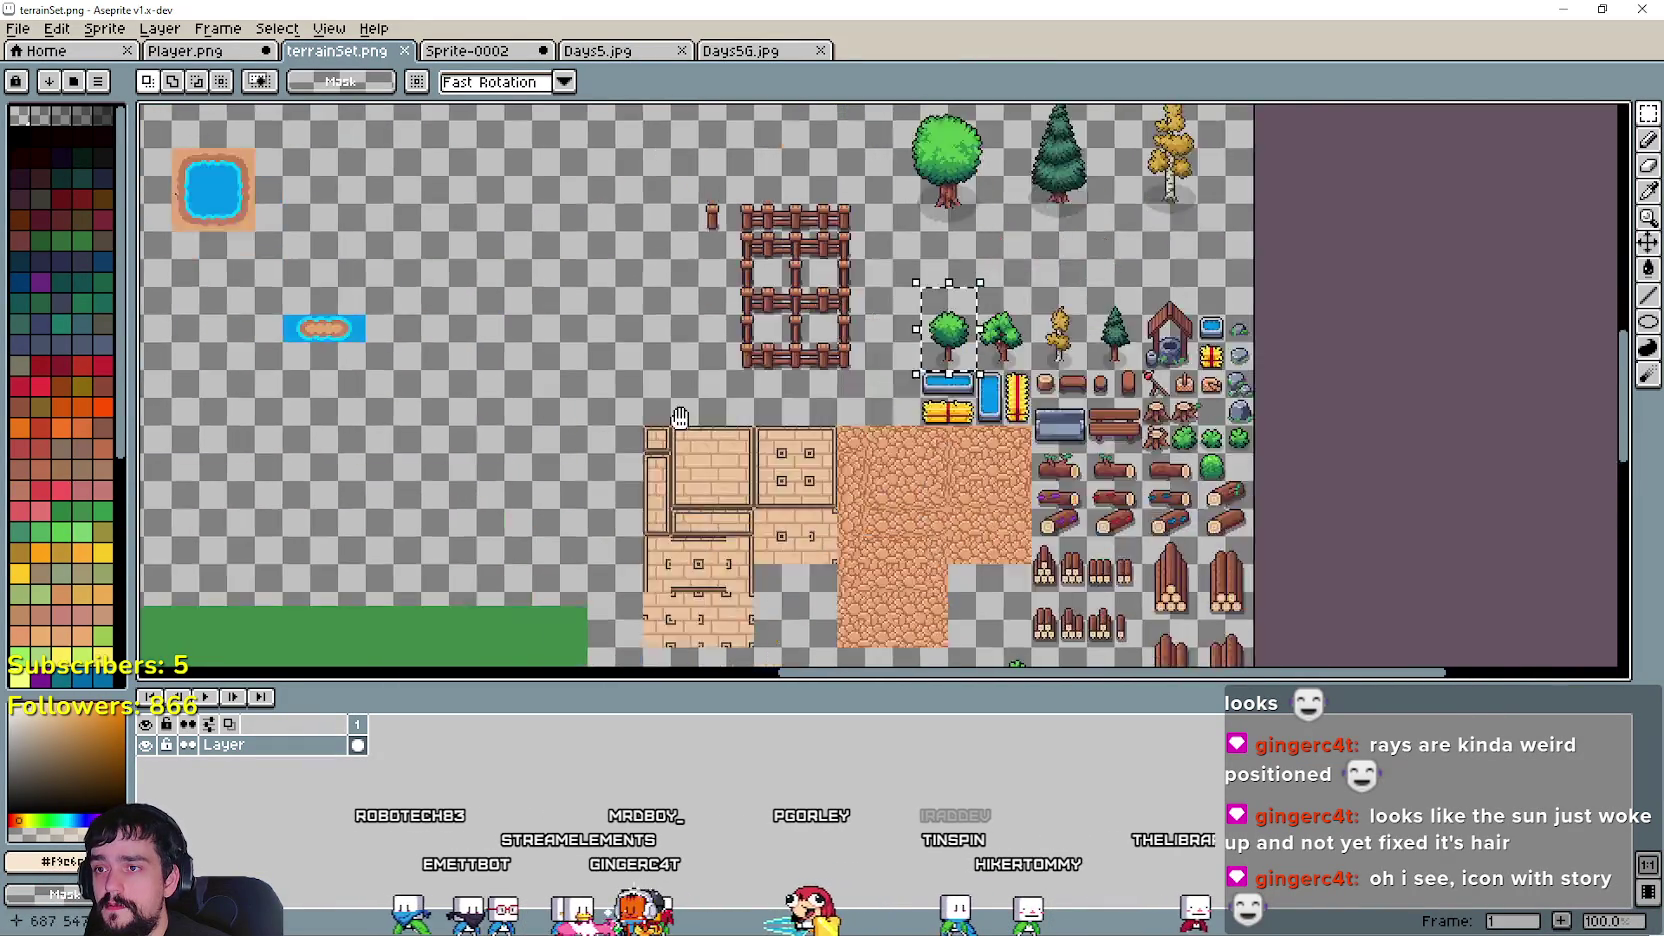
scroll(727, 463, "down", 1)
scroll(493, 427, "up", 2)
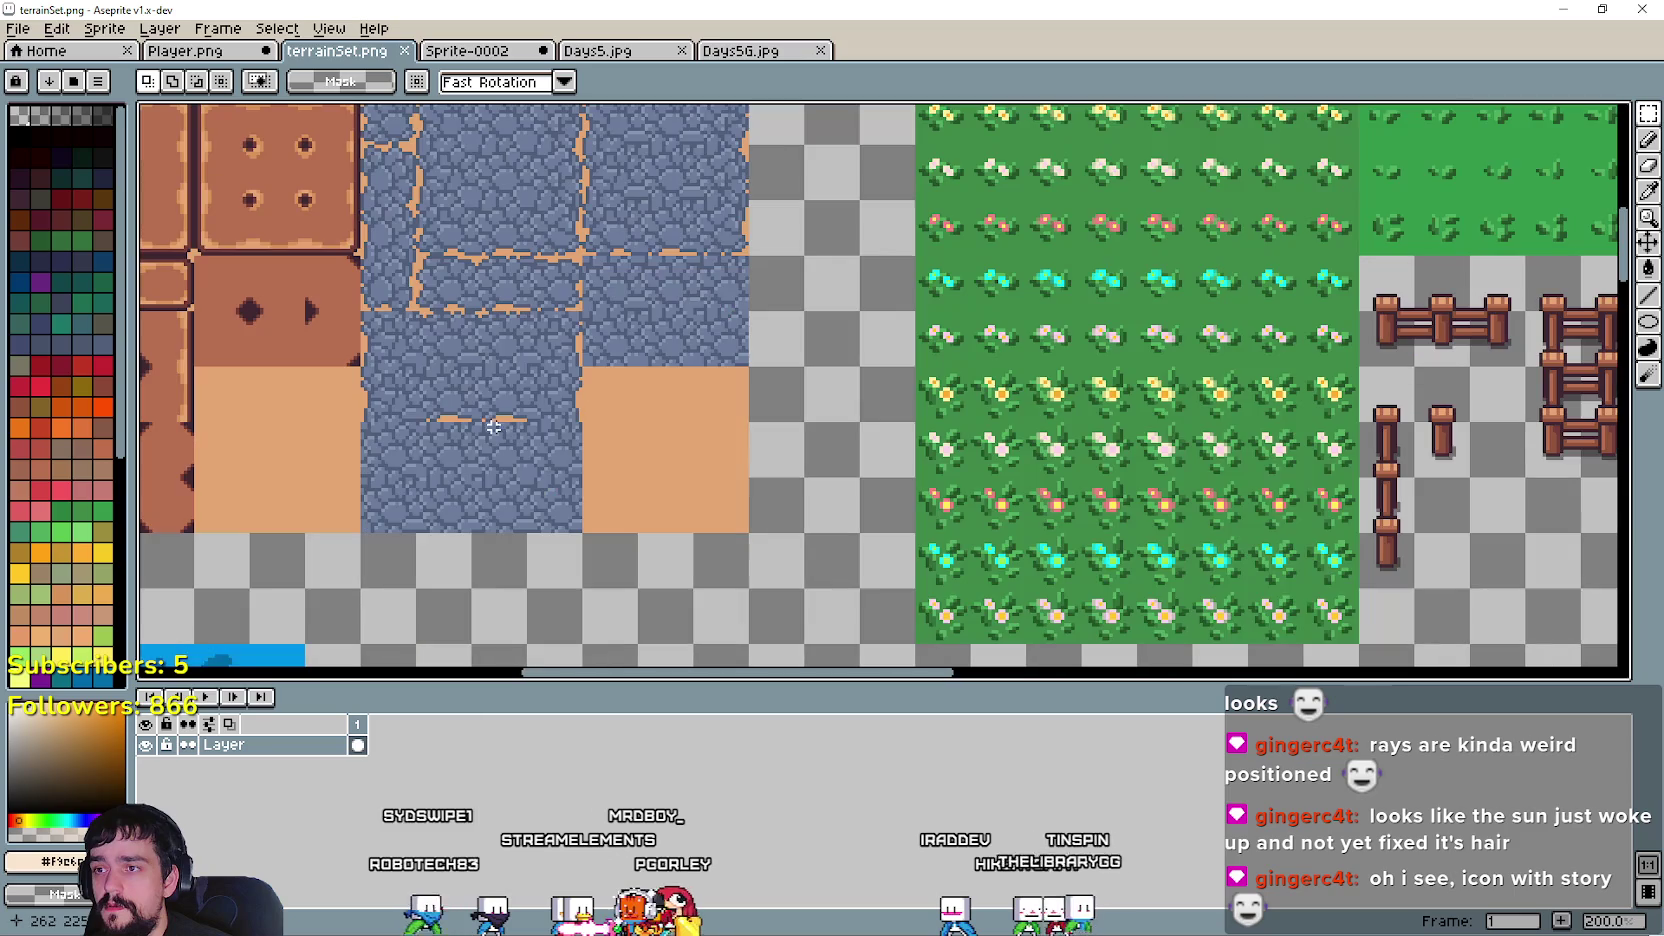
left_click_drag(434, 278, 587, 315)
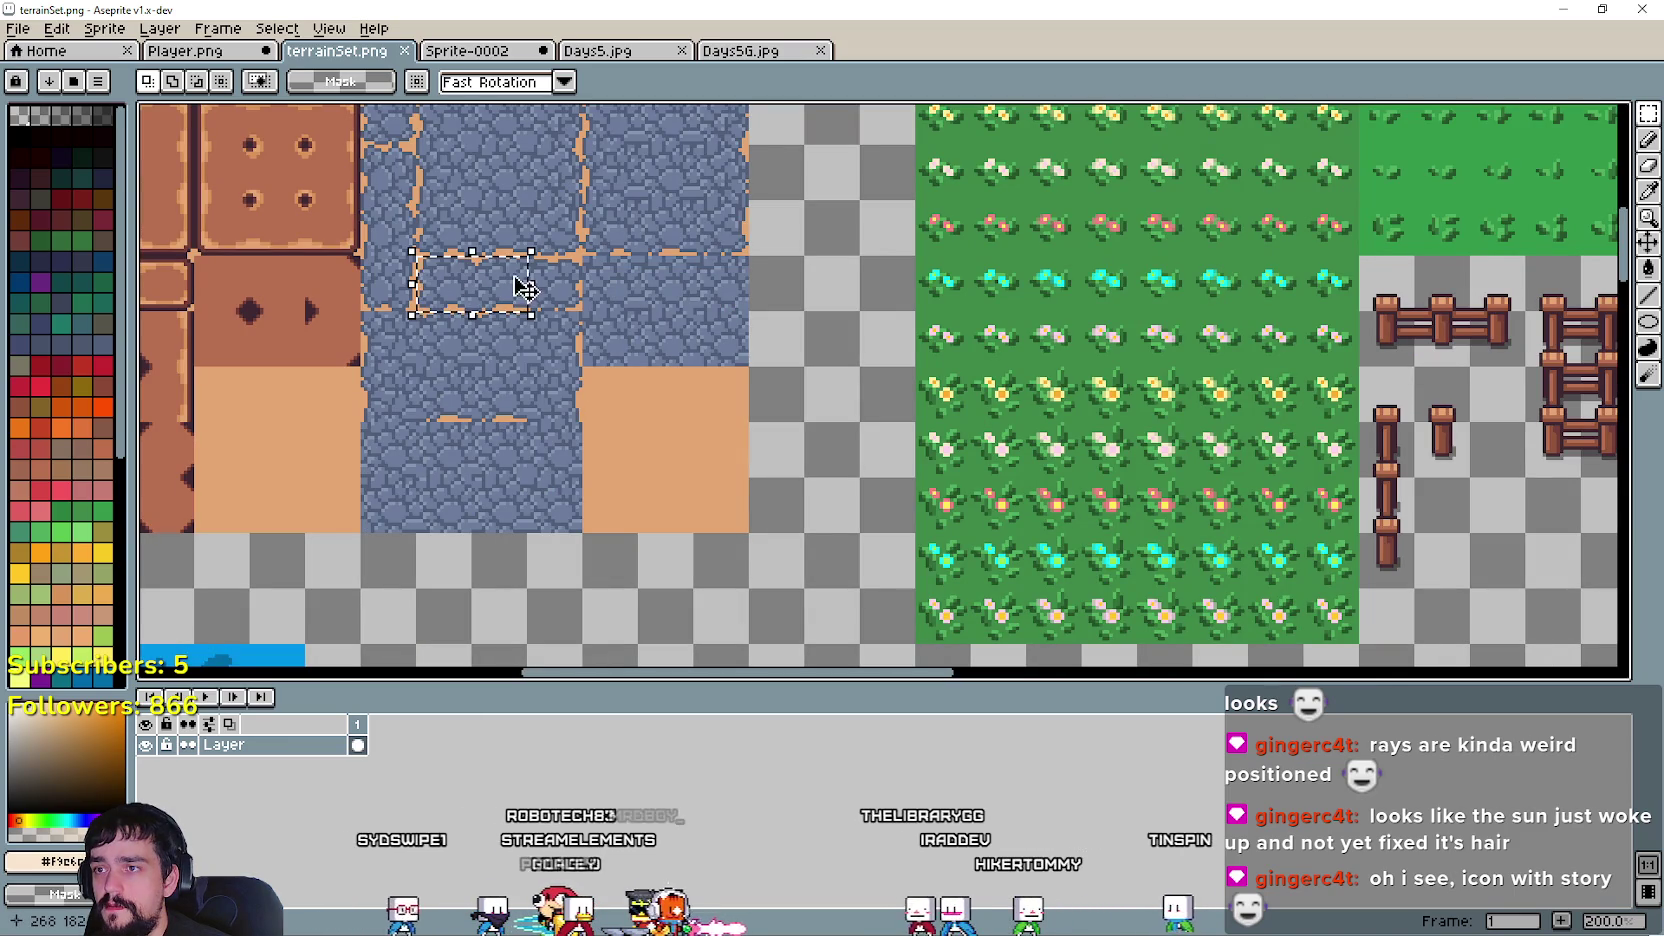
left_click(467, 50)
left_click(612, 51)
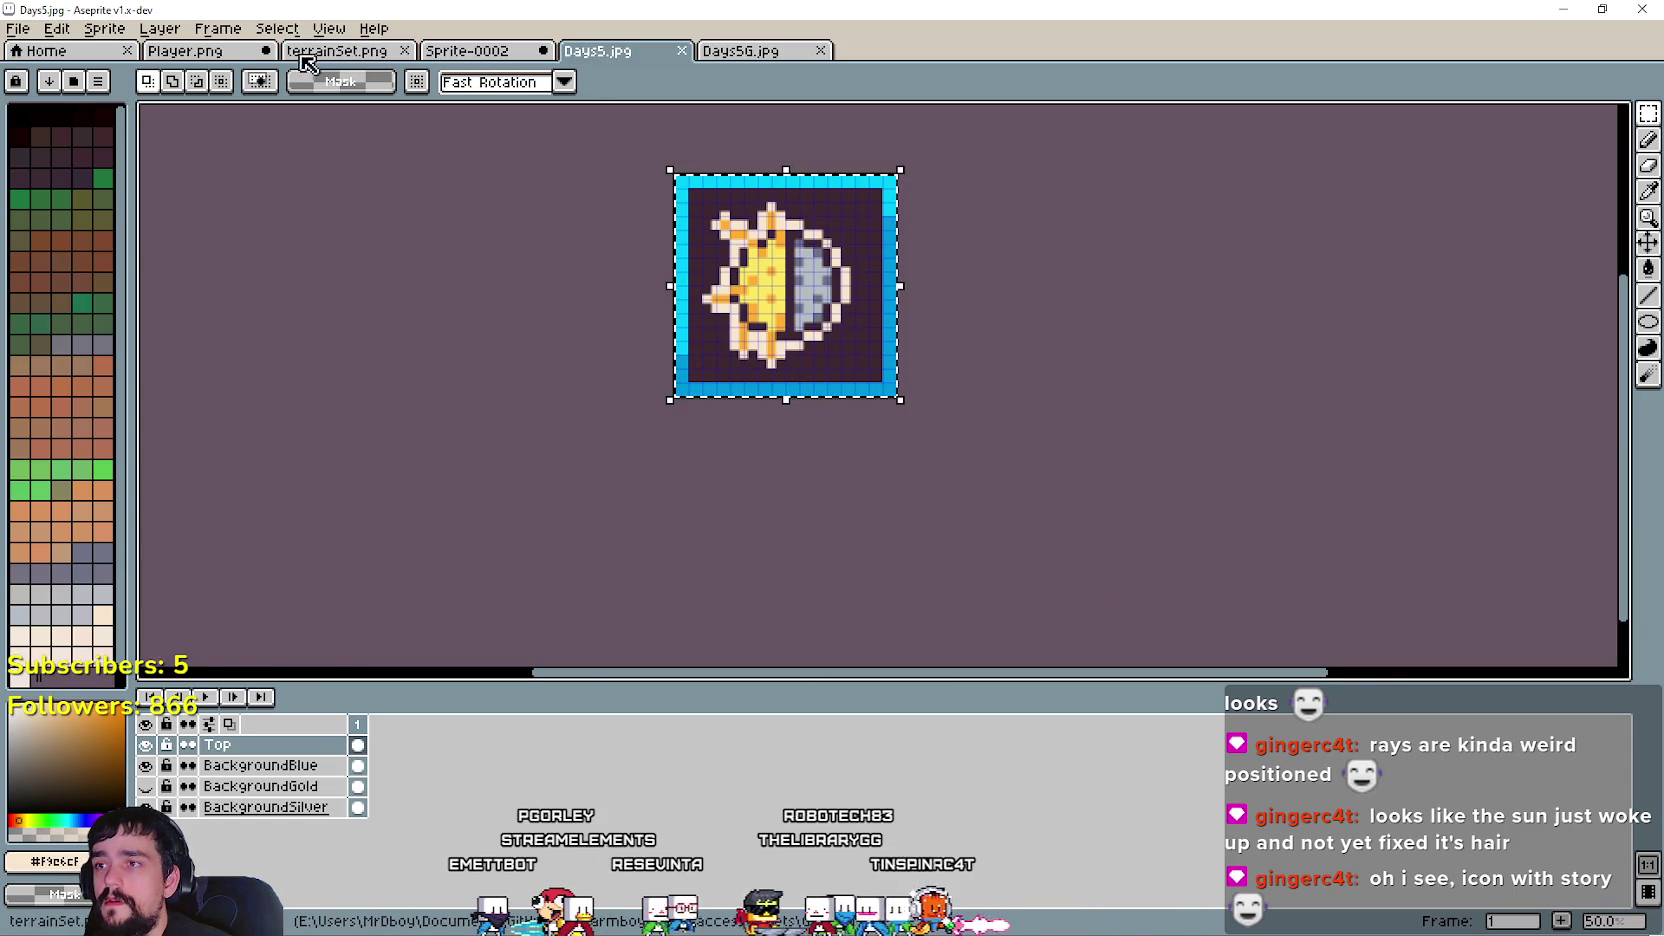
- Paste the cobblestone tile into Player.png and set it just below the bench
left_click(185, 50)
scroll(978, 545, "up", 2)
key("ctrl+v")
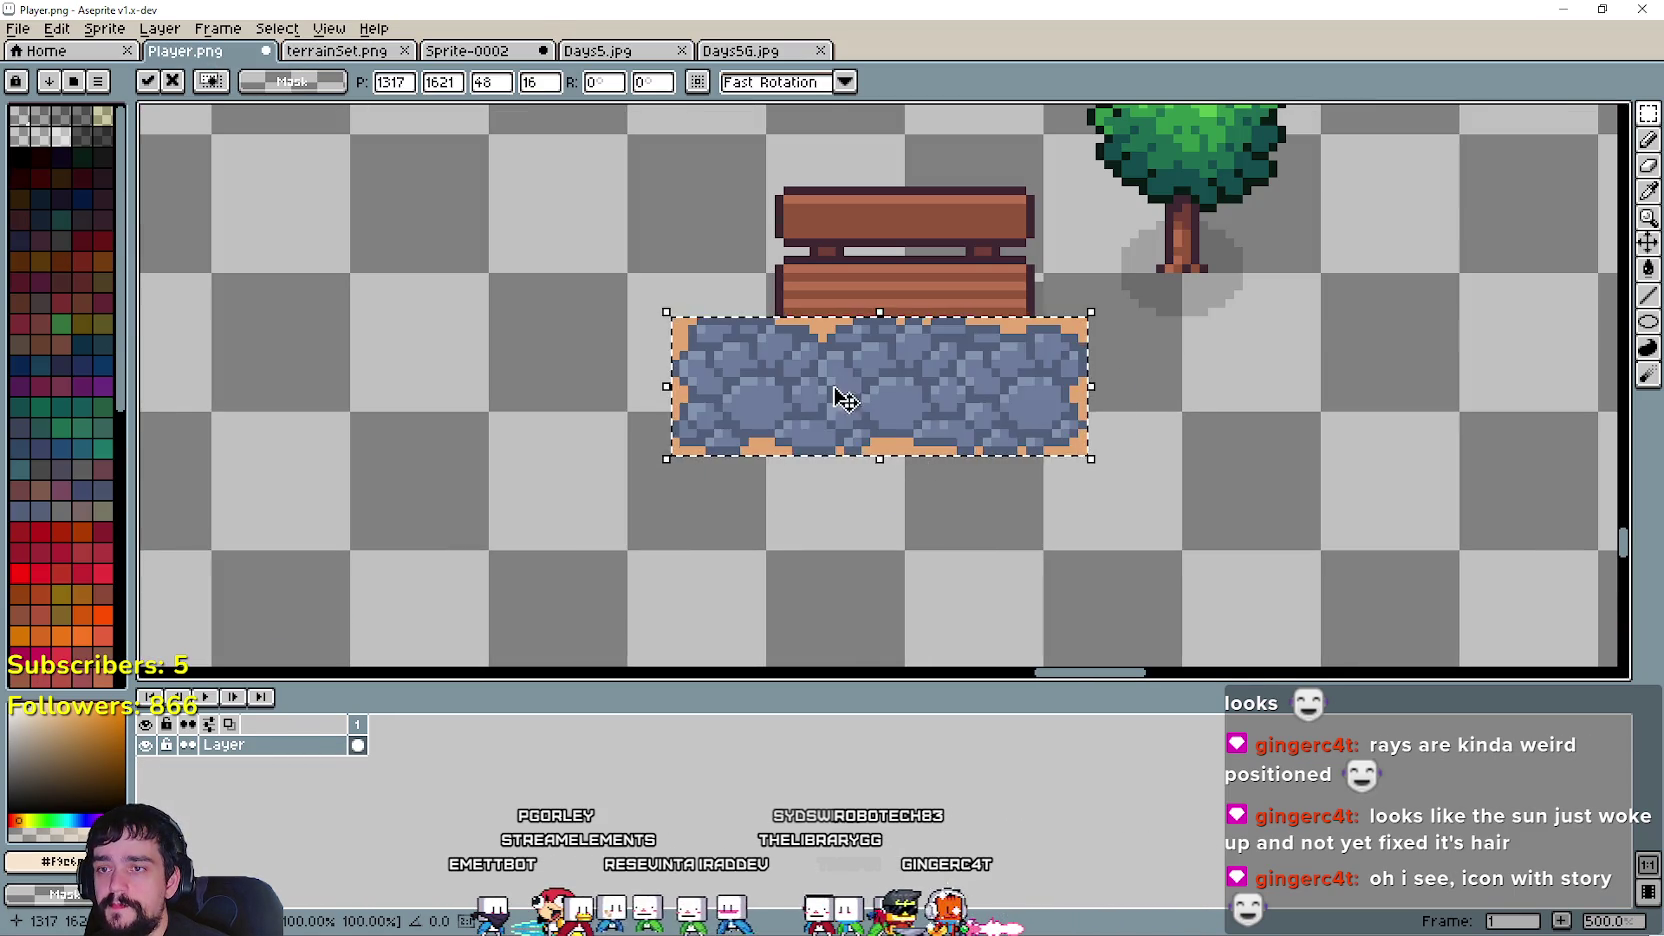
left_click_drag(836, 397, 957, 481)
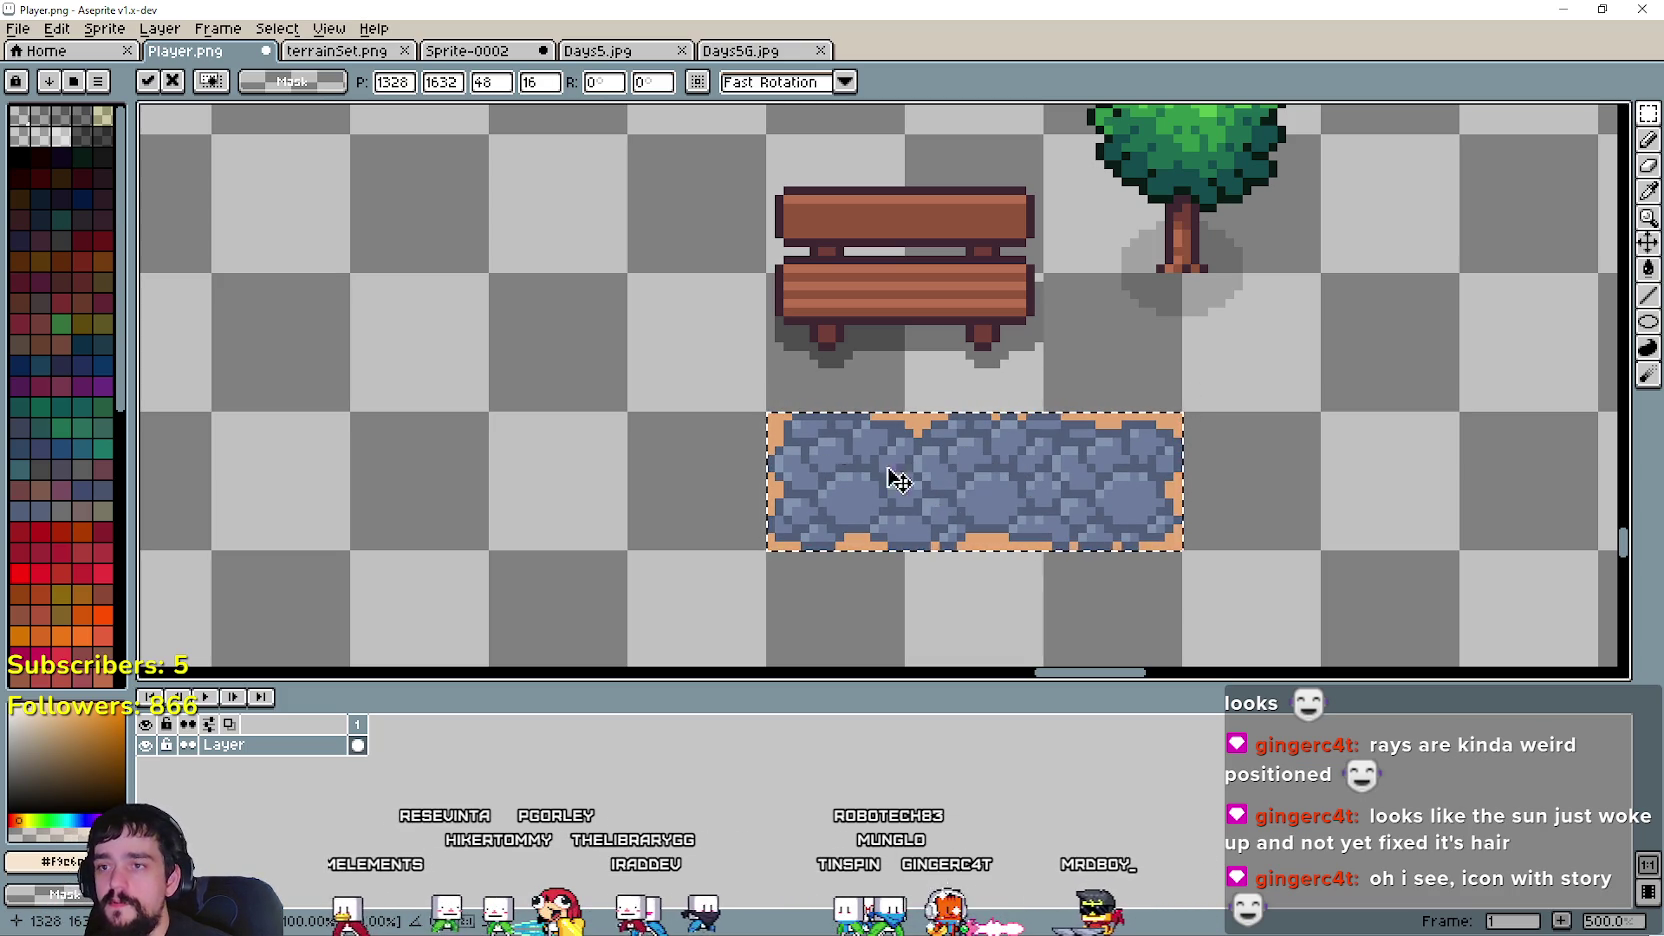
mouse_move(969, 484)
left_mouse_down()
mouse_move(836, 490)
mouse_move(962, 492)
mouse_move(865, 472)
left_mouse_up()
key("Return")
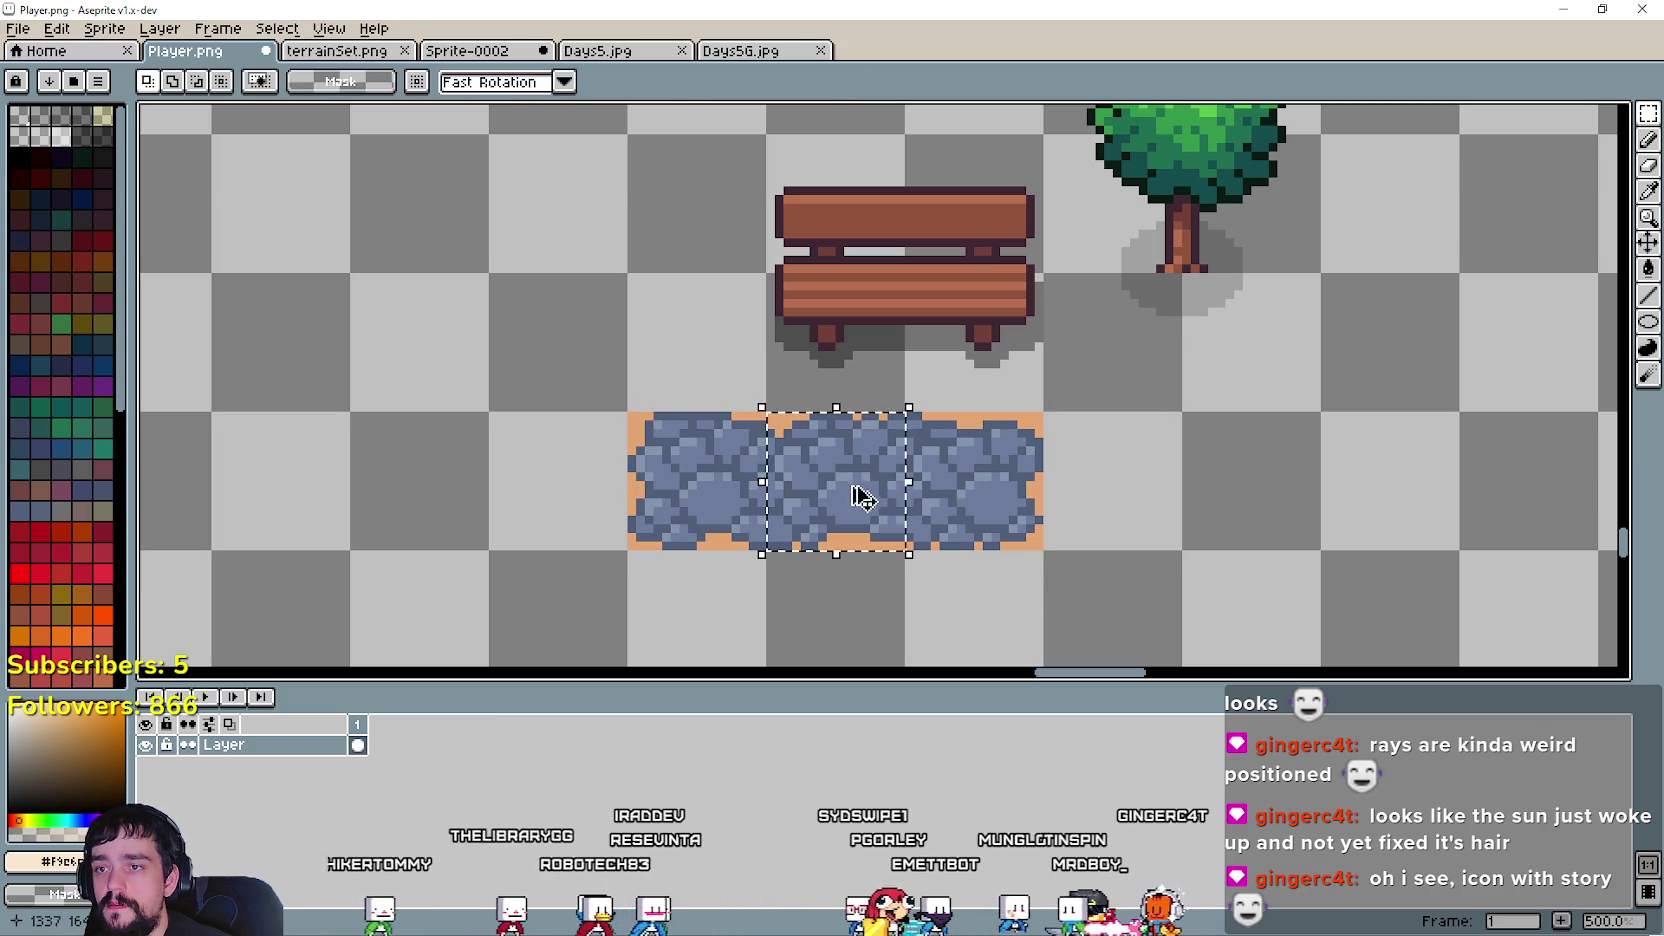
- Delete the strip's extra right end and move tiles right to lengthen the path
left_click_drag(984, 494, 984, 515)
key("Delete")
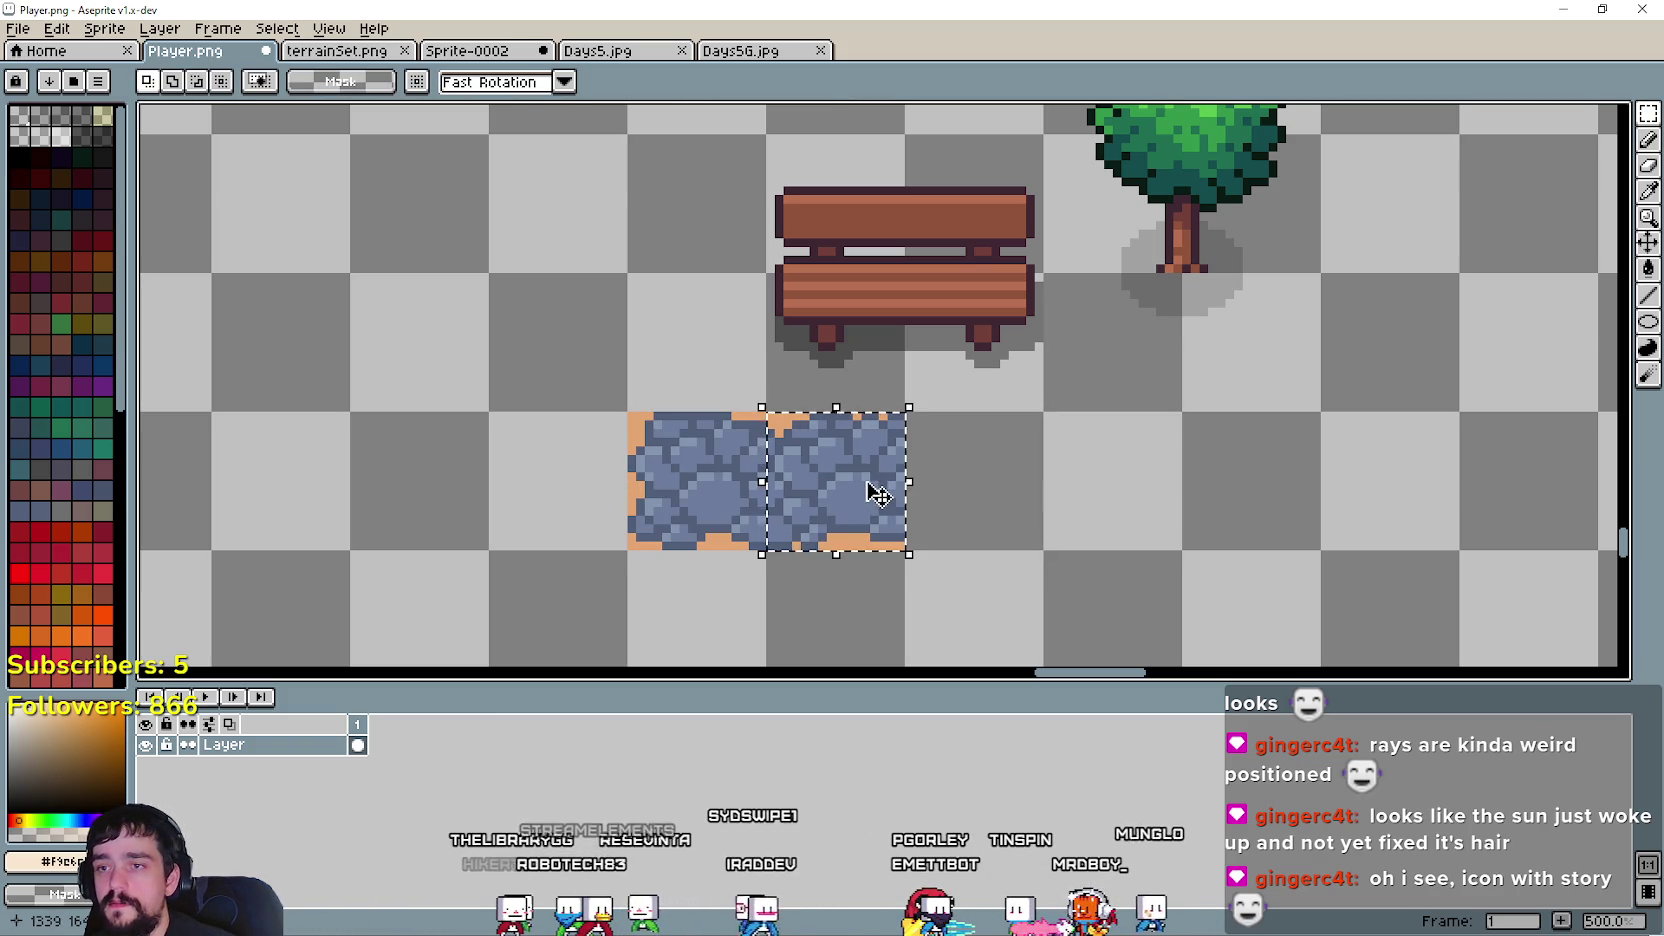
mouse_move(878, 493)
left_mouse_down()
mouse_move(985, 497)
mouse_move(1163, 550)
left_mouse_up()
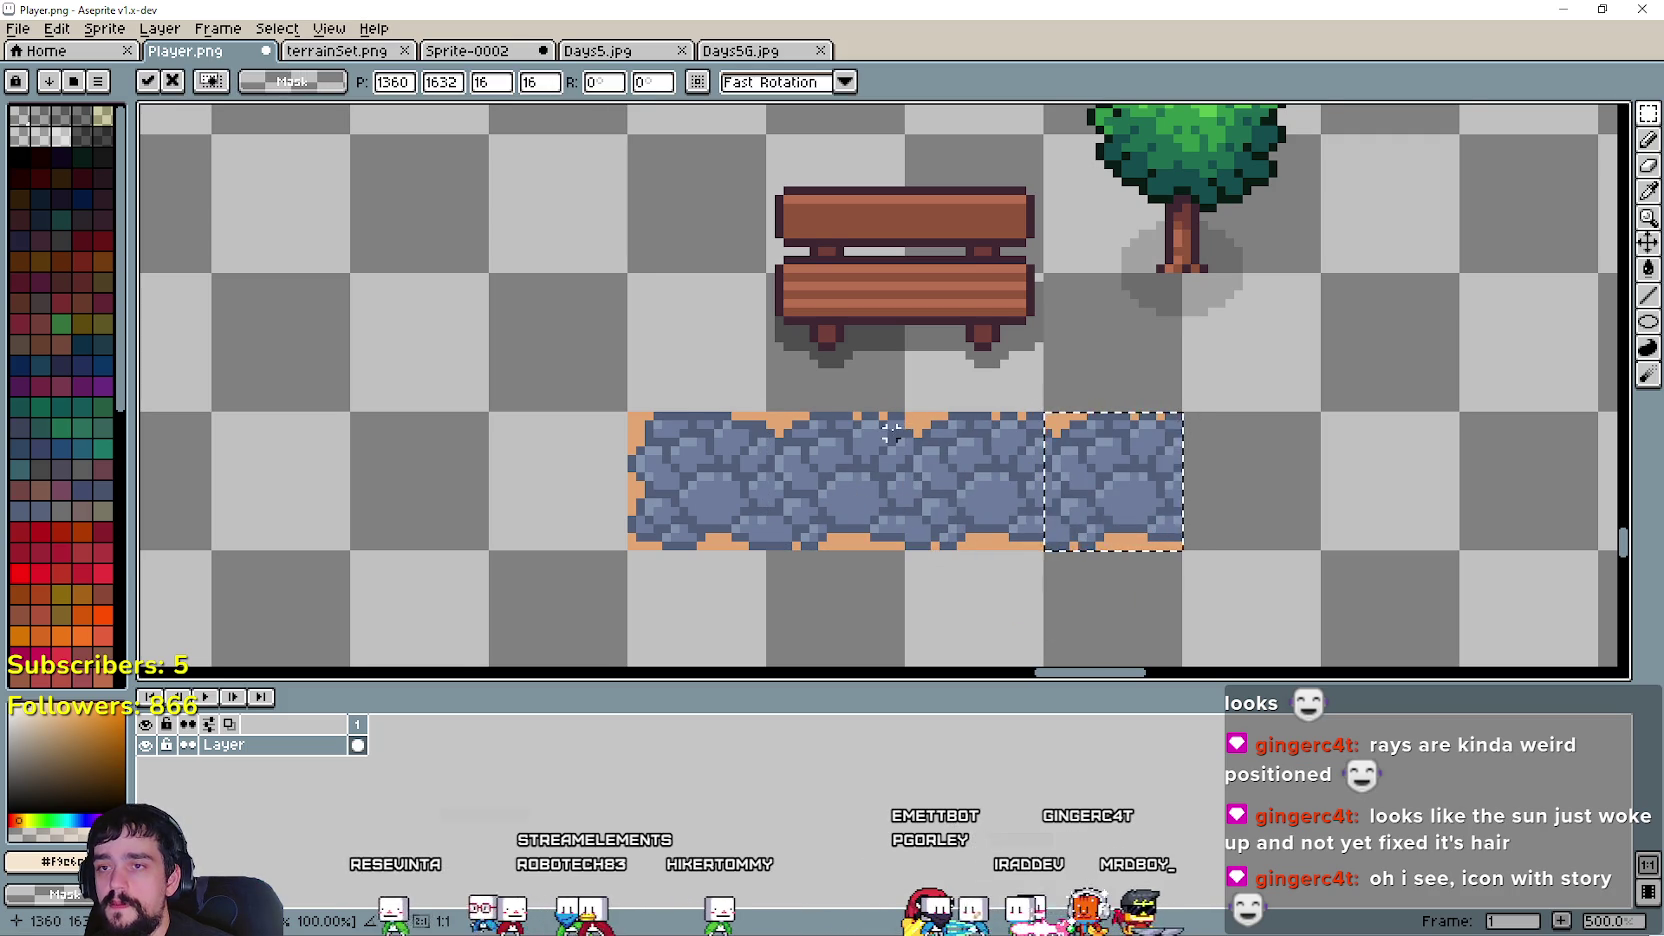
scroll(890, 432, "up", 3)
mouse_move(1158, 540)
left_mouse_down()
mouse_move(1295, 535)
mouse_move(887, 198)
left_mouse_up()
scroll(1295, 535, "down", 1)
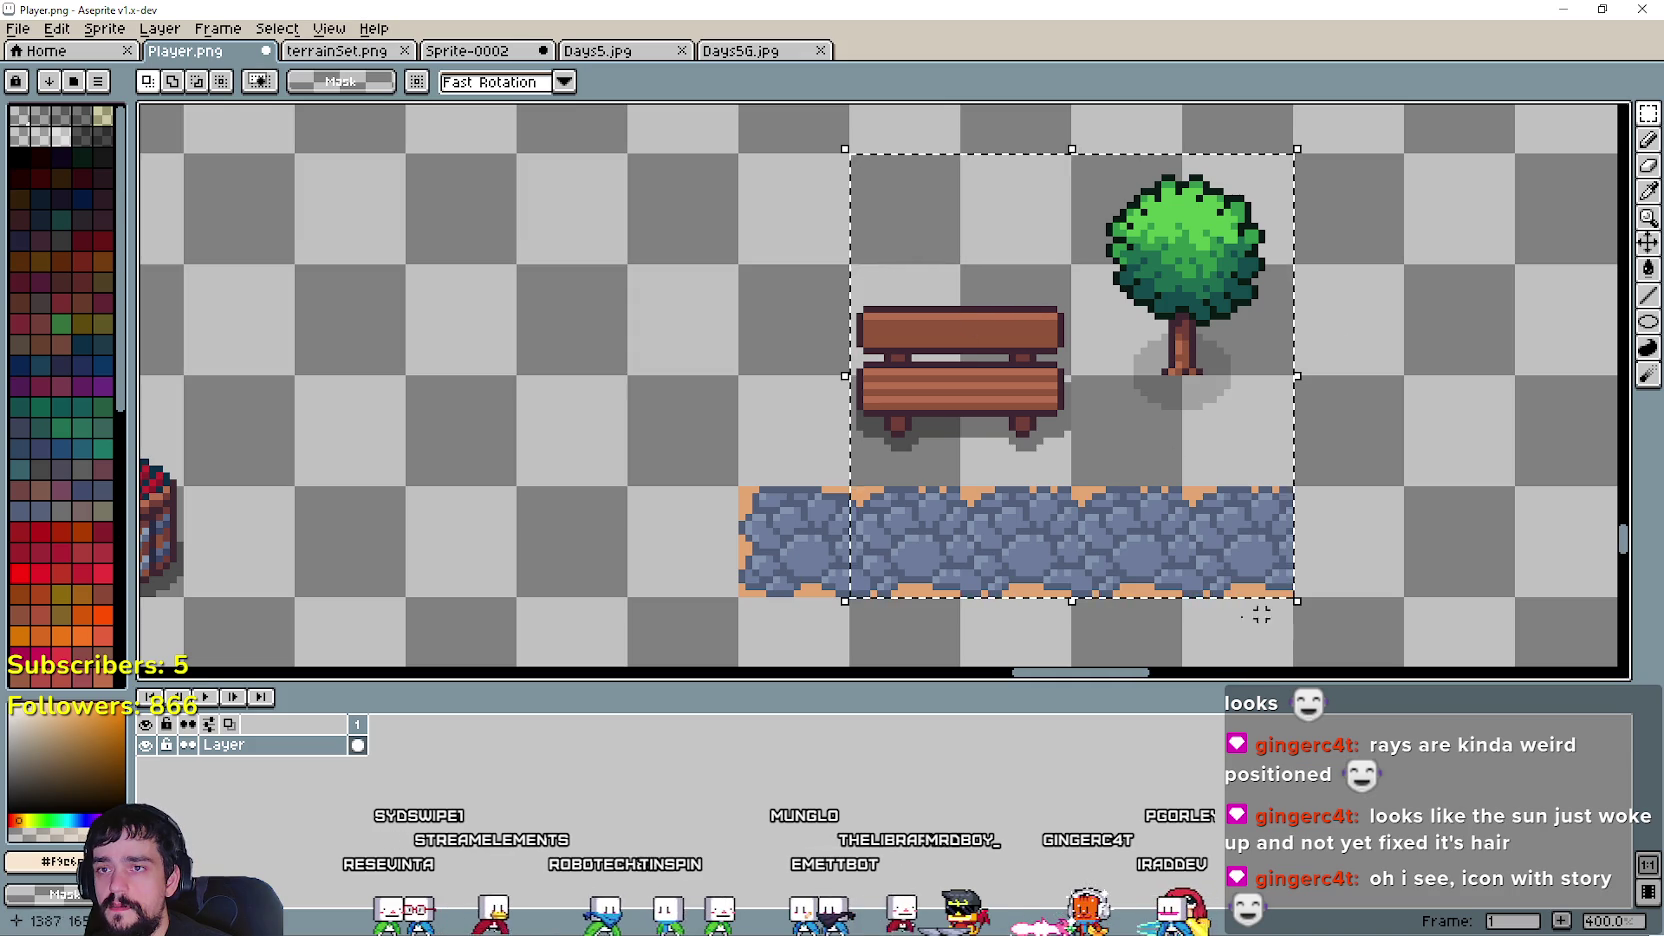
- Deselect all, select the wooden bench and shift it slightly left and down
key("ctrl+d")
left_click_drag(852, 447, 995, 346)
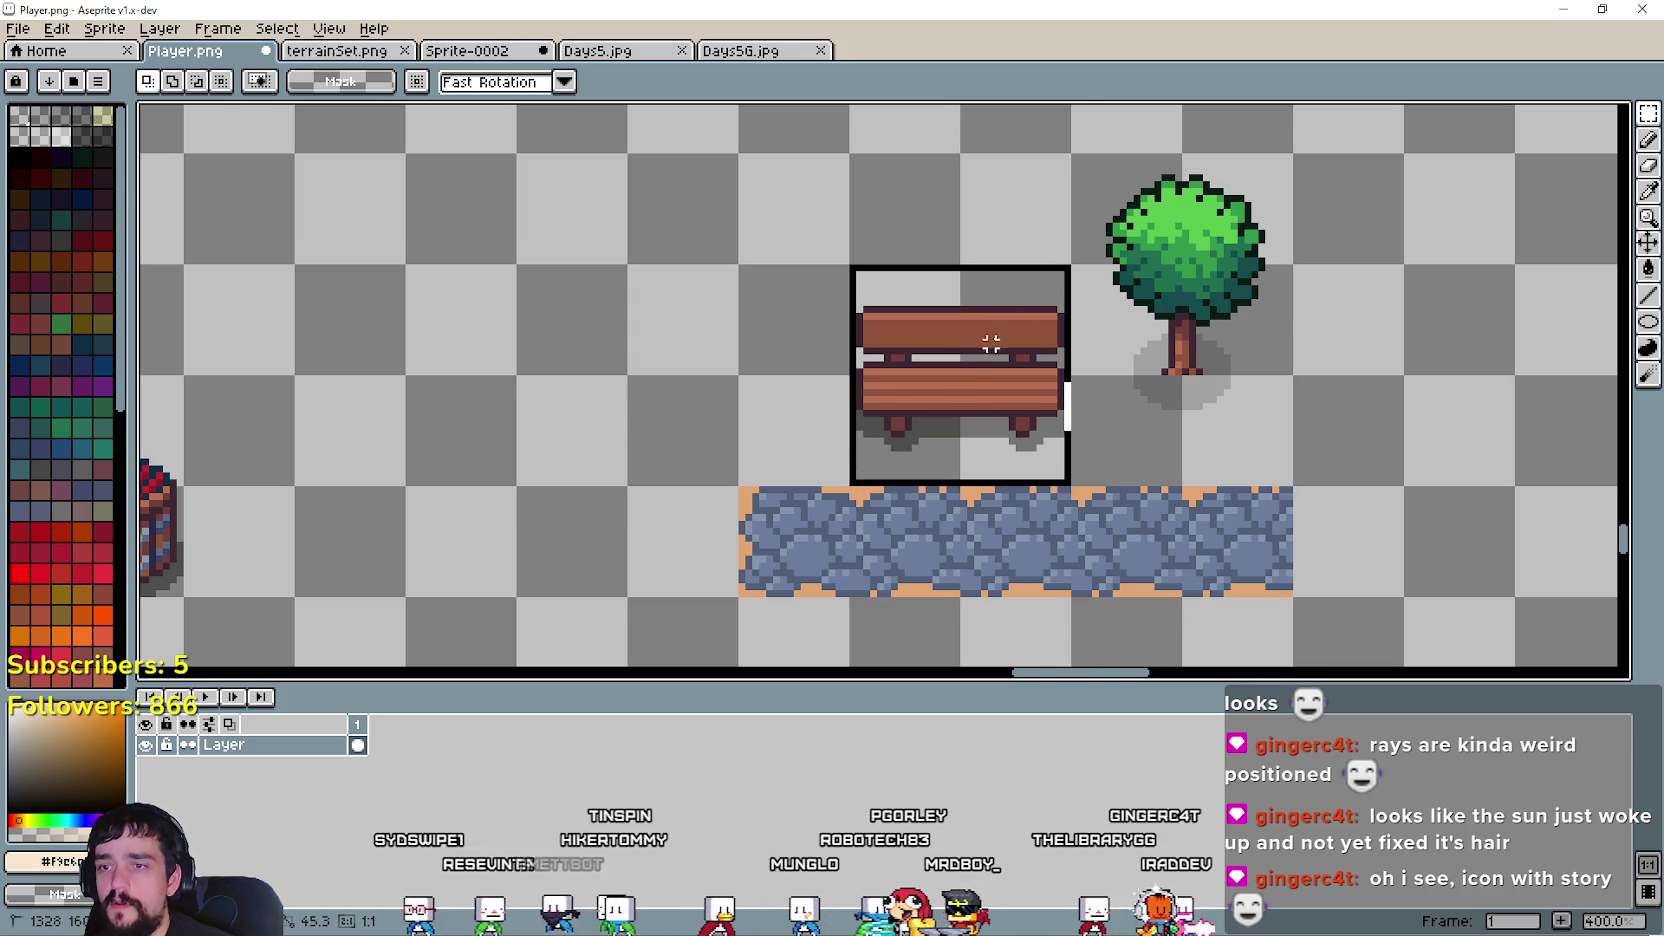
mouse_move(1010, 405)
left_mouse_down()
mouse_move(985, 432)
mouse_move(985, 413)
left_mouse_up()
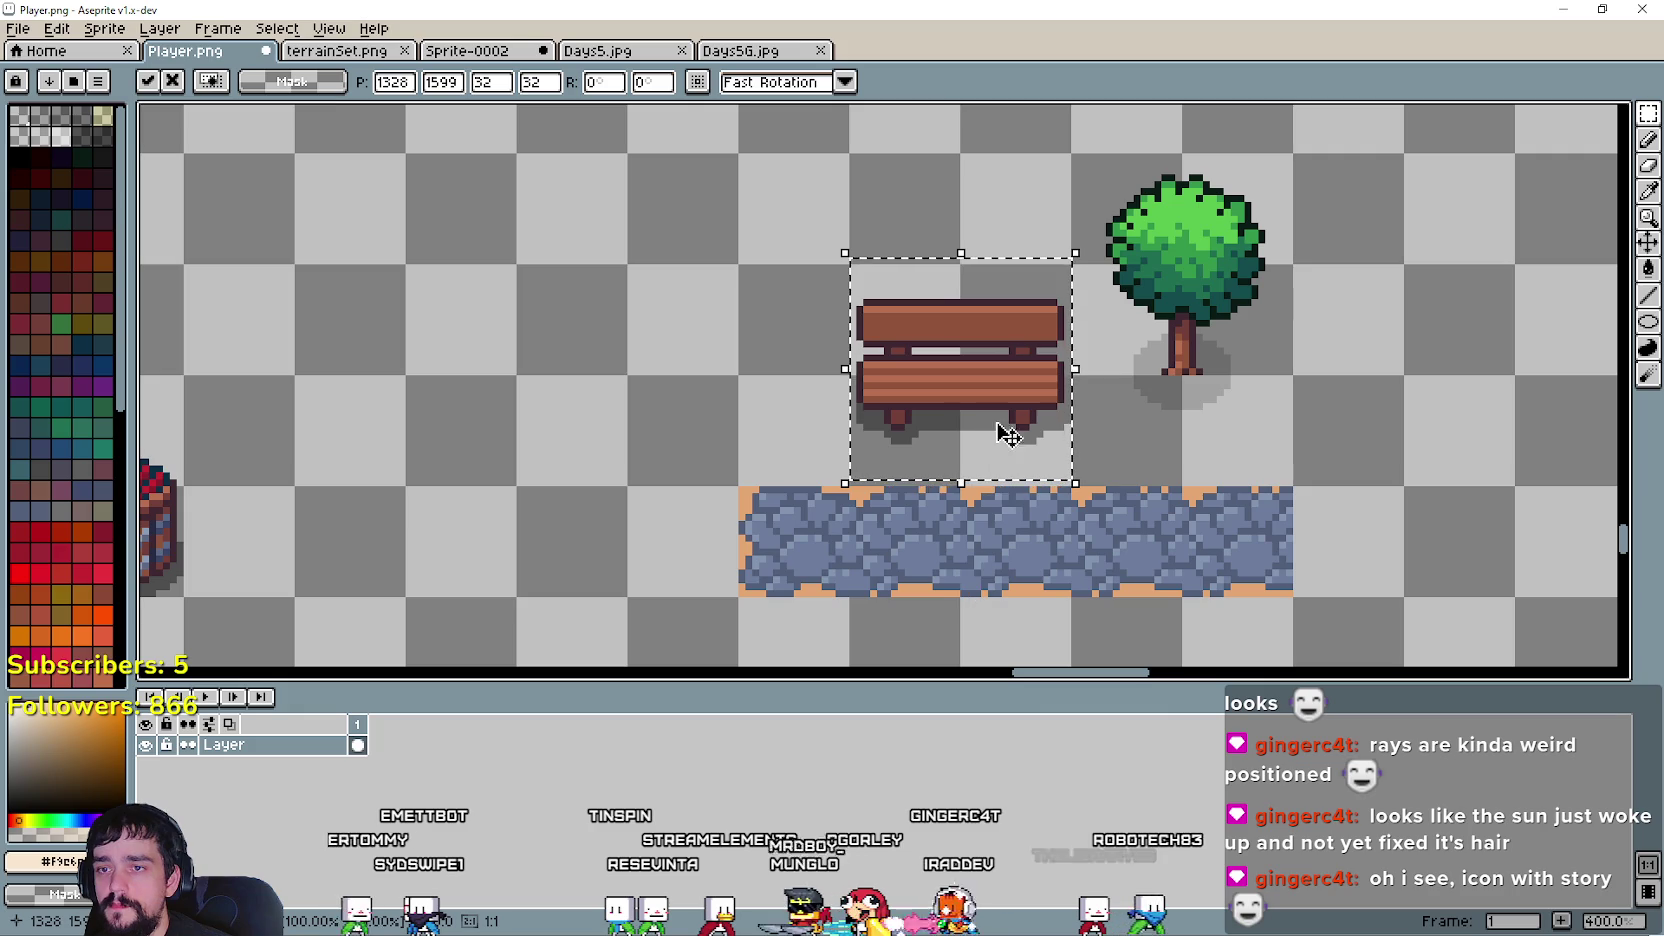
scroll(1000, 430, "up", 1)
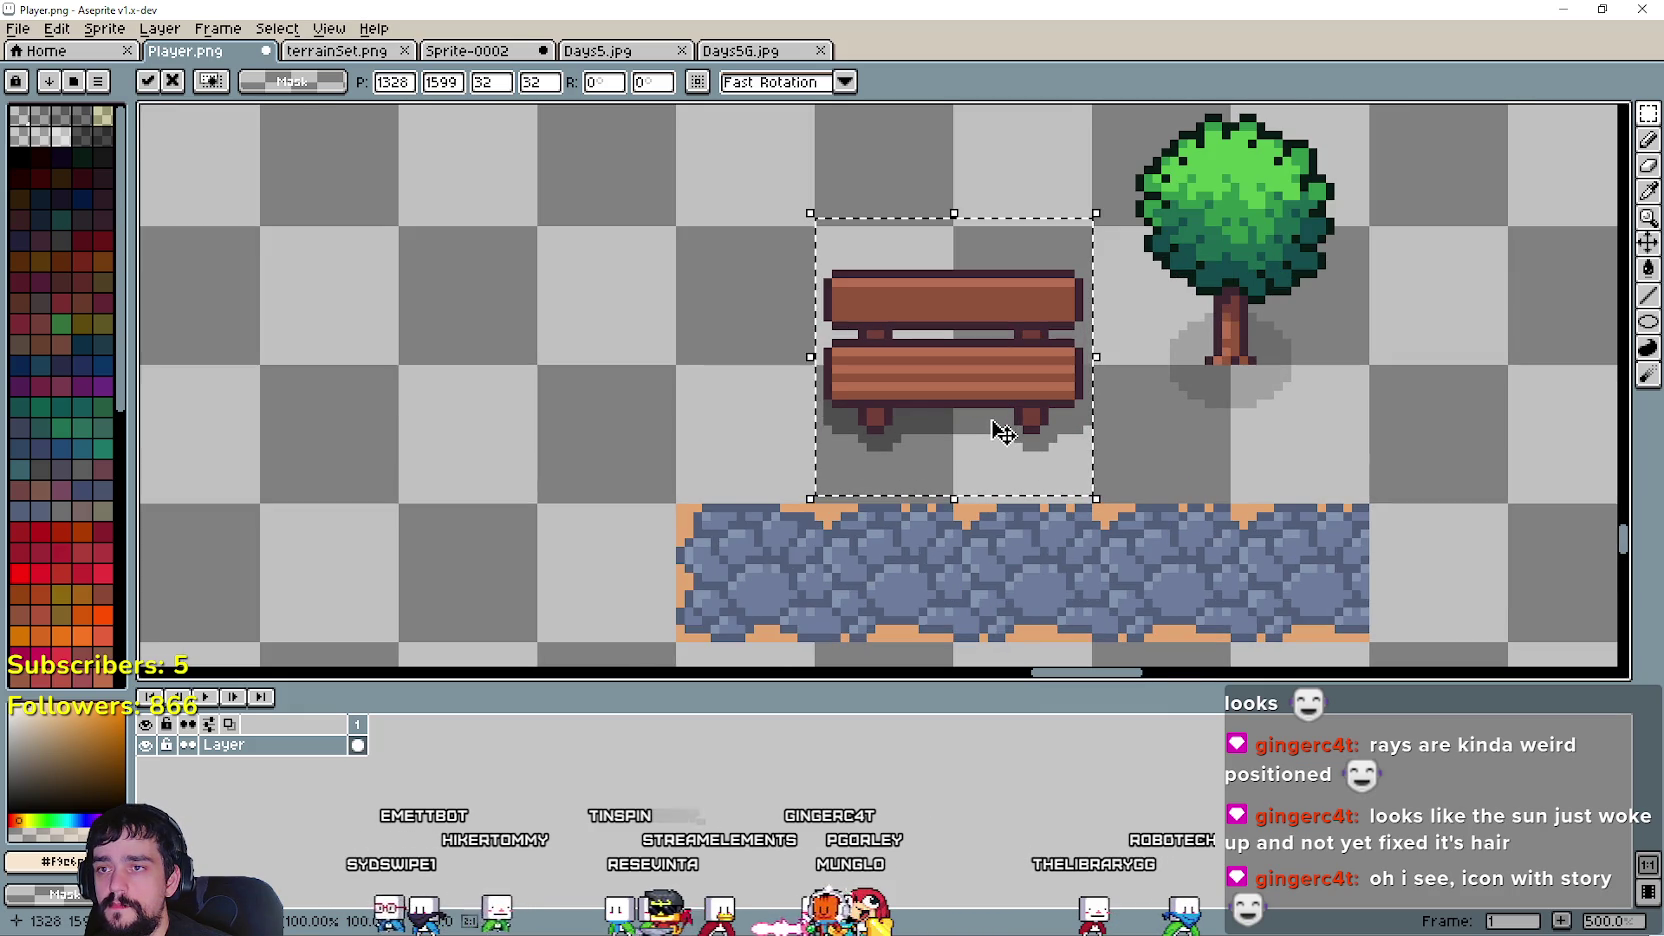
scroll(995, 425, "down", 2)
scroll(995, 420, "up", 1)
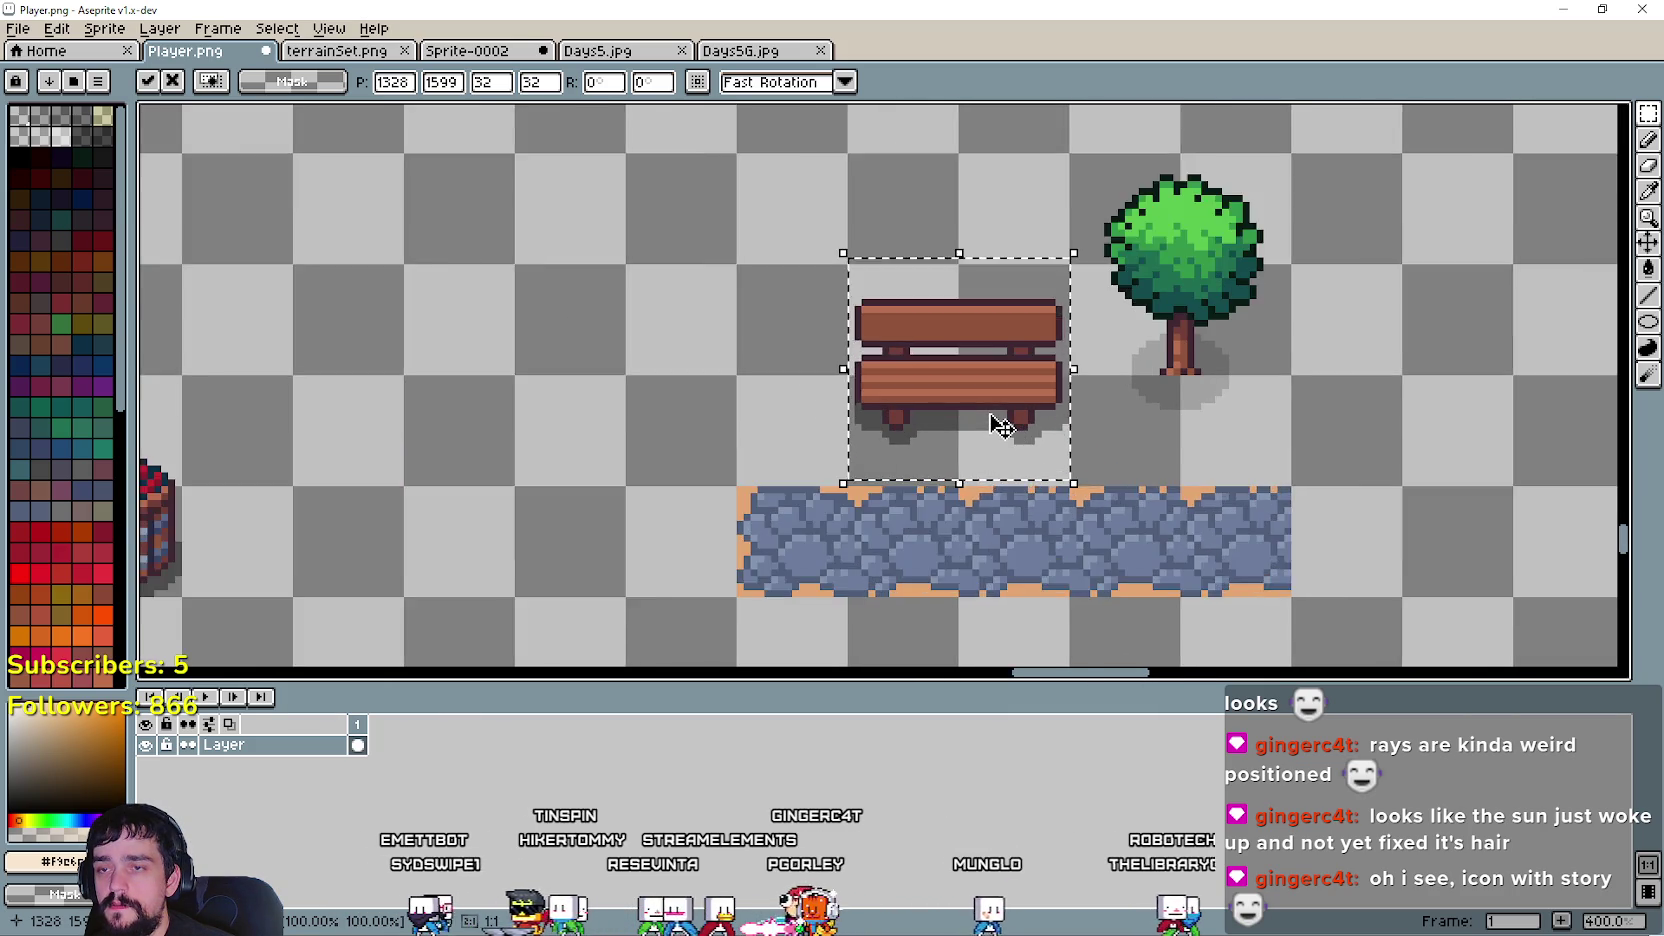
scroll(993, 416, "up", 1)
- Lower the bench to sit just above the cobblestone path and commit its position
left_click_drag(995, 413, 1000, 477)
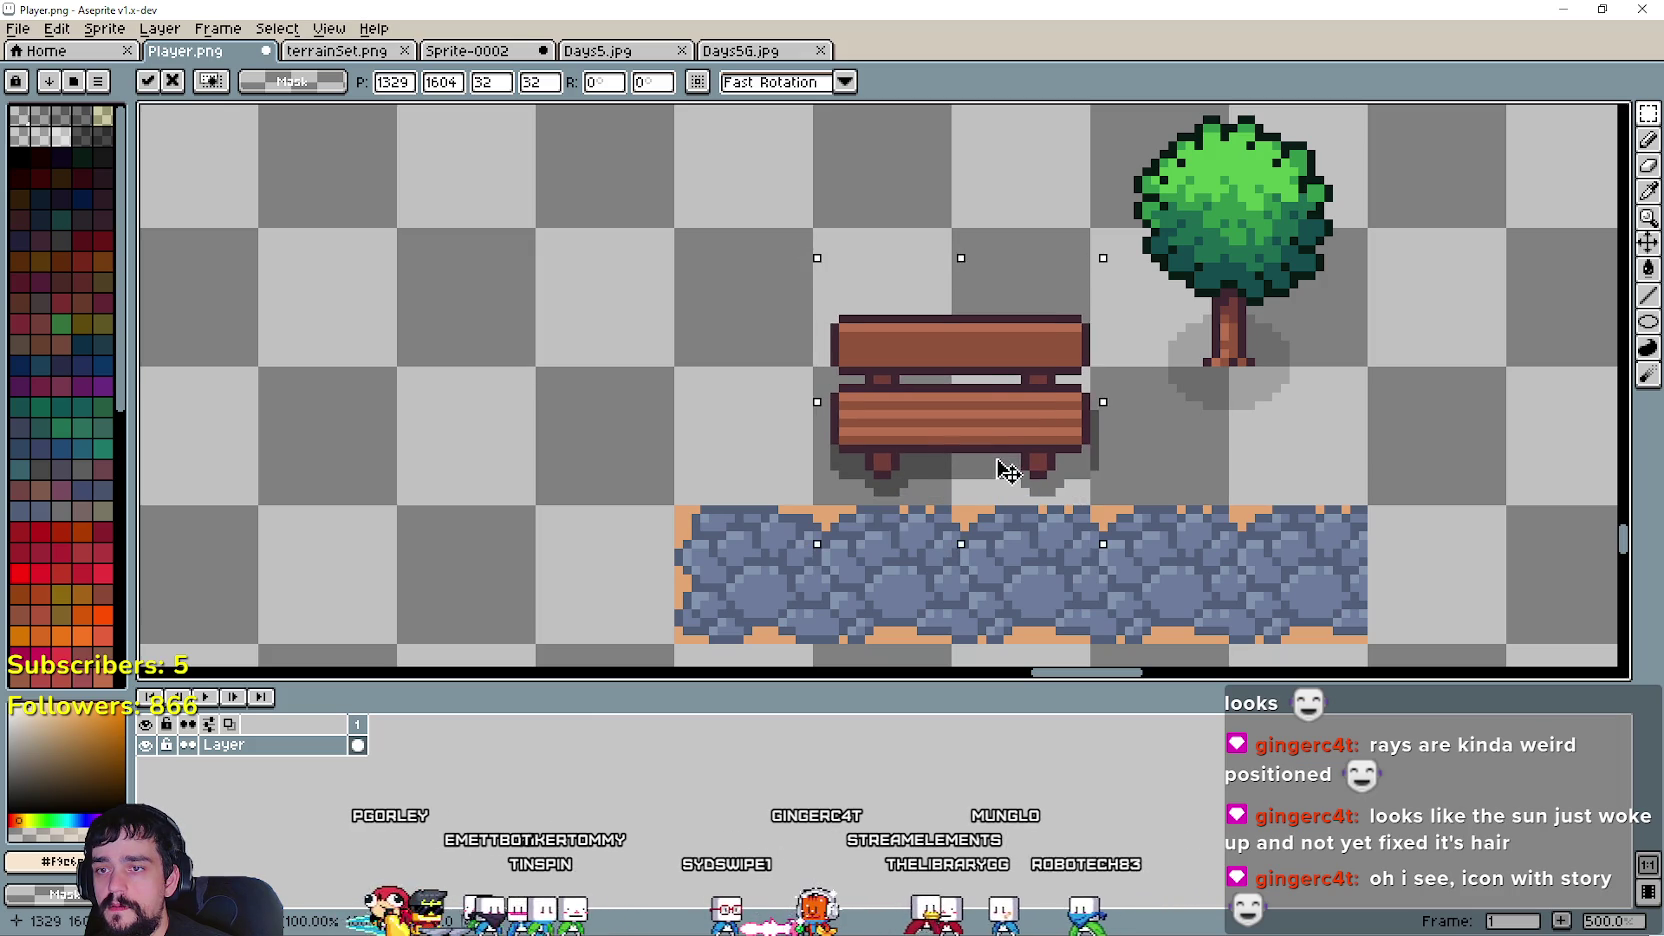
left_click_drag(1000, 477, 995, 508)
scroll(1001, 477, "up", 2)
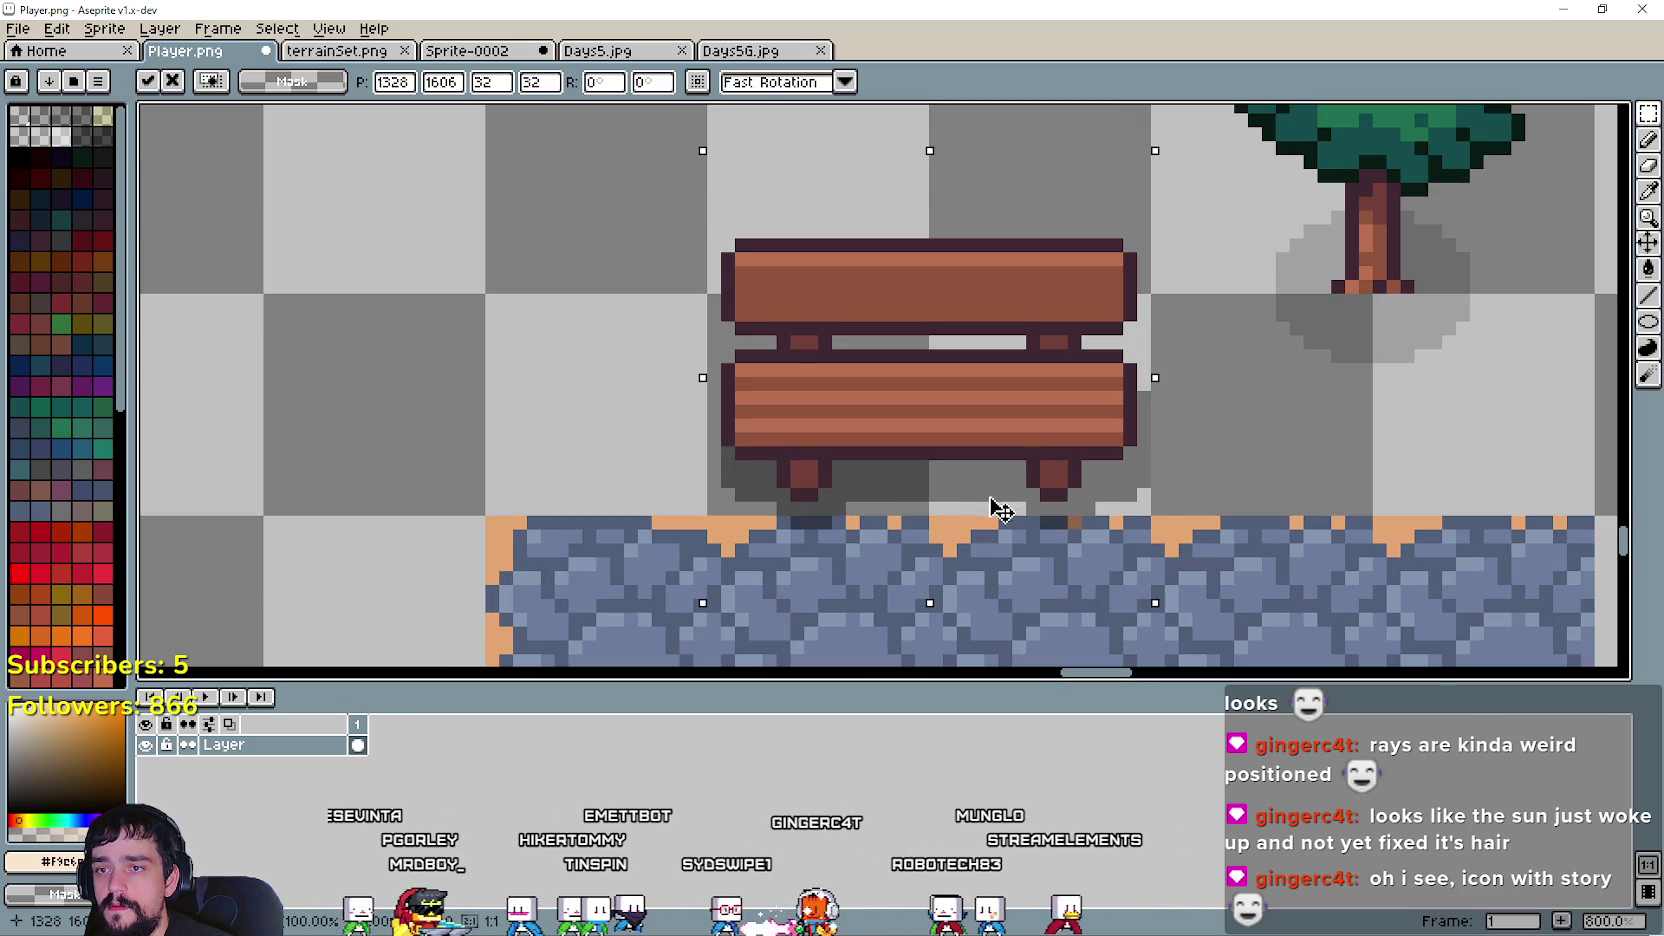
scroll(995, 508, "down", 3)
scroll(1253, 633, "down", 1)
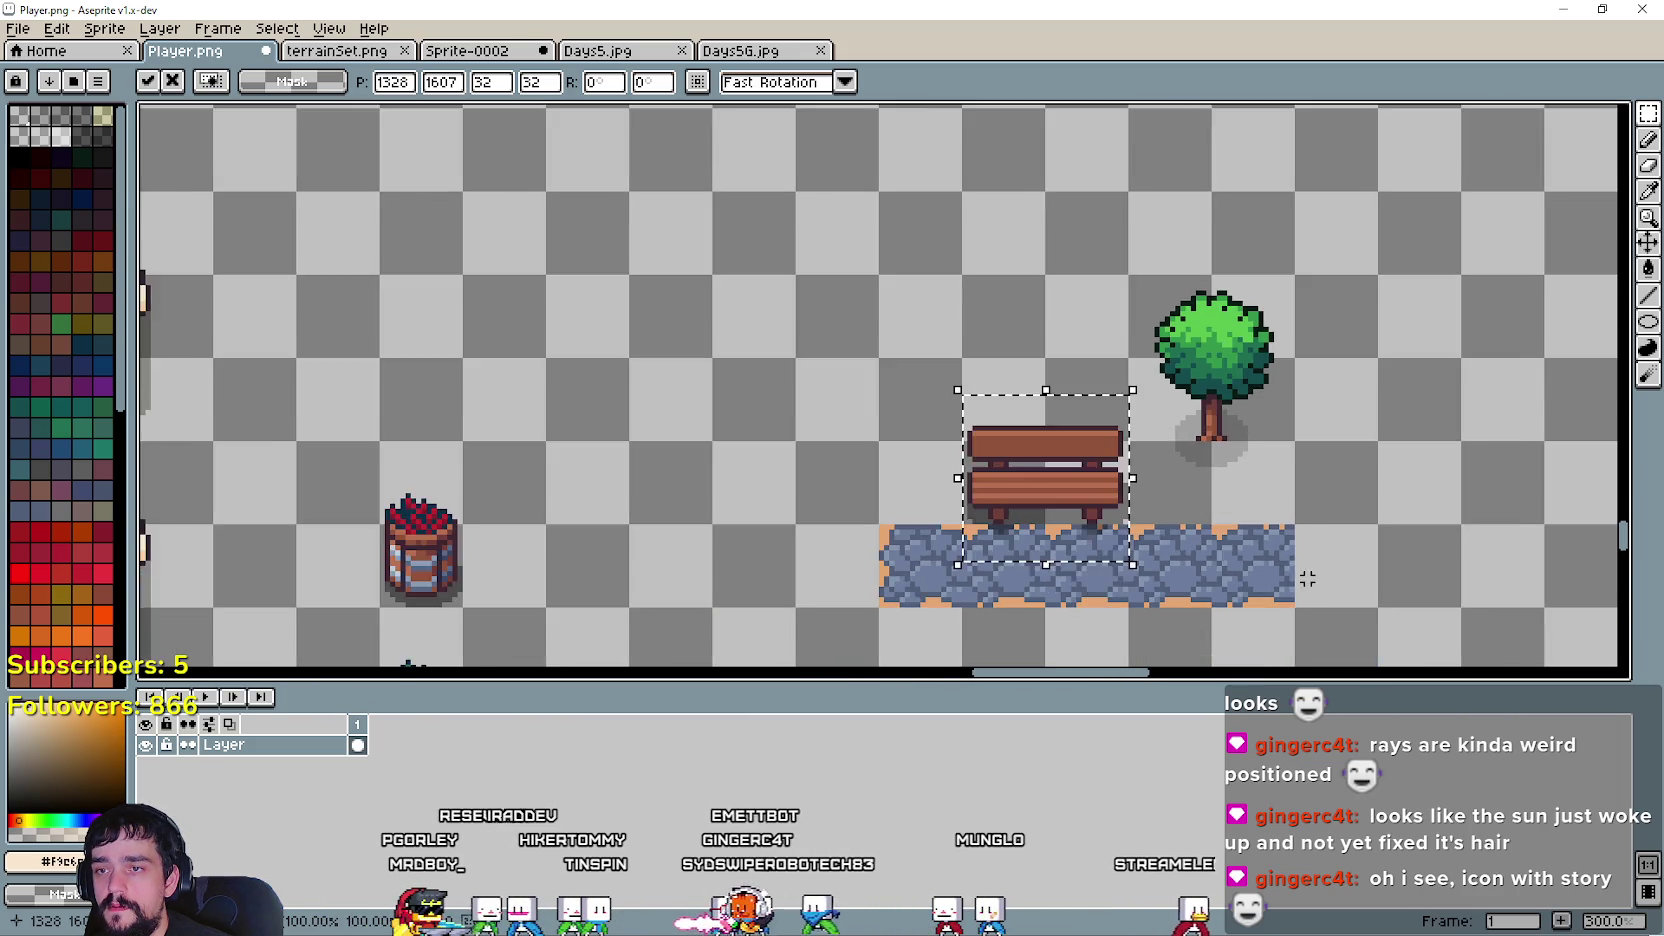
scroll(1044, 528, "up", 1)
mouse_move(1044, 528)
left_mouse_down()
mouse_move(1058, 483)
mouse_move(1063, 509)
left_mouse_up()
scroll(1300, 490, "down", 1)
scroll(1247, 474, "up", 1)
left_click(1247, 474)
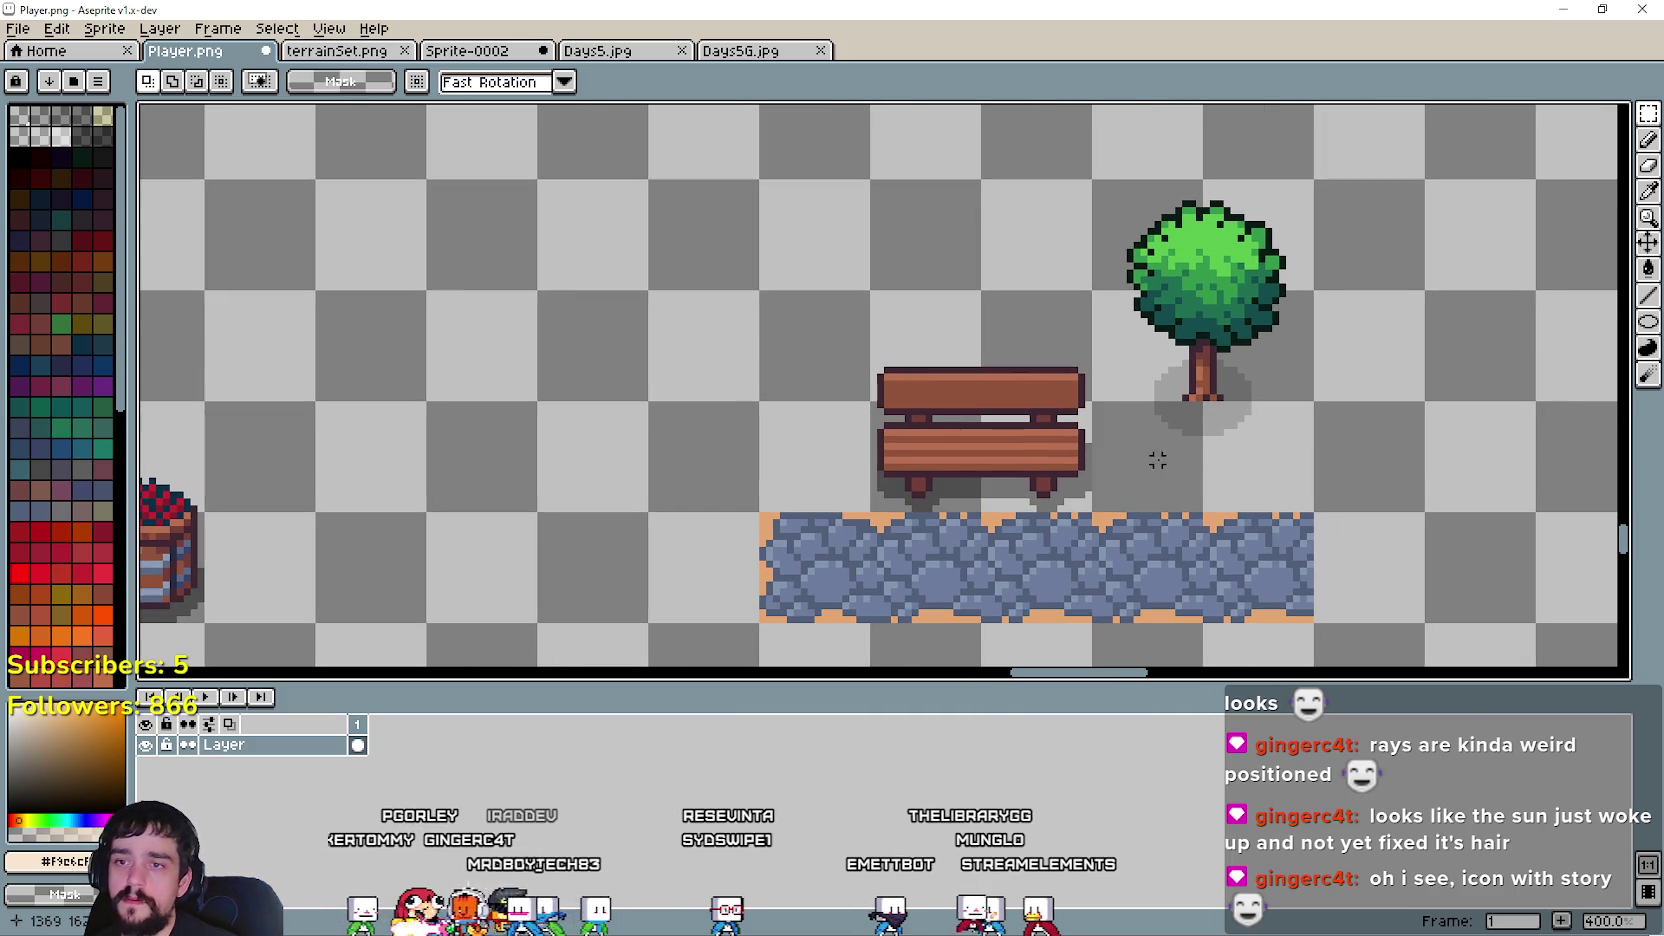
- Select the tree and lower it onto the path edge, committing the move
left_click_drag(1122, 461, 1304, 161)
left_click_drag(1233, 325, 1213, 412)
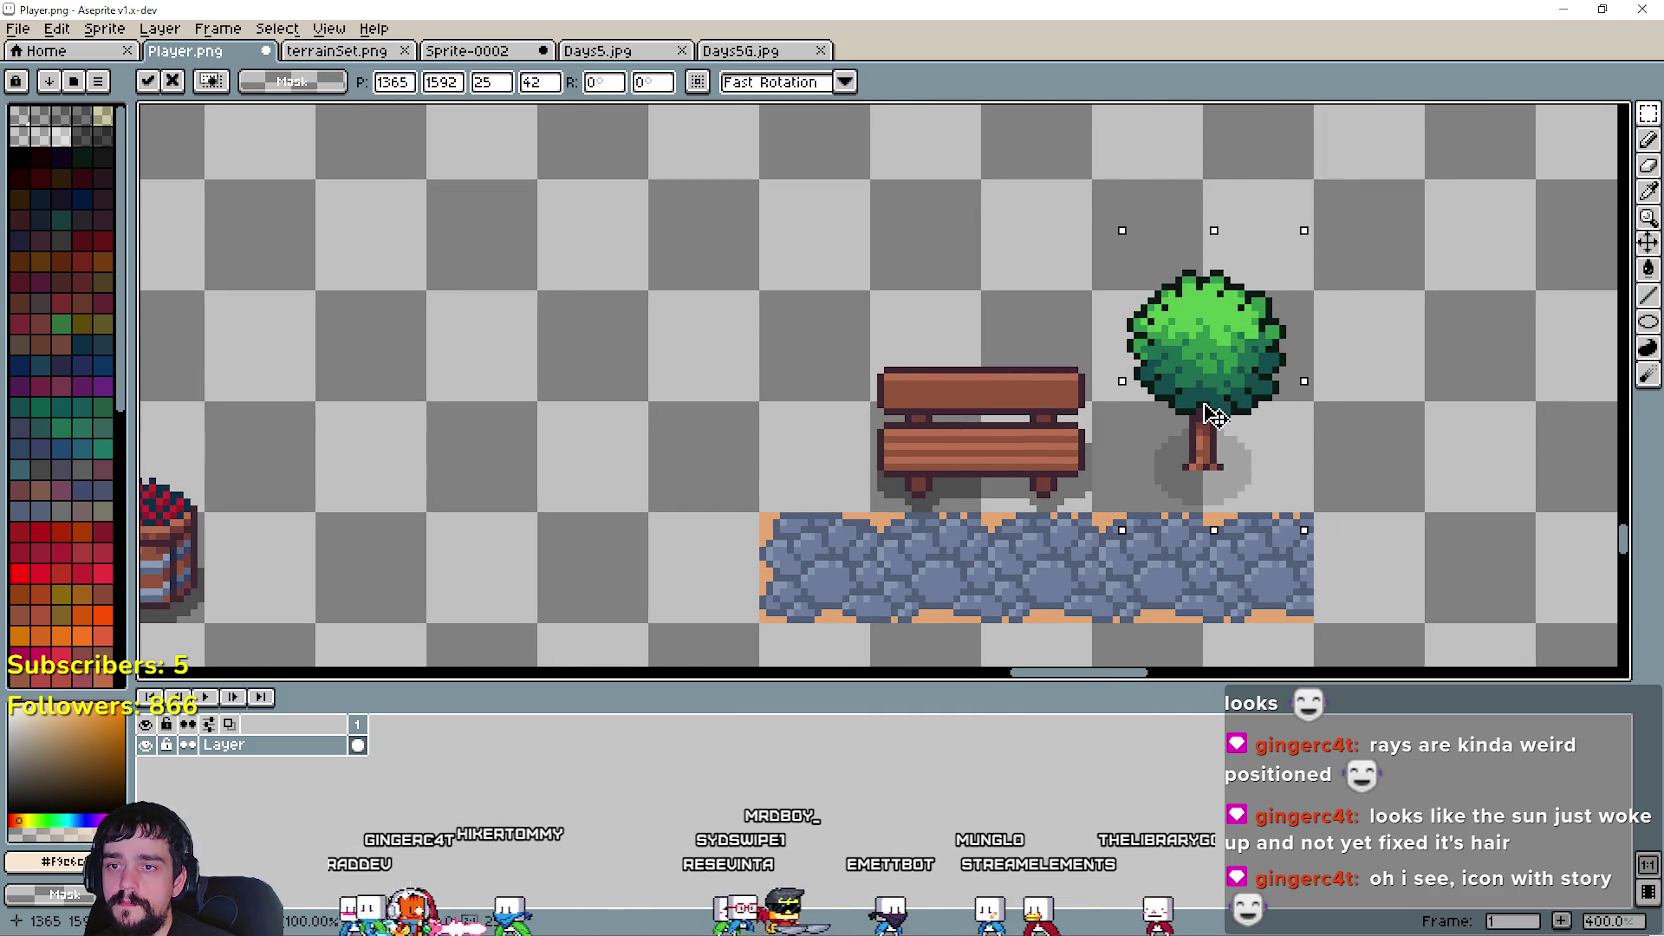
left_click_drag(1213, 416, 1215, 421)
key("Return")
scroll(1044, 490, "down", 2)
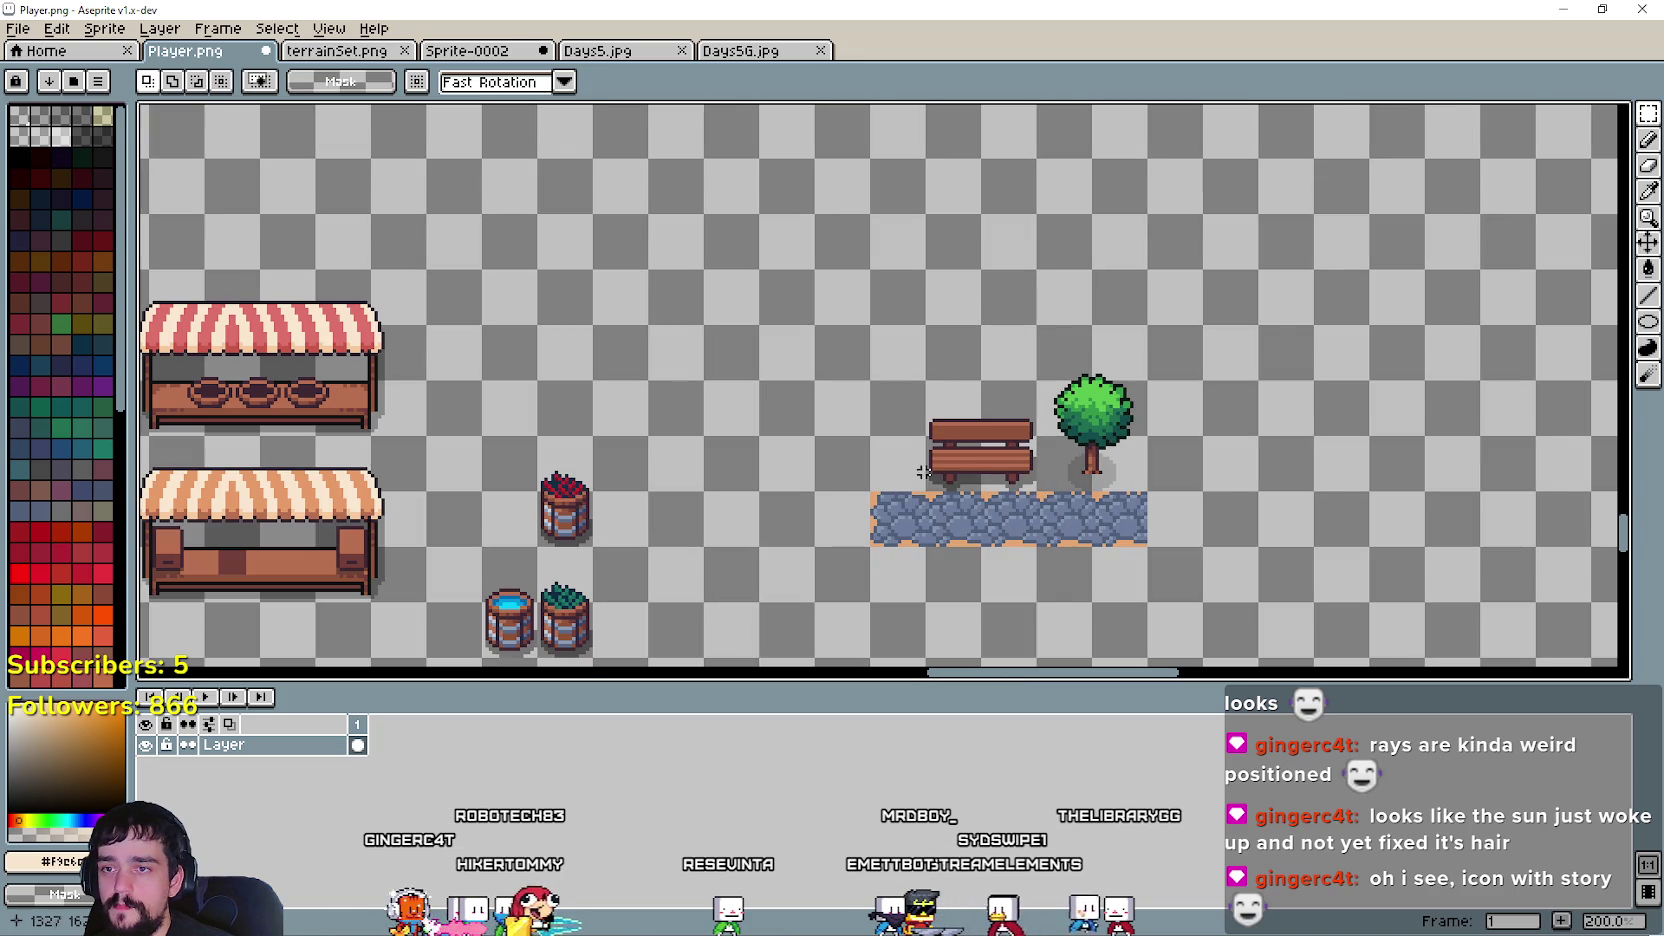
scroll(923, 472, "up", 1)
- Delete the stone path's left end so it lines up under the bench, then return to terrainSet.png
left_click_drag(784, 446, 921, 624)
scroll(948, 585, "up", 1)
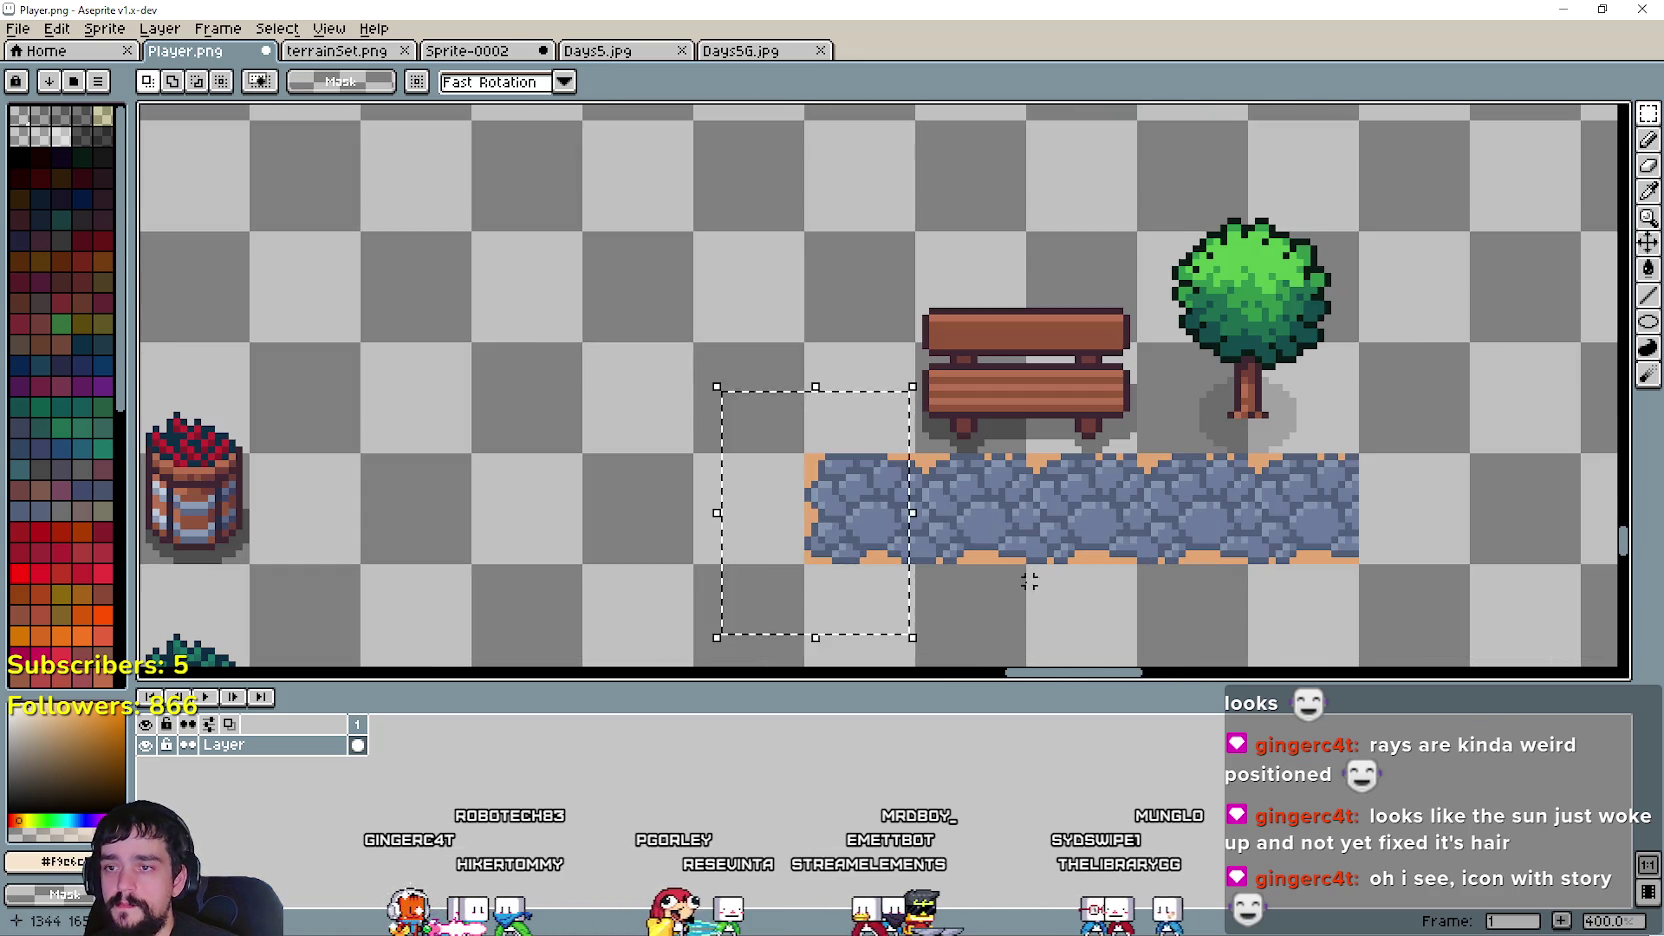
key("Delete")
scroll(868, 460, "down", 1)
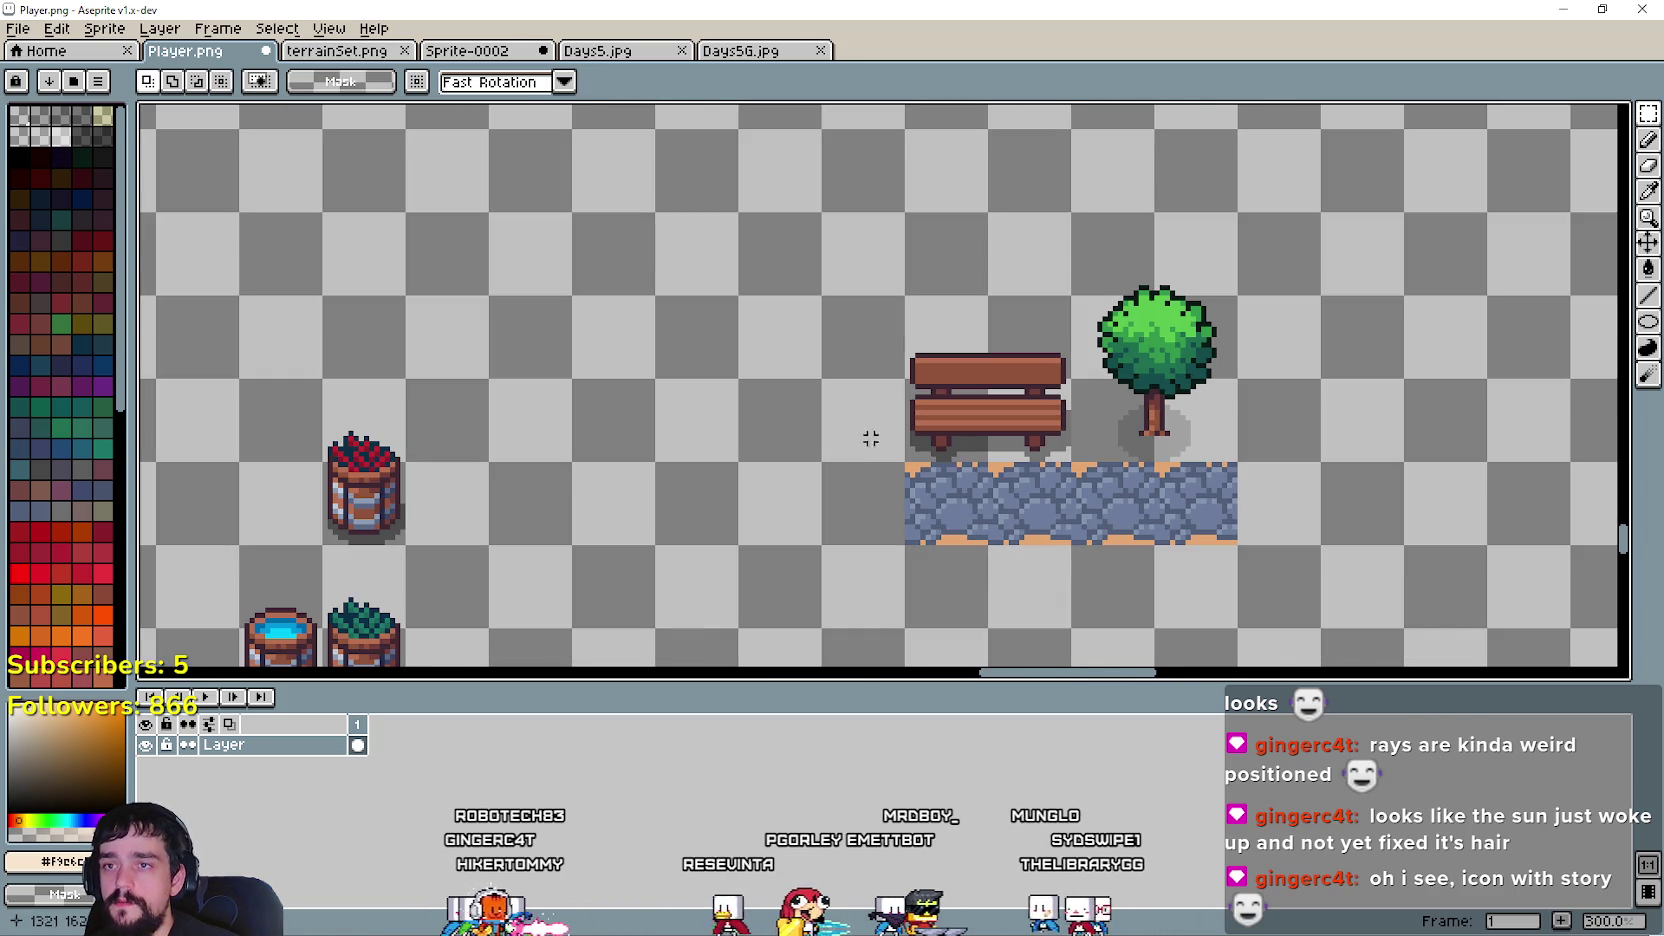
left_click_drag(905, 462, 1238, 545)
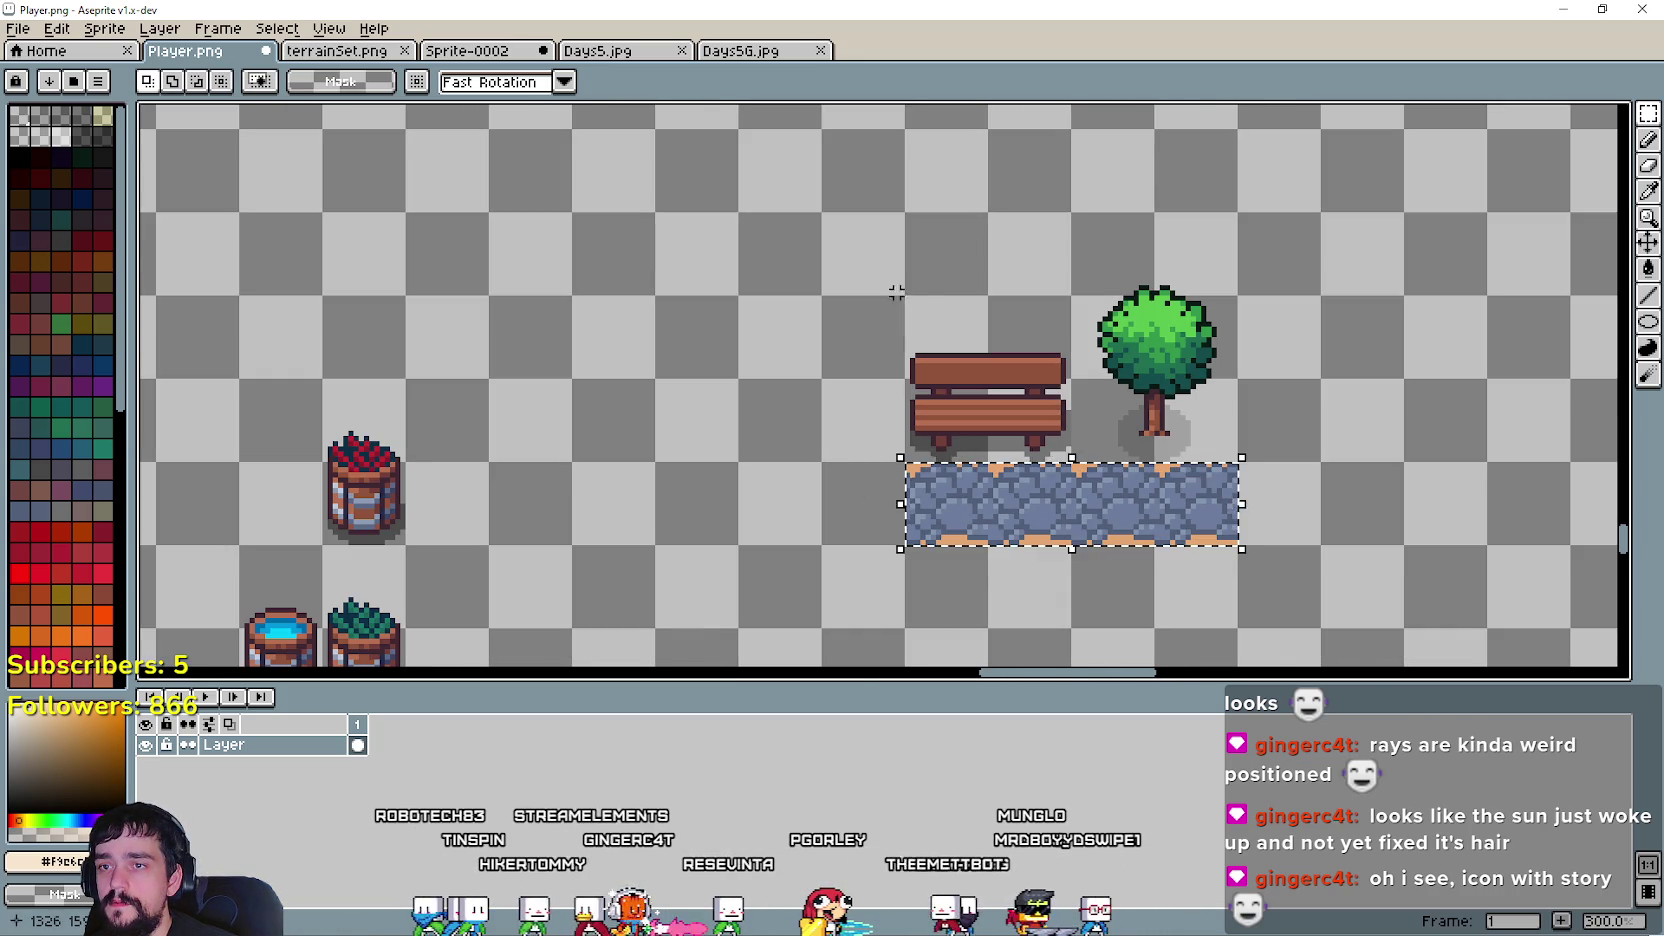
left_click_drag(904, 293, 1238, 545)
left_click(1400, 527)
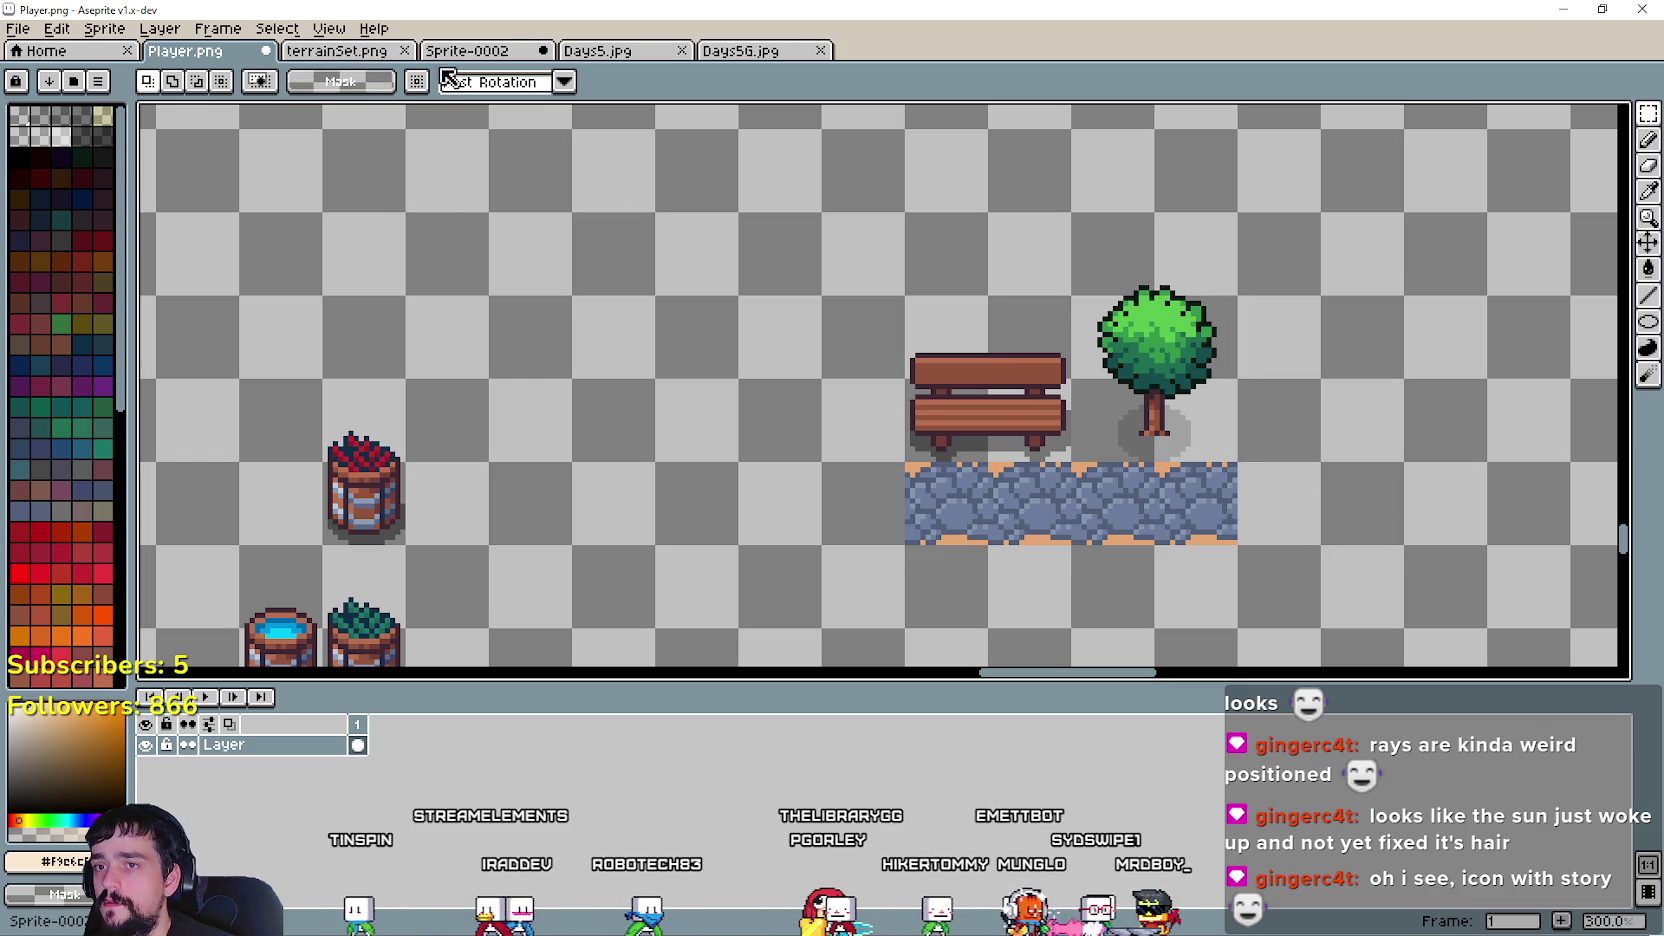
left_click(345, 52)
scroll(906, 424, "down", 3)
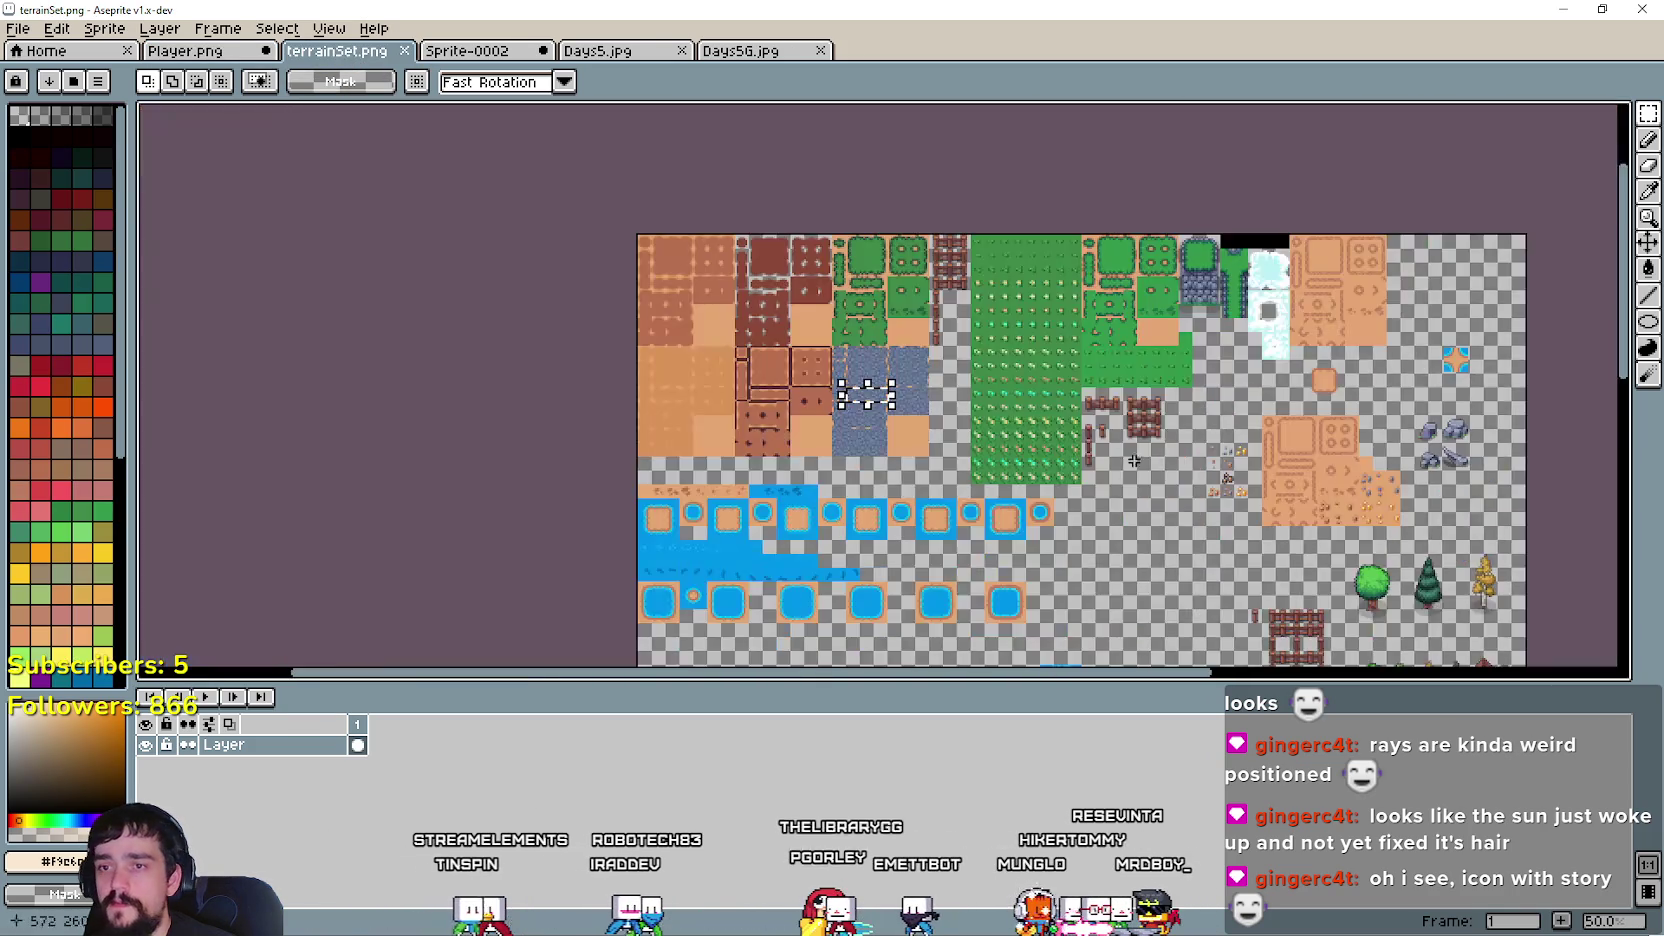
- Paste a bush onto the bench in Player.png, then discard it
scroll(906, 424, "up", 2)
scroll(906, 424, "down", 2)
scroll(930, 330, "up", 1)
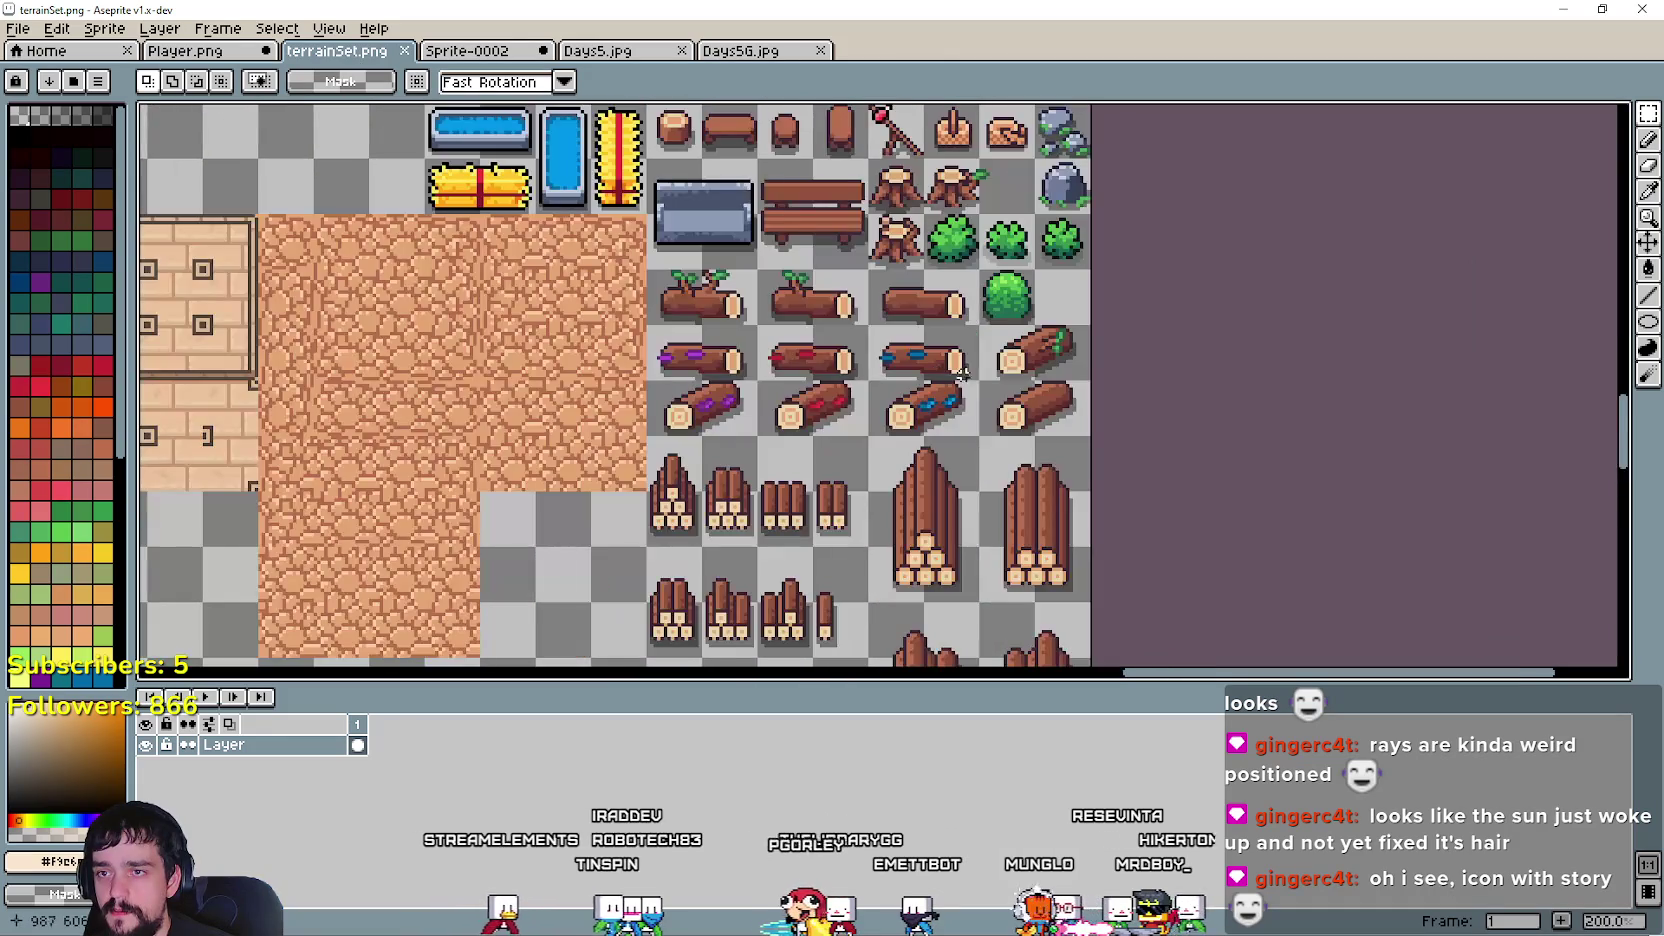
scroll(950, 240, "up", 1)
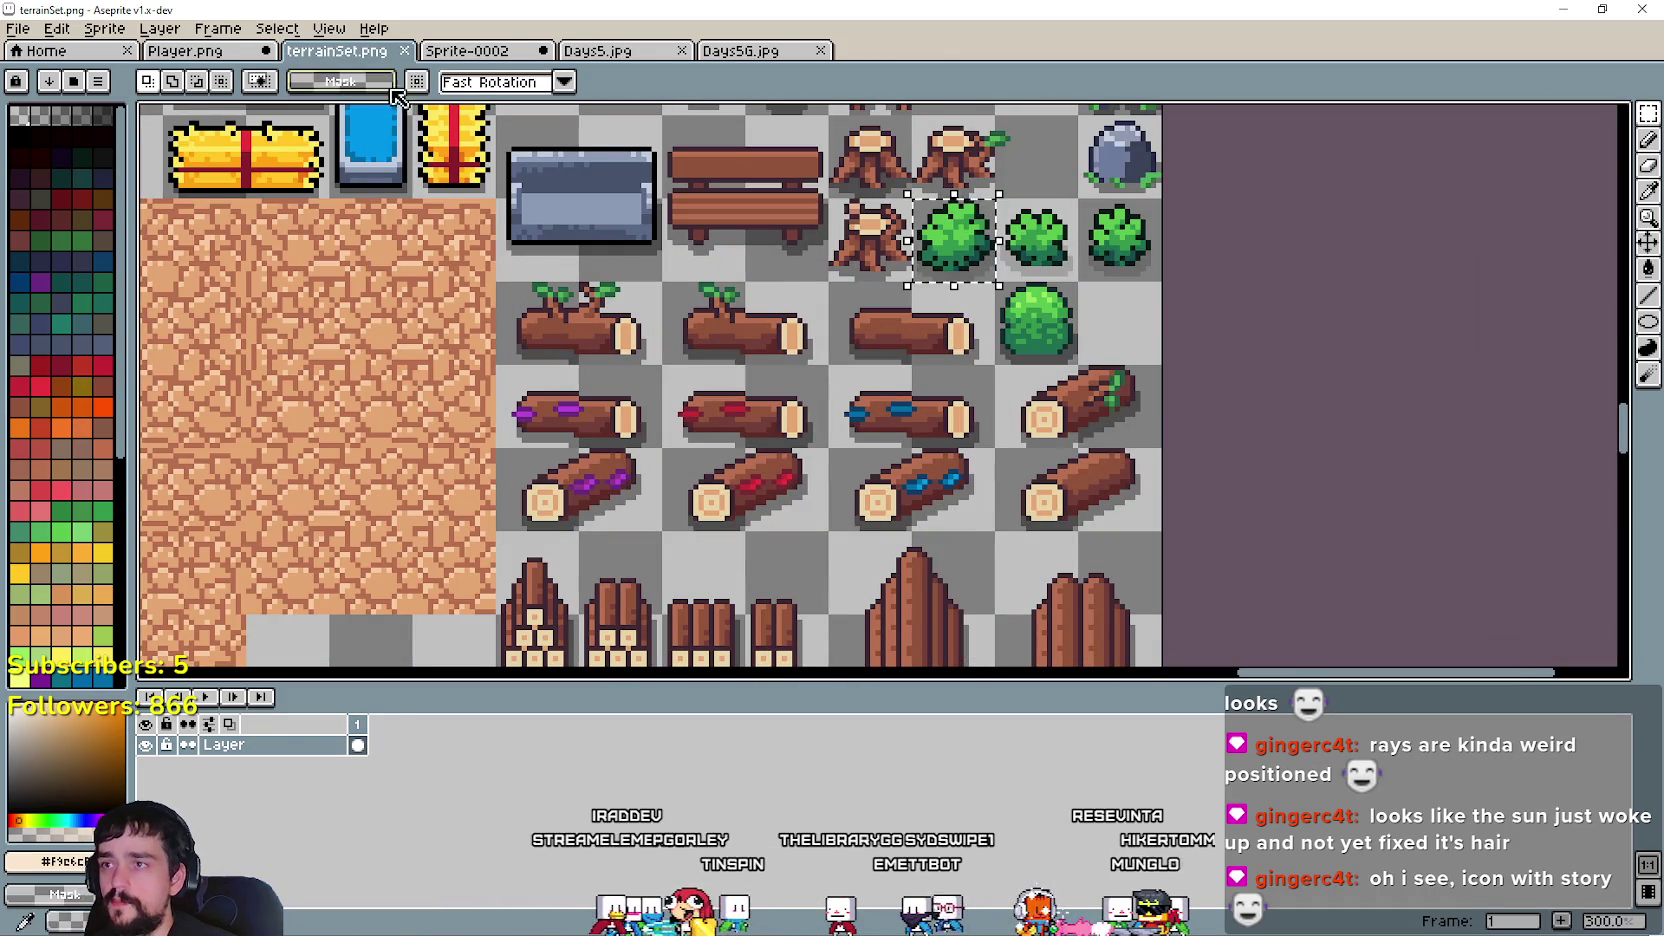
left_click(212, 52)
key("ctrl+v")
scroll(964, 329, "up", 1)
mouse_move(890, 381)
left_mouse_down()
mouse_move(997, 332)
mouse_move(837, 308)
left_mouse_up()
key("Escape")
- Browse the Sprite-0002, terrainSet.png and Player.png tabs, panning across the tileset
left_click(467, 50)
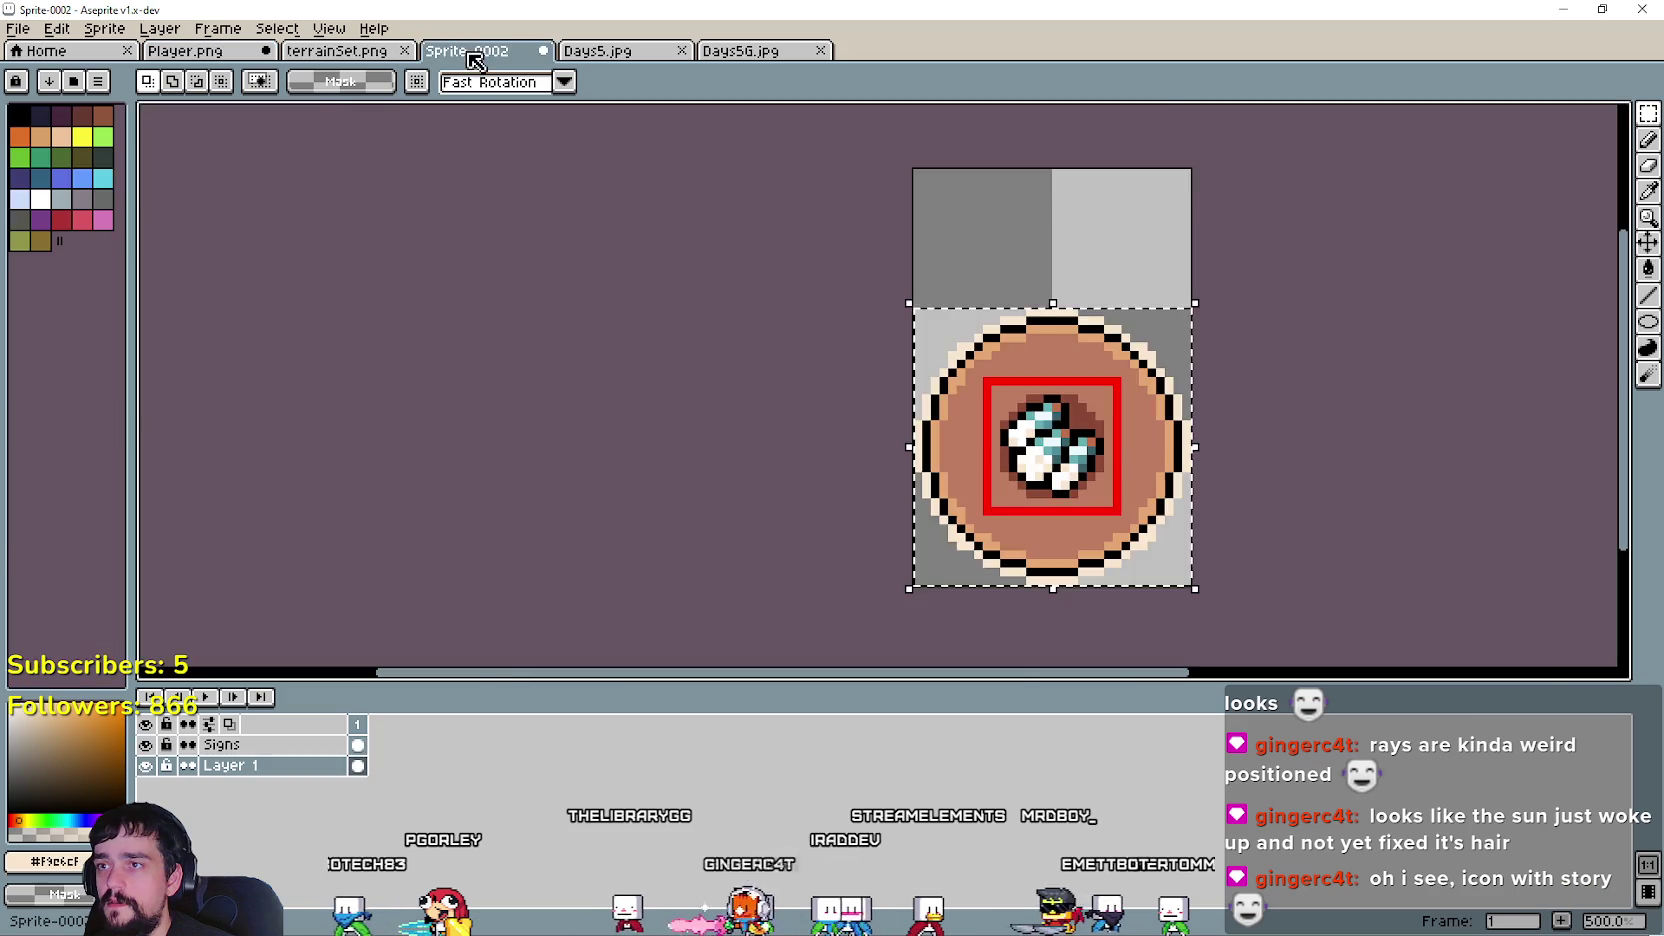
left_click(343, 52)
scroll(985, 427, "down", 2)
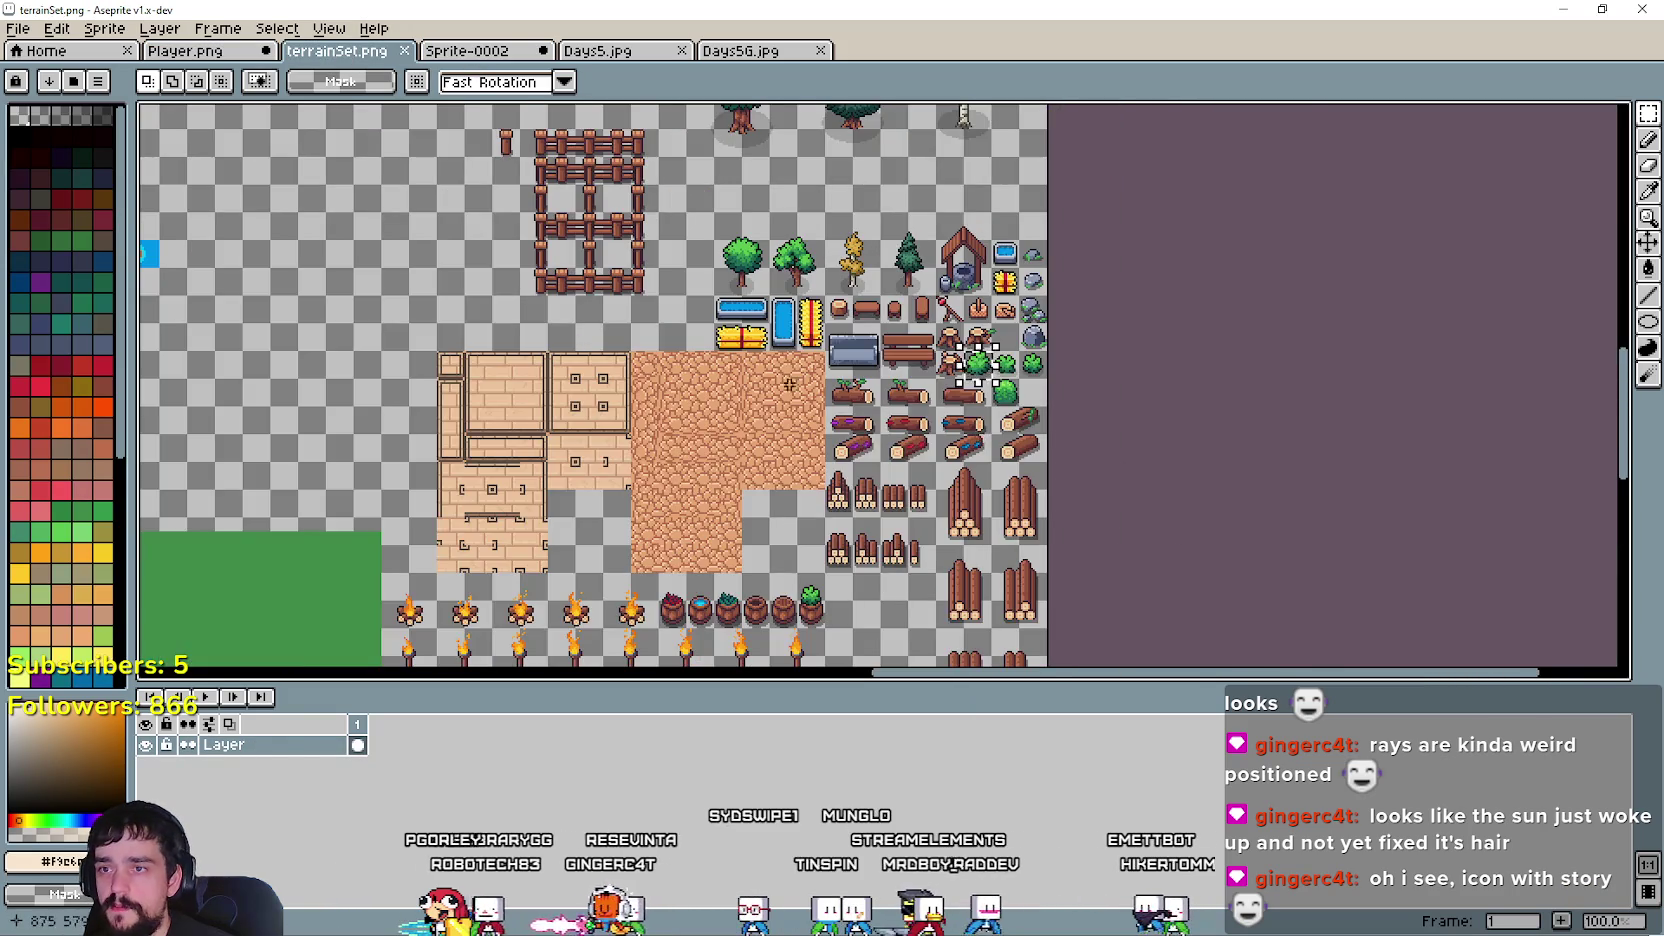
scroll(789, 384, "up", 2)
scroll(900, 450, "down", 2)
left_click_drag(937, 534, 1165, 293)
left_click(190, 51)
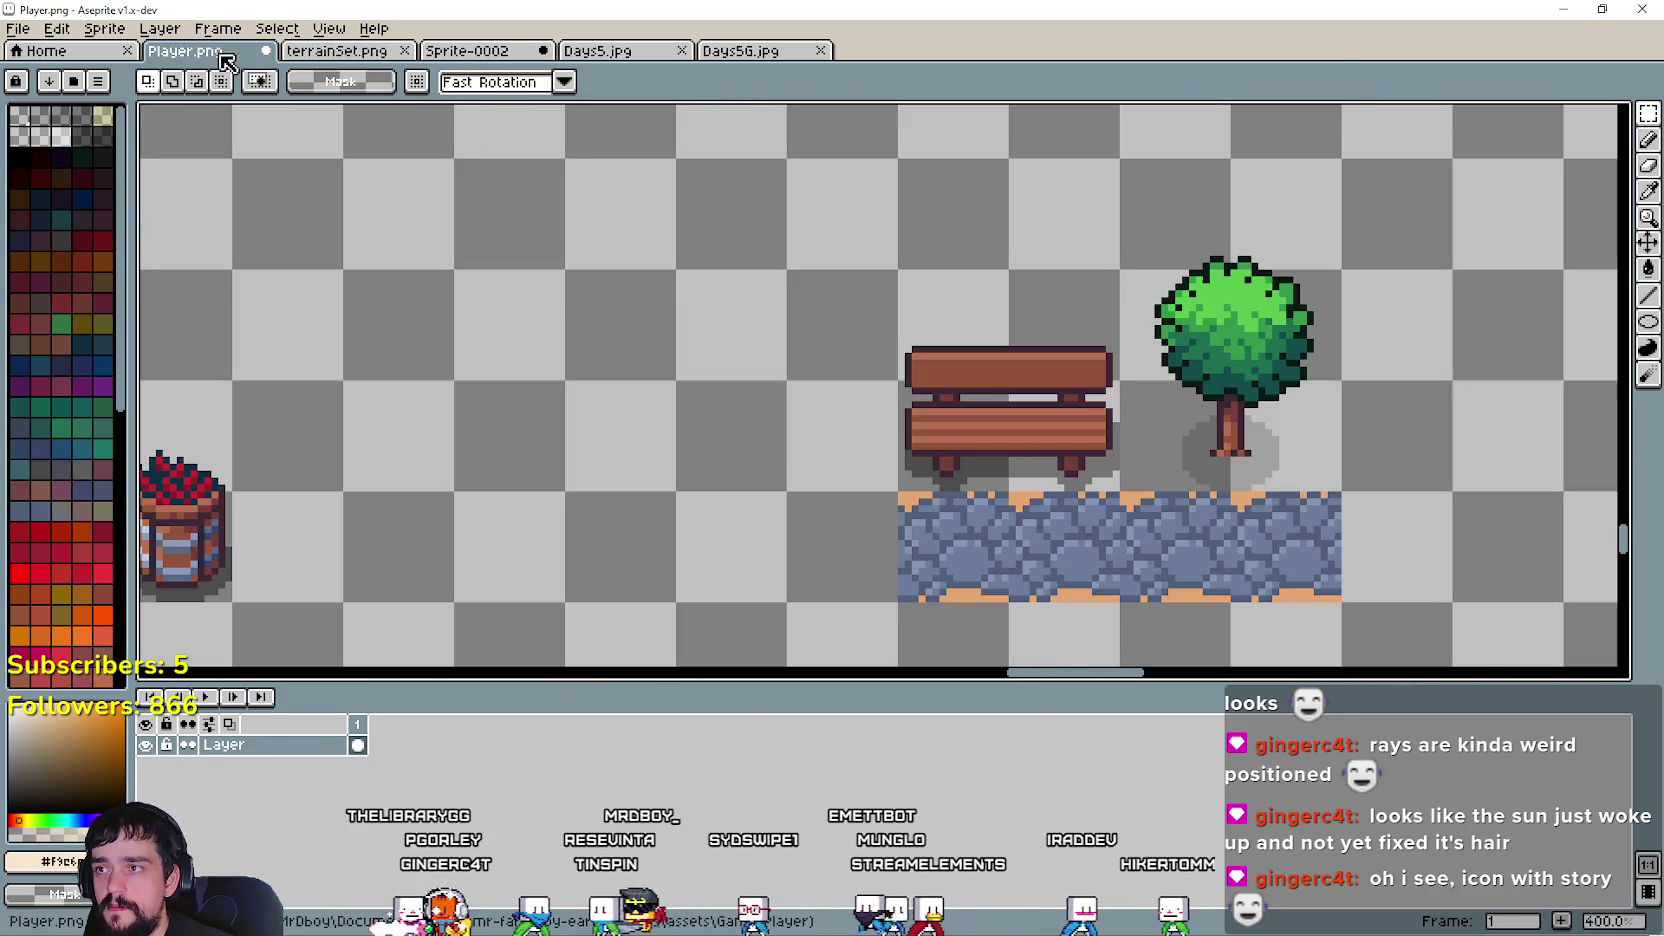
- Marquee-select the first street lamp post in terrainSet.png and return to Player.png
left_click(357, 58)
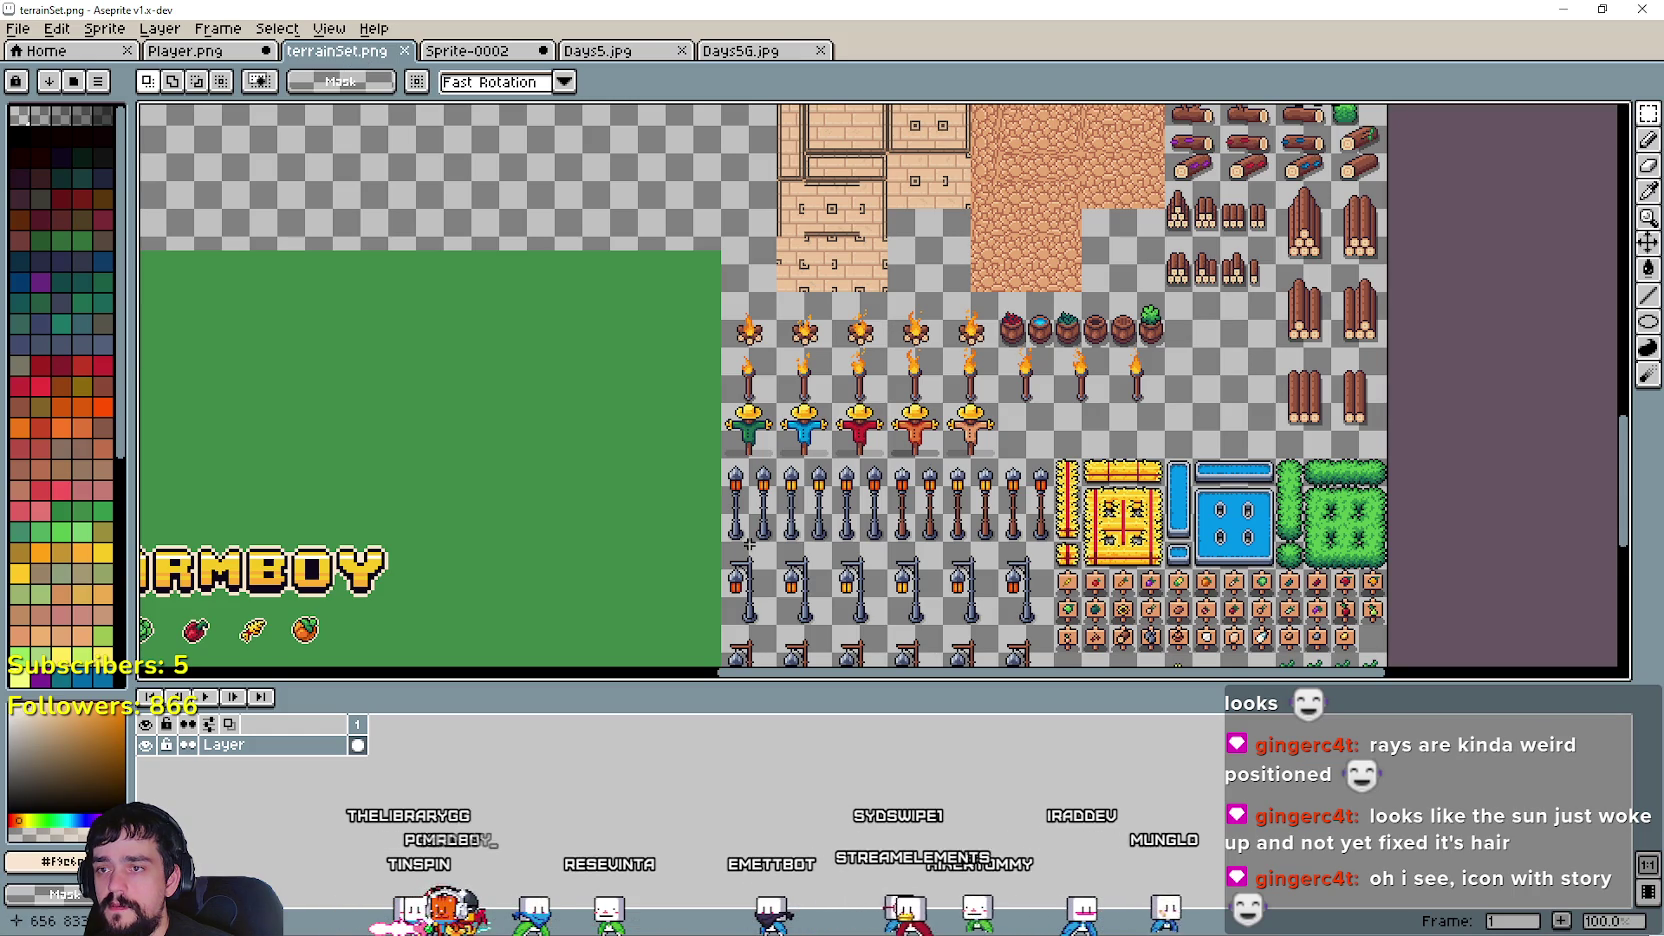
scroll(697, 371, "down", 2)
scroll(740, 390, "down", 5)
scroll(793, 408, "up", 3)
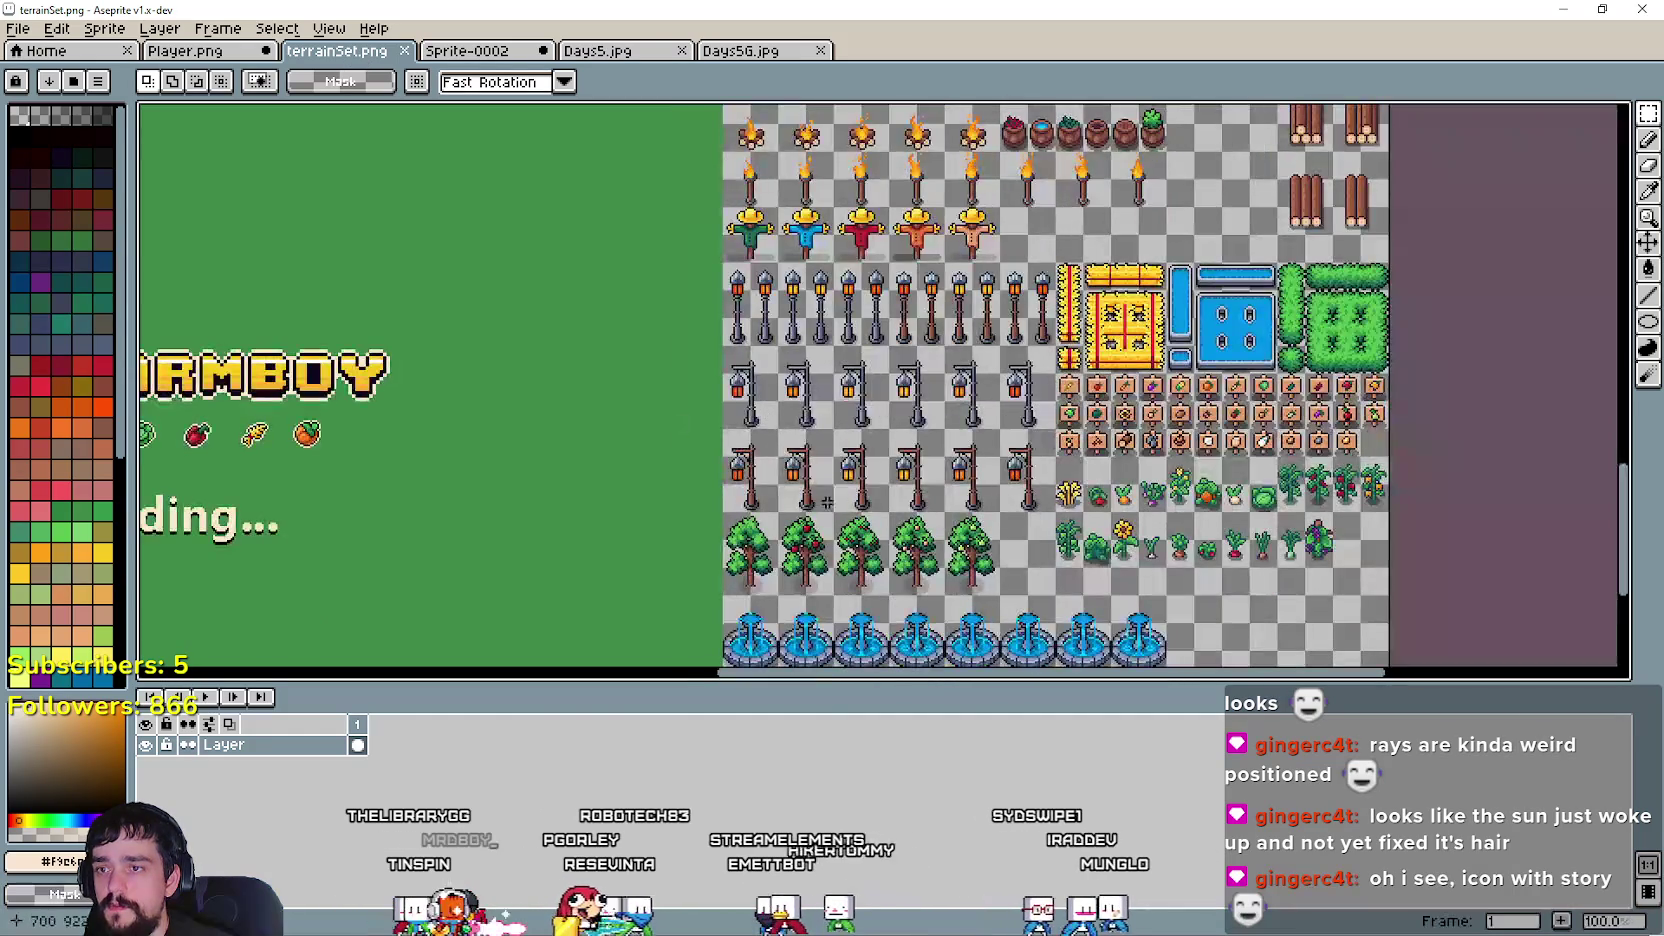
scroll(793, 408, "up", 2)
scroll(571, 260, "up", 1)
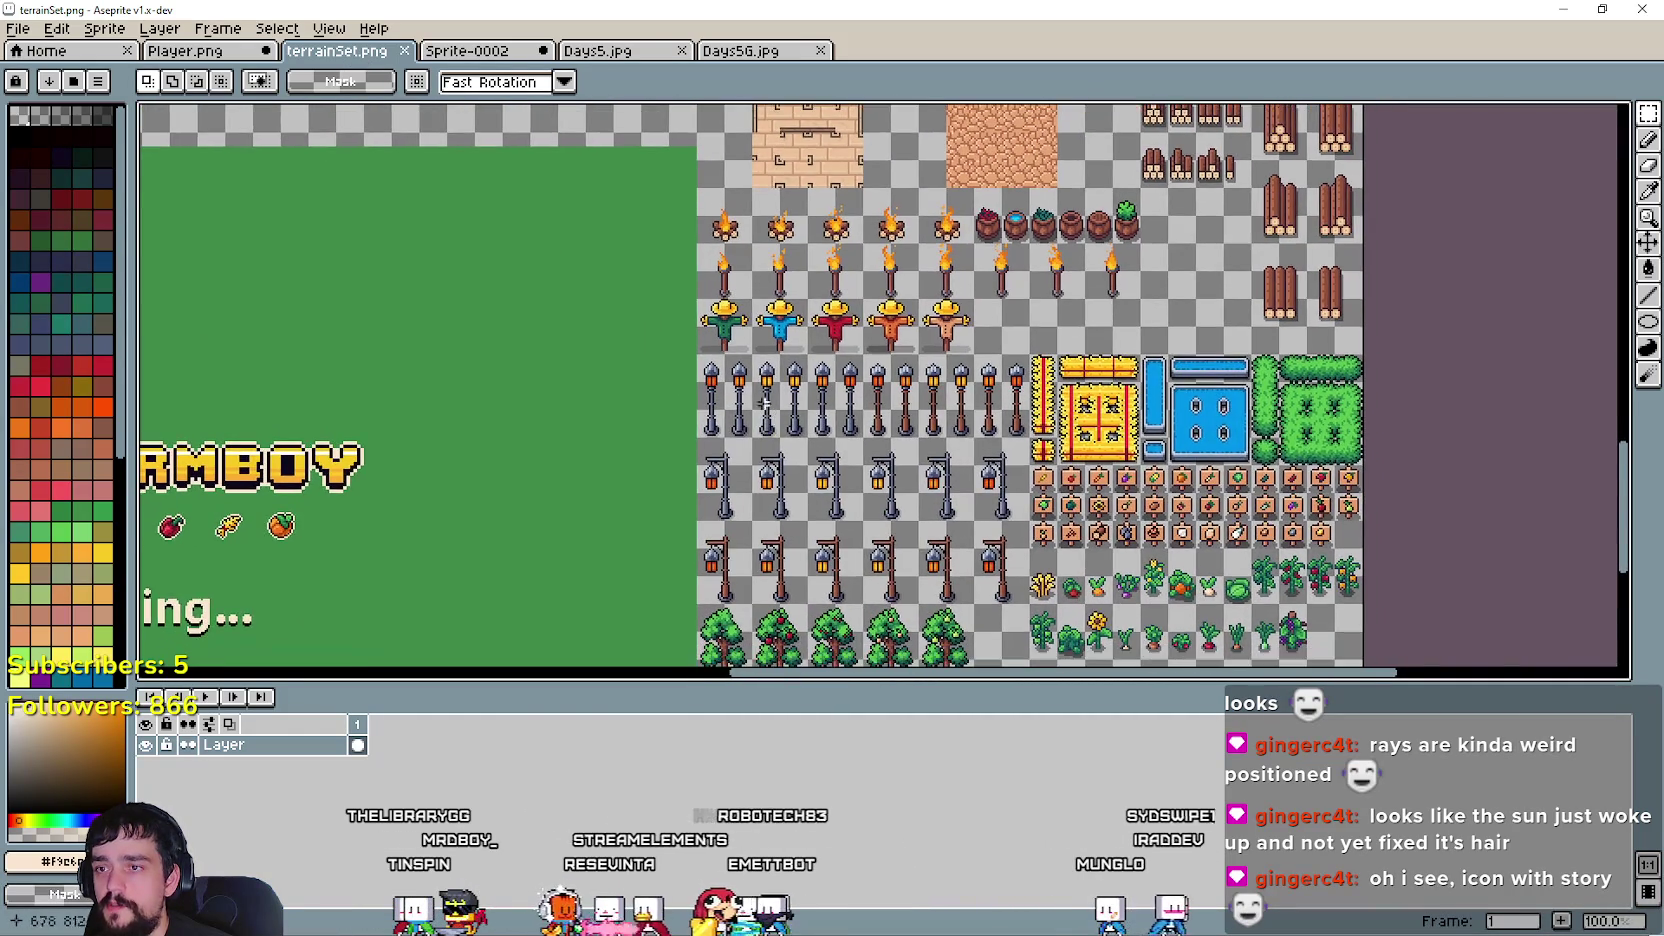
scroll(724, 437, "up", 1)
left_click_drag(724, 437, 777, 305)
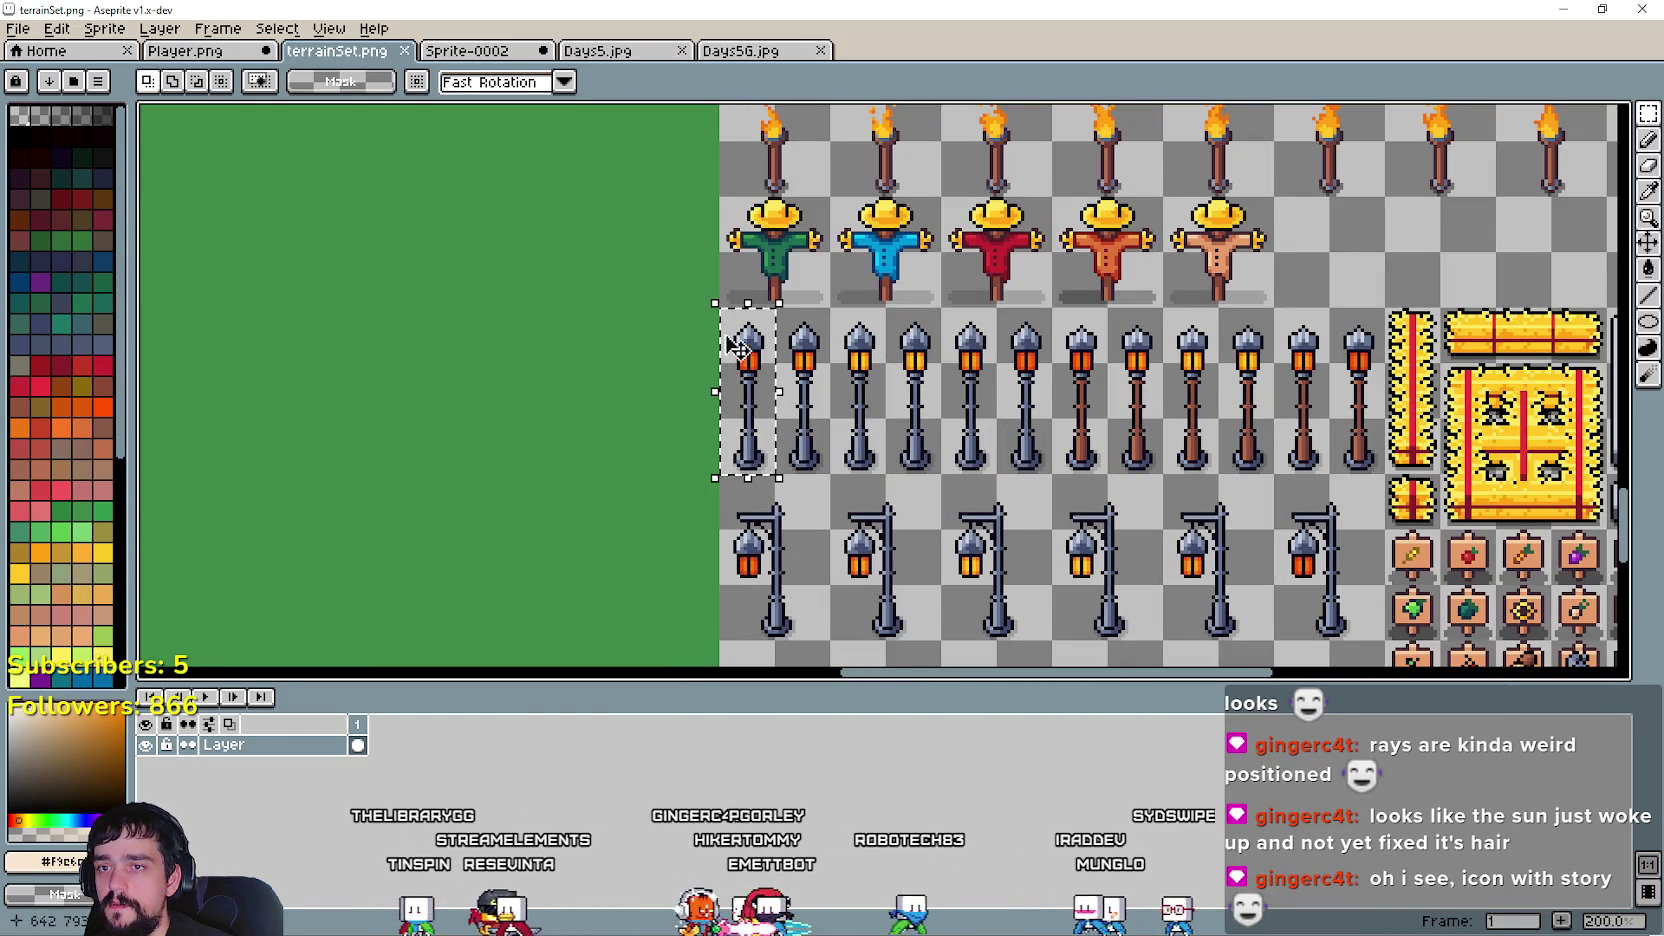
left_click(222, 51)
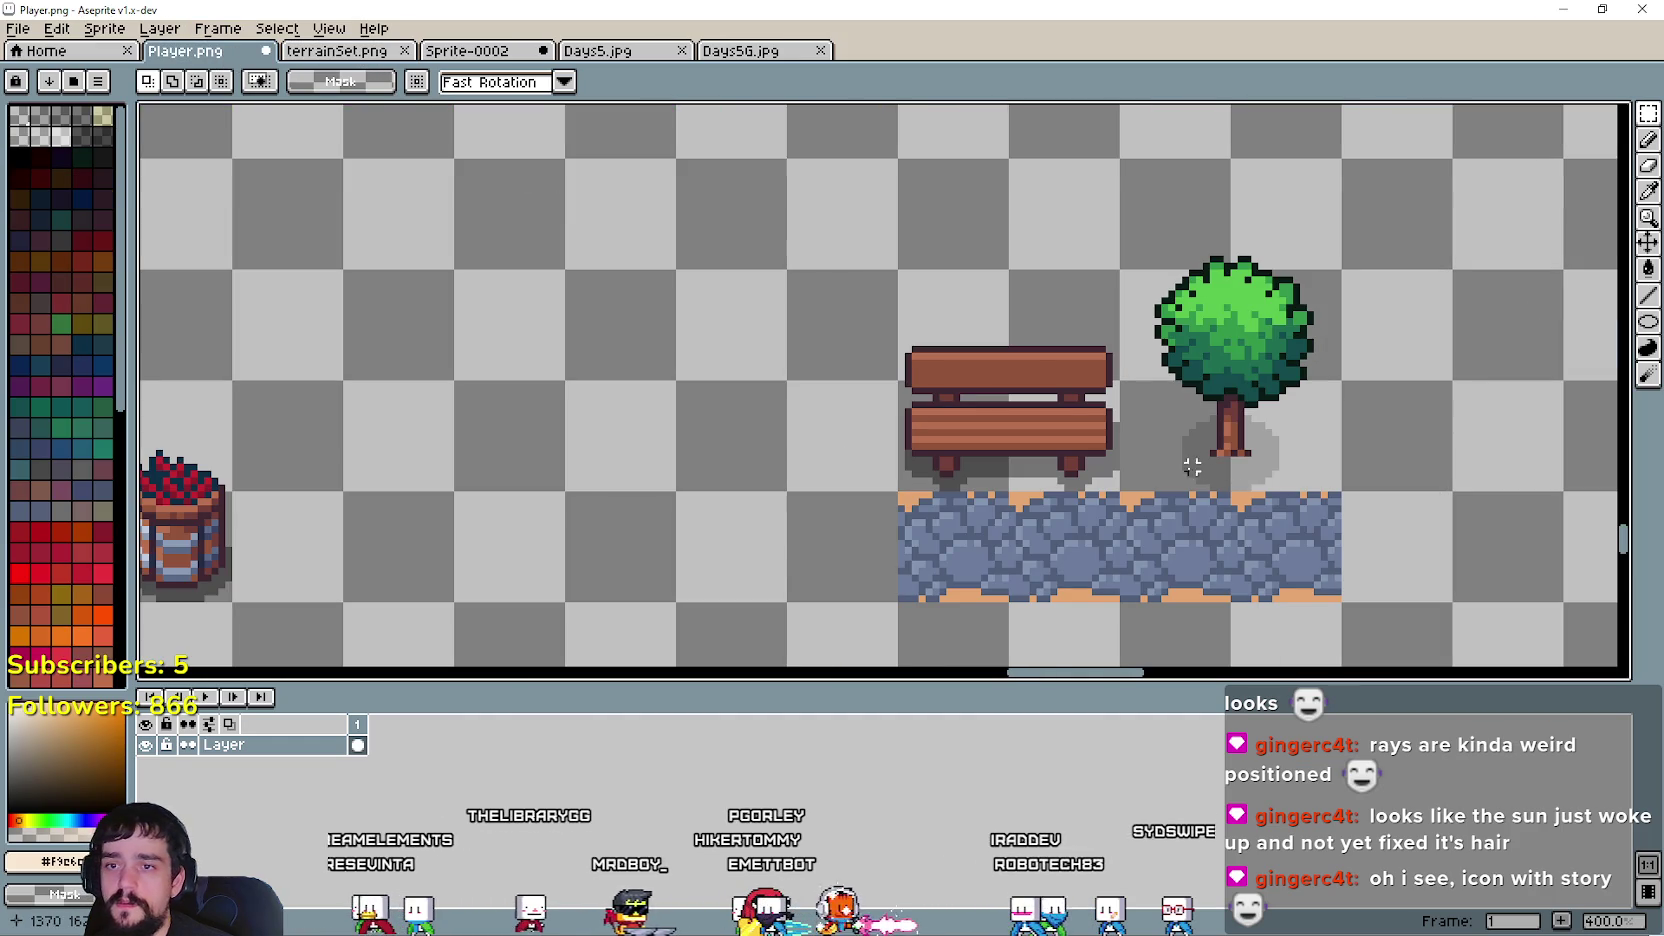
- Select and delete the round green tree beside the bench
left_click_drag(1200, 455, 1287, 297)
left_click_drag(1125, 160, 1318, 453)
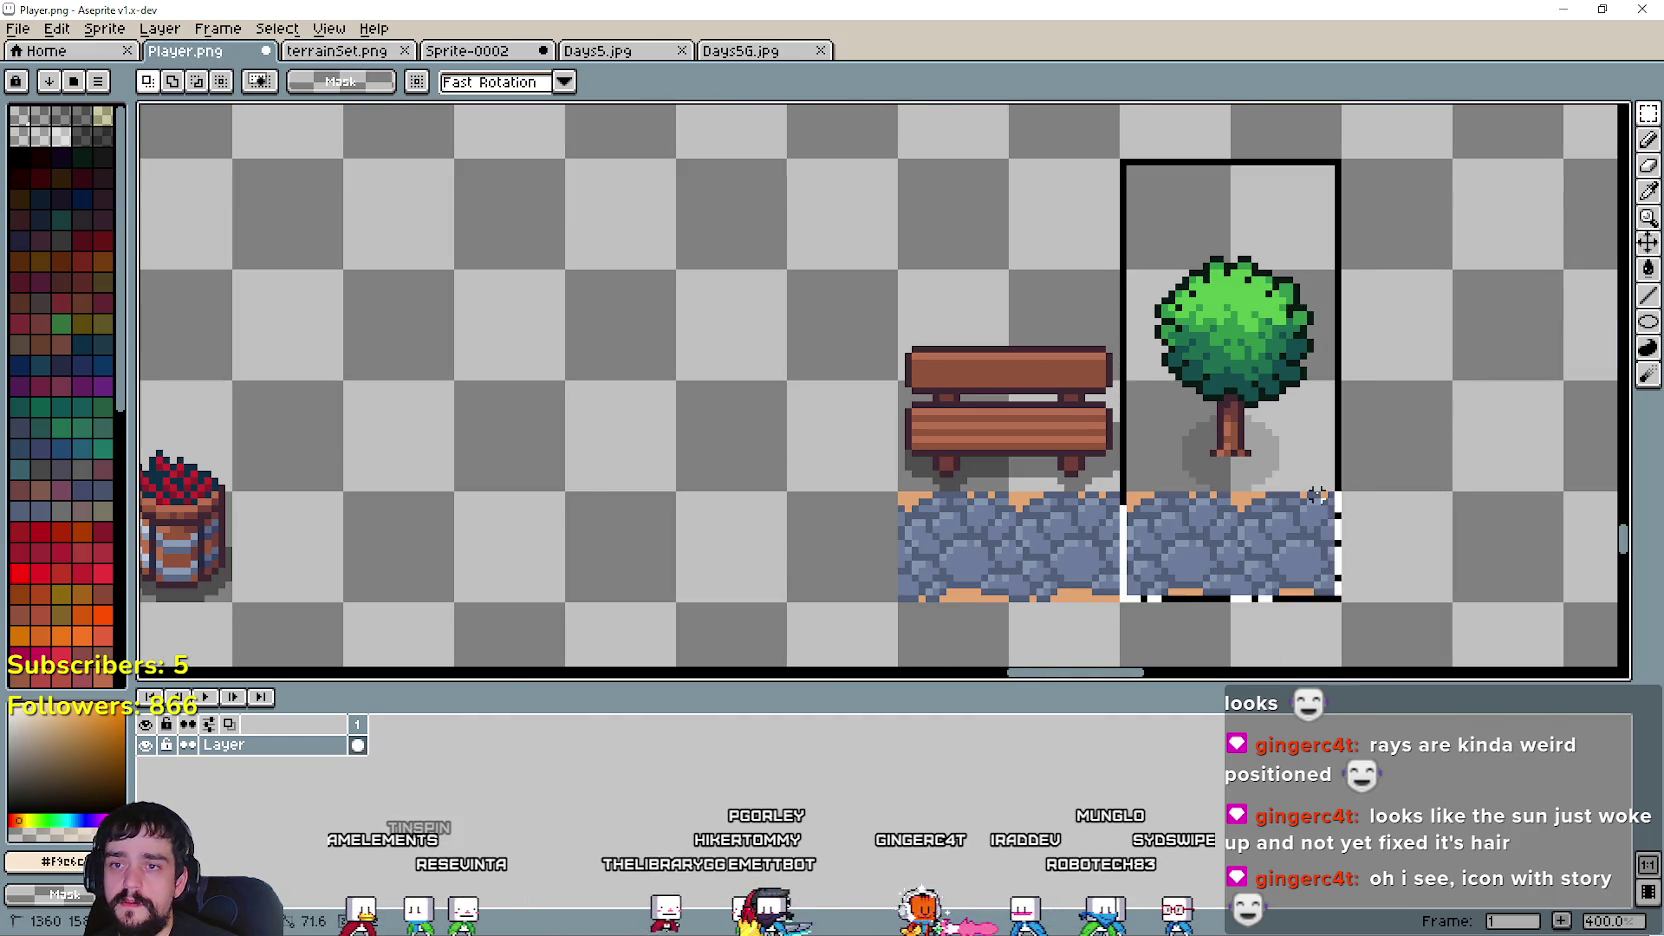
key("Delete")
- Paste the street lamp post and place it just right of the bench
key("ctrl+v")
left_click_drag(884, 465, 1236, 396)
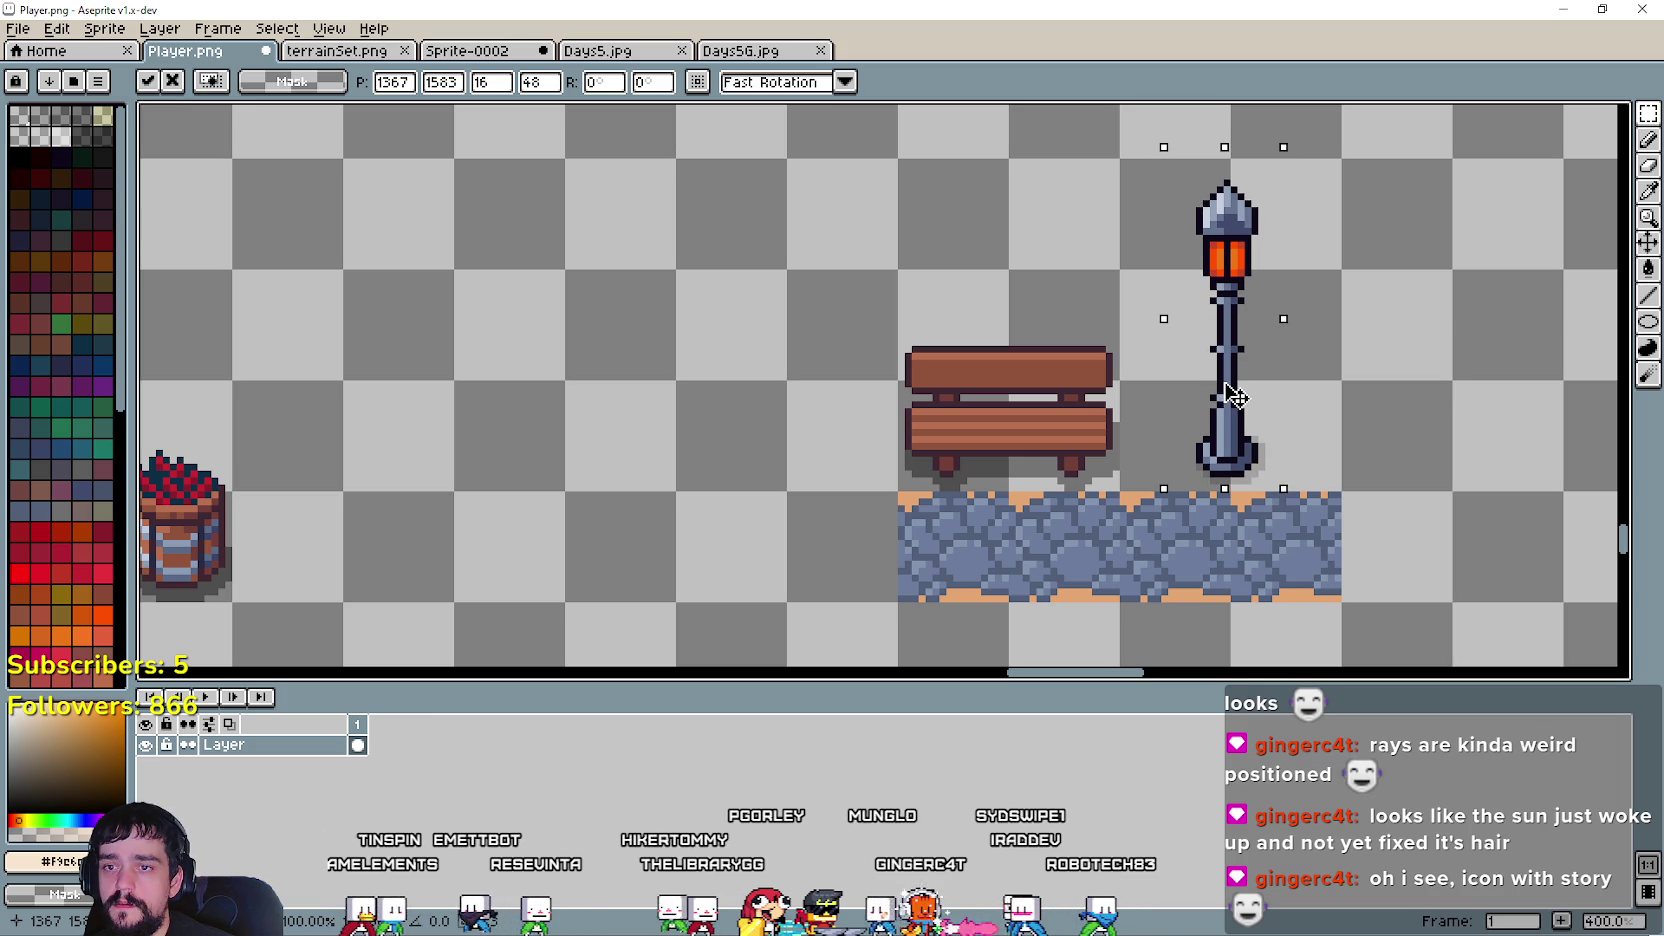
mouse_move(1233, 398)
left_mouse_down()
mouse_move(1238, 381)
mouse_move(1231, 421)
left_mouse_up()
scroll(1238, 381, "up", 1)
scroll(1233, 405, "down", 1)
scroll(1231, 400, "down", 1)
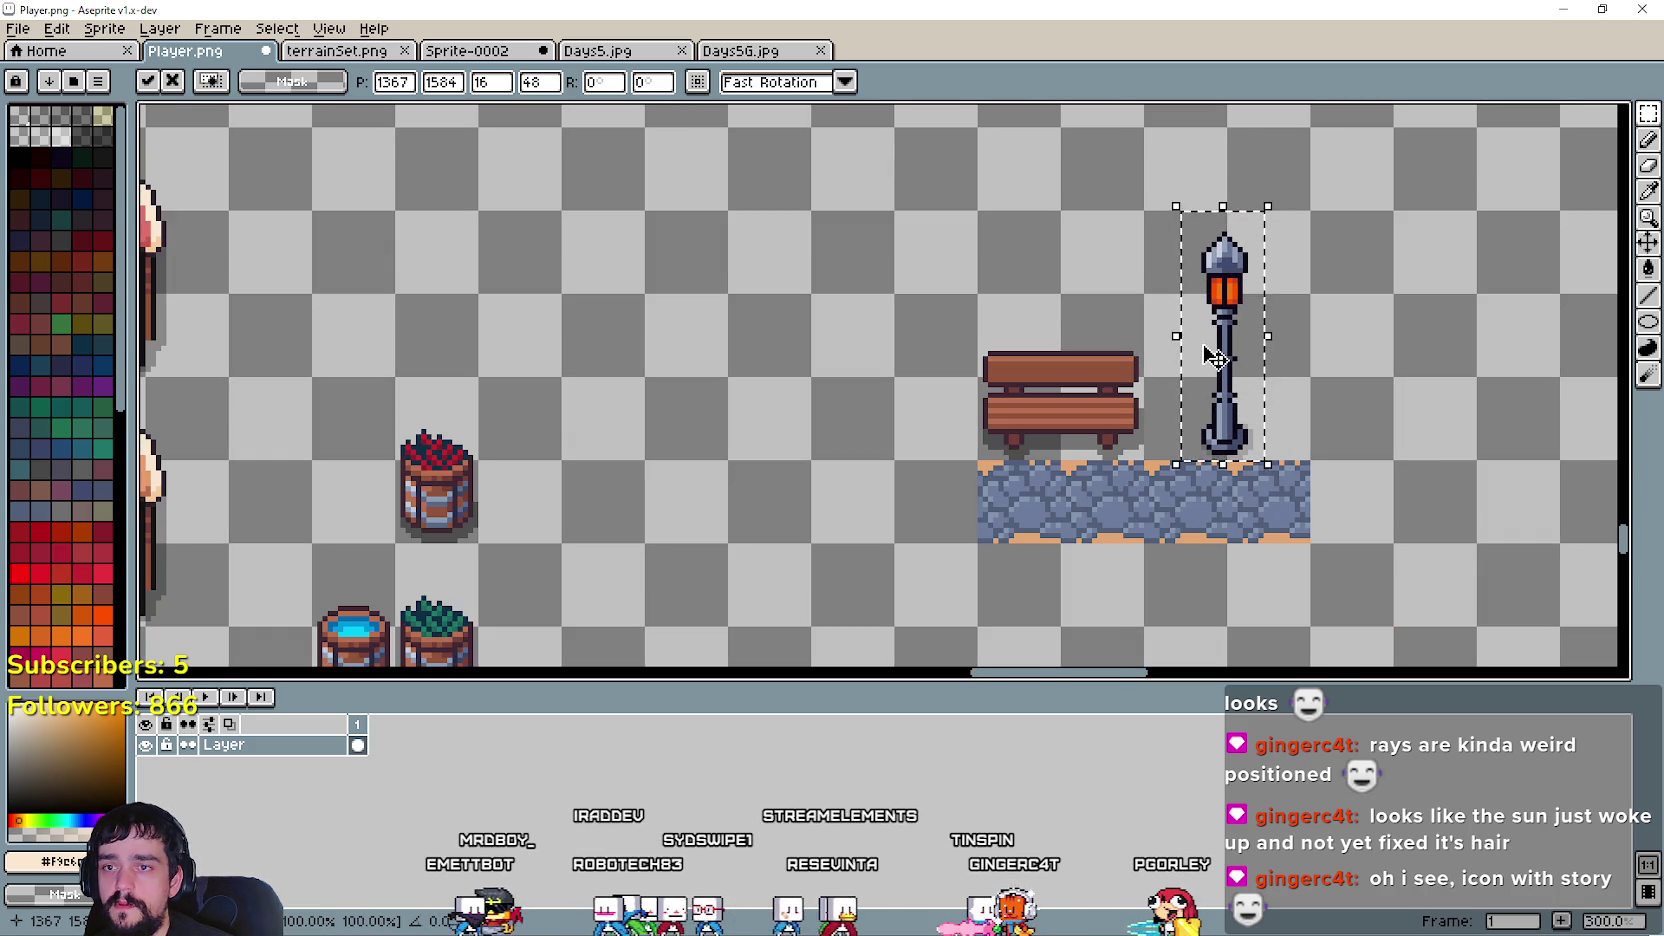
left_click_drag(1214, 355, 1177, 352)
left_click(1333, 390)
key("ctrl+d")
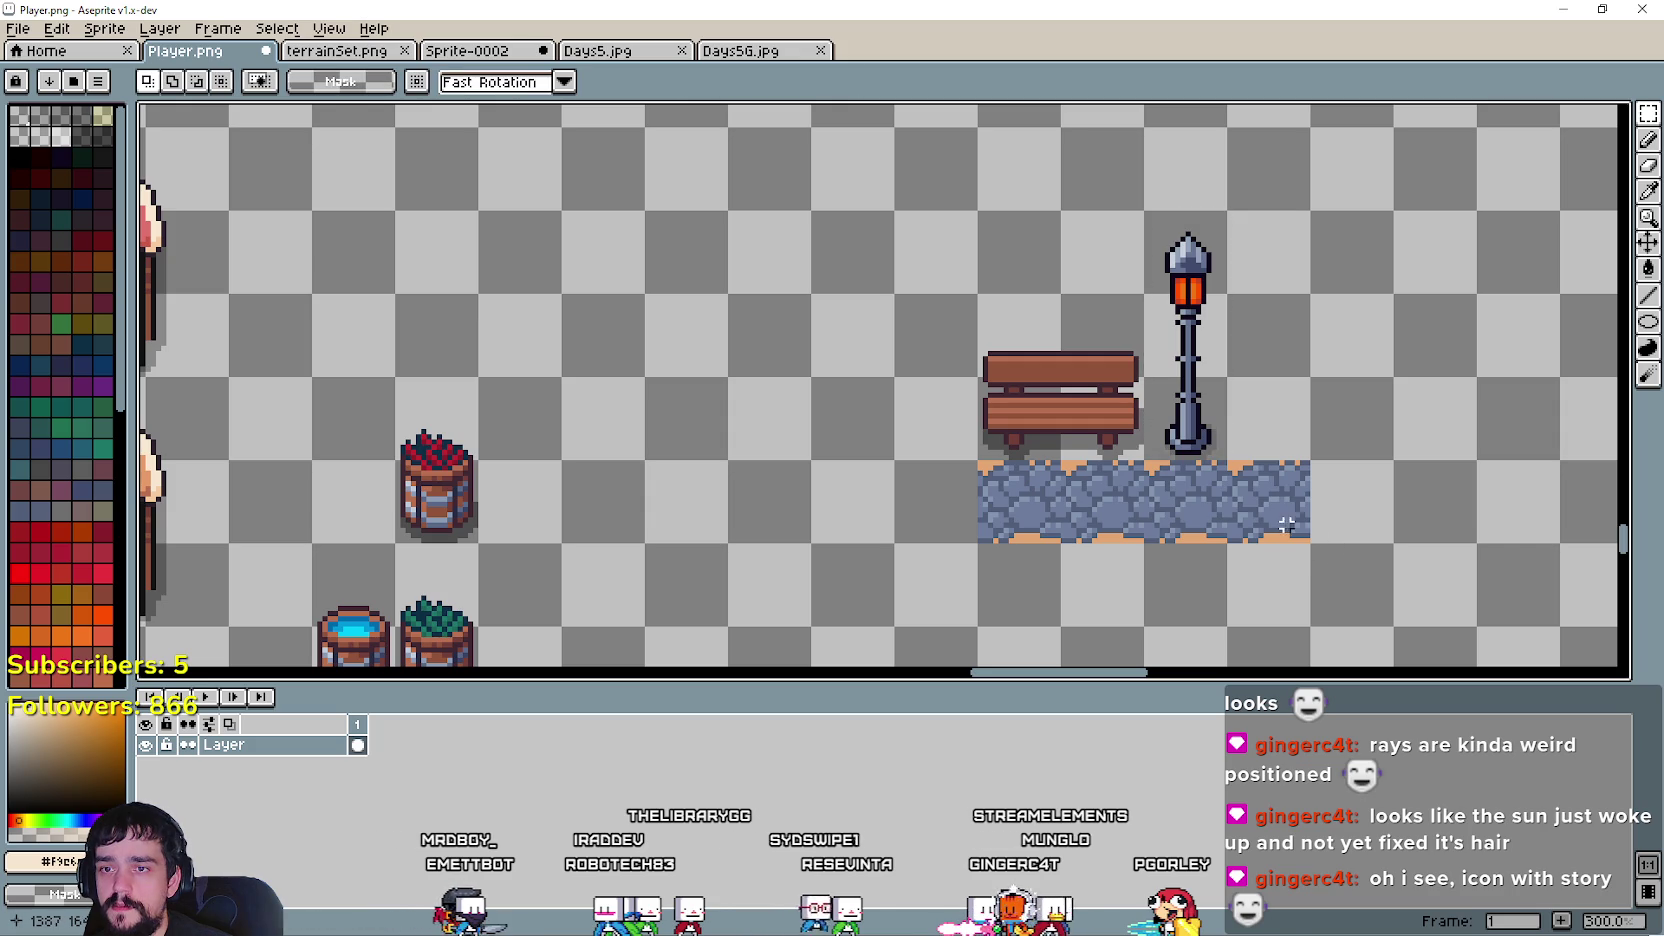
- Marquee-select the bench, lamp and path, then the empty area above the bench
left_click_drag(986, 521, 1229, 208)
scroll(700, 405, "up", 1)
scroll(710, 401, "down", 1)
scroll(800, 420, "up", 1)
scroll(900, 449, "down", 1)
scroll(880, 460, "up", 1)
scroll(846, 478, "down", 1)
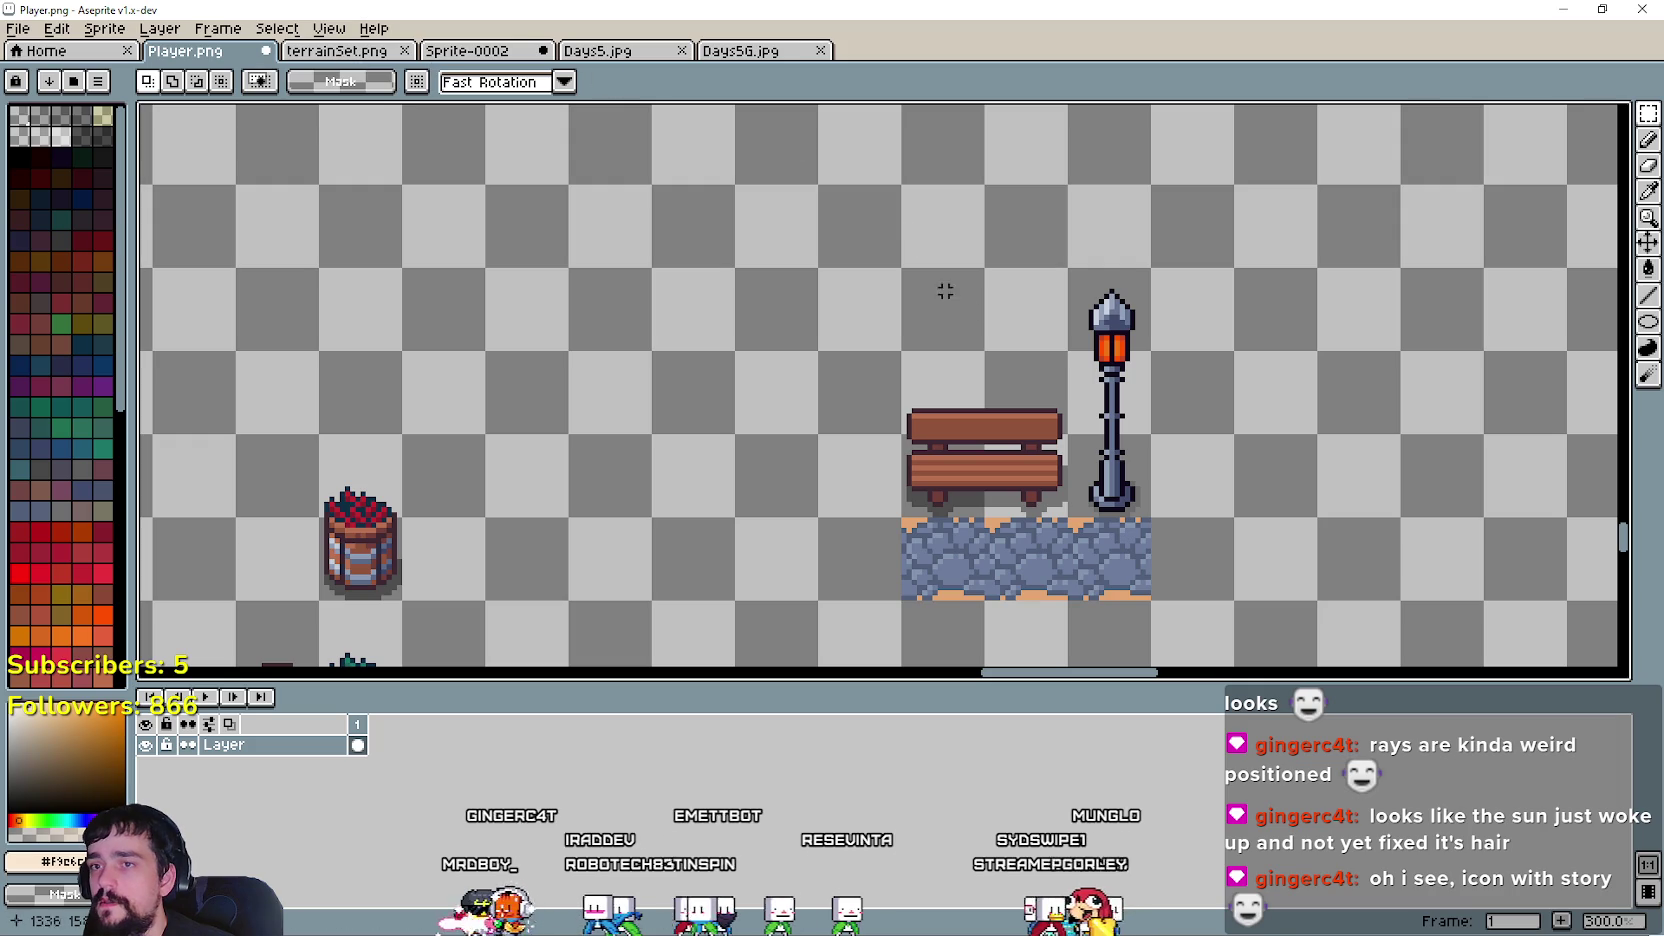
mouse_move(1013, 338)
left_mouse_down()
mouse_move(940, 375)
mouse_move(1030, 400)
left_mouse_up()
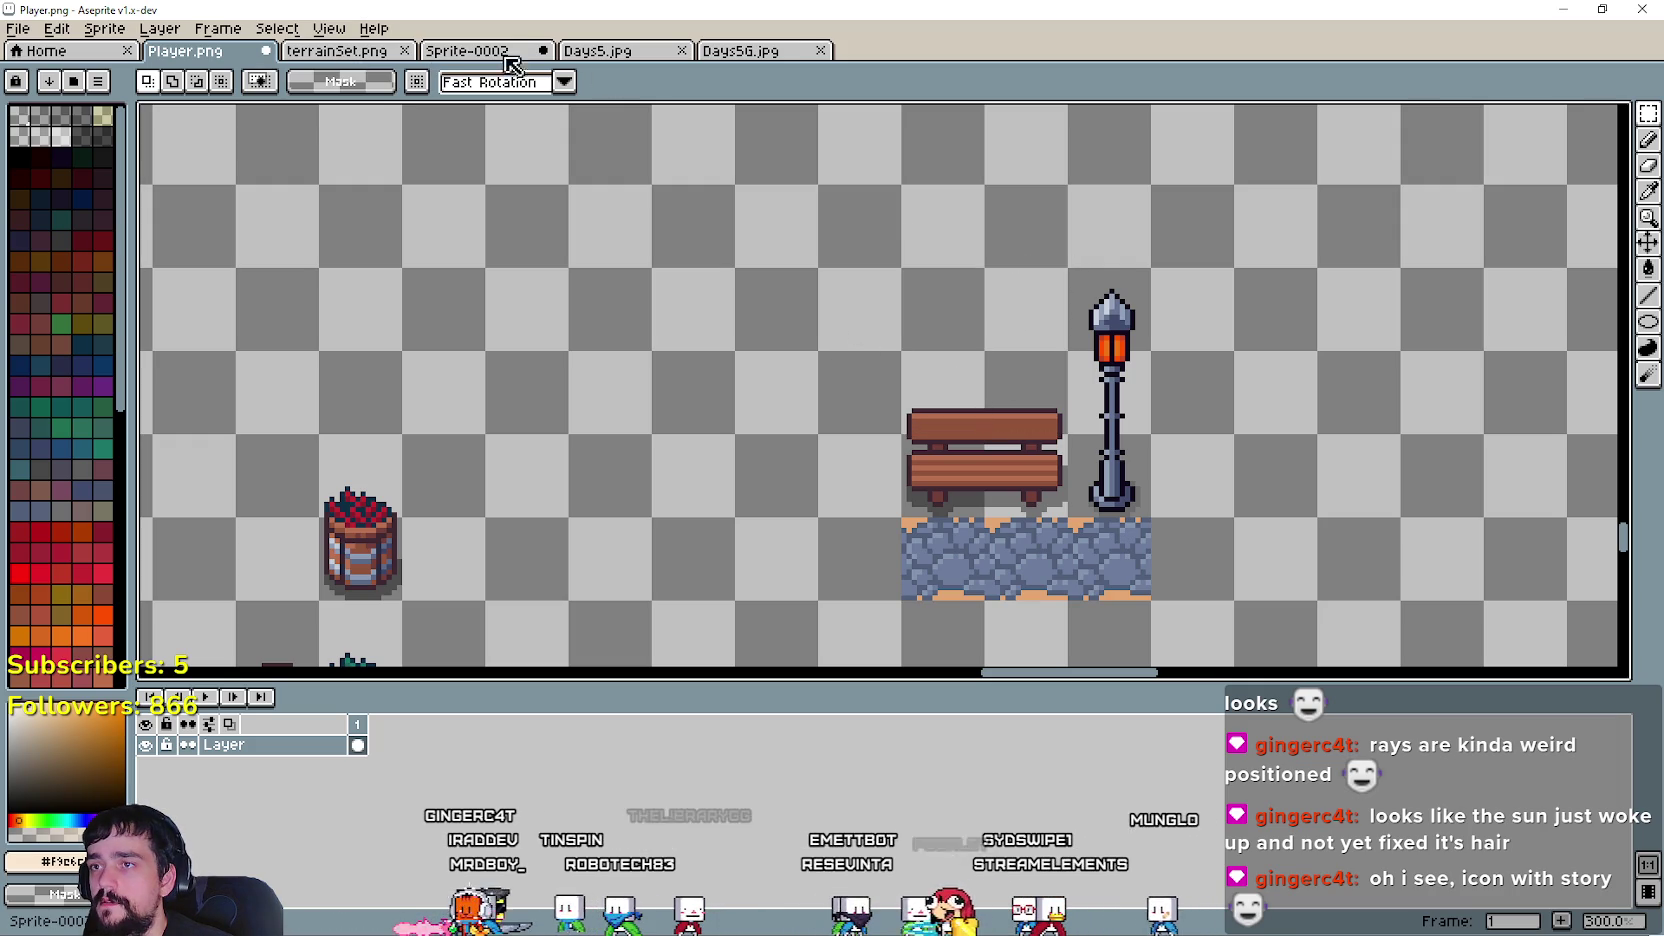
- Browse the terrainSet.png tileset's tiles, then go back to the Player.png scene
left_click(335, 50)
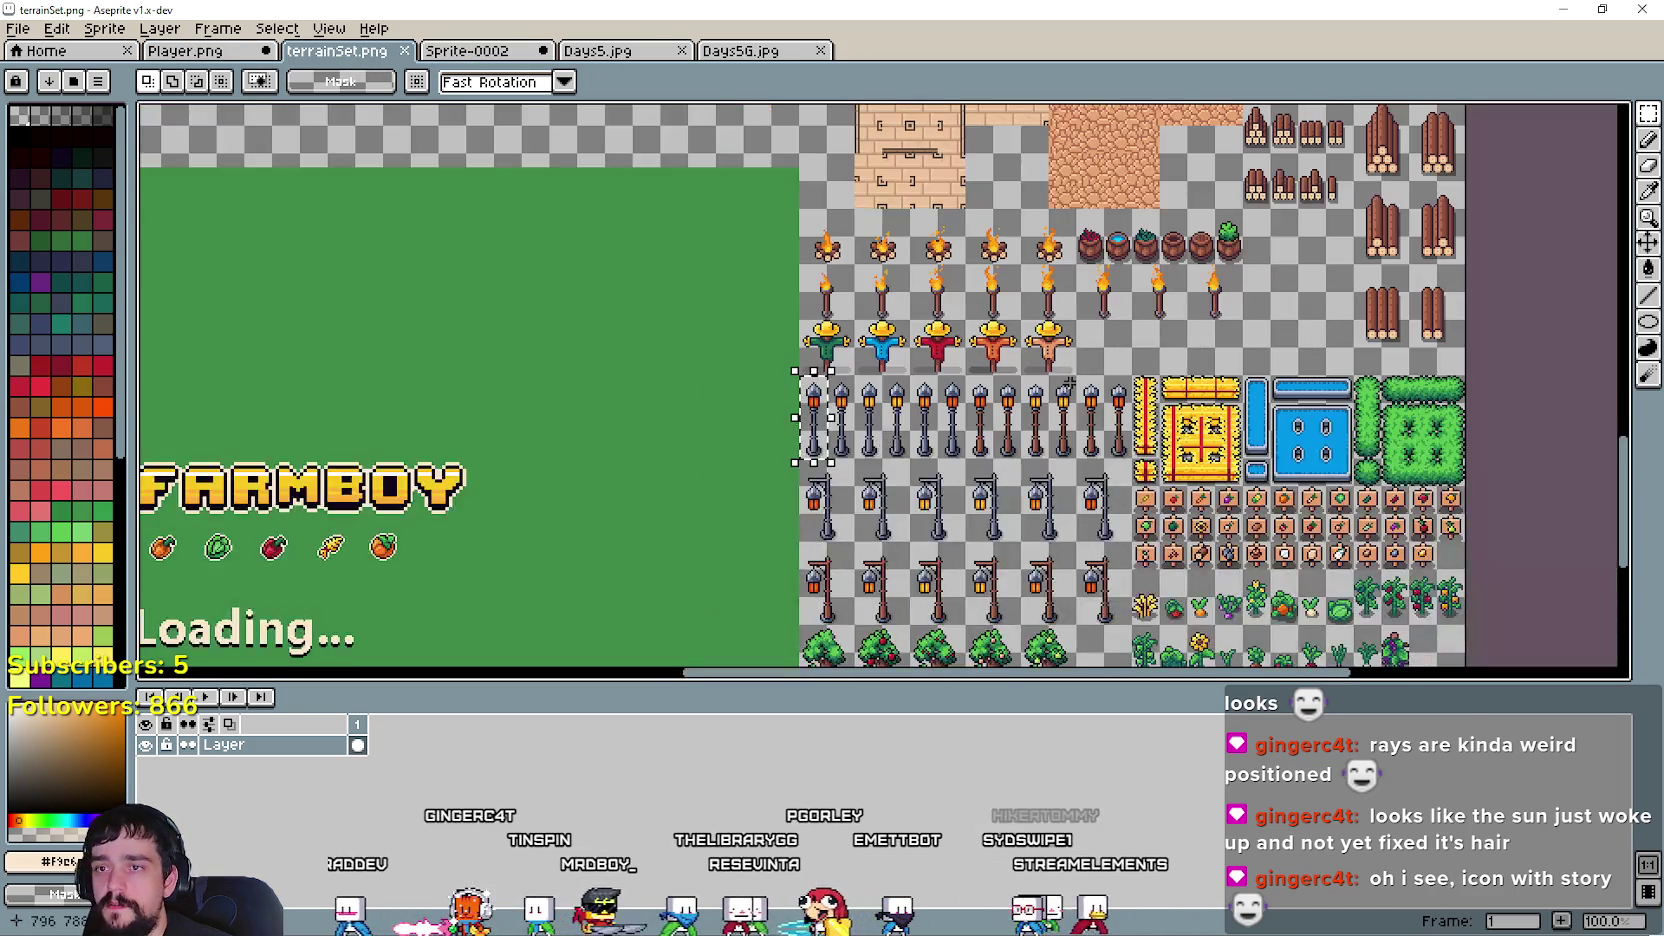
scroll(1069, 381, "up", 2)
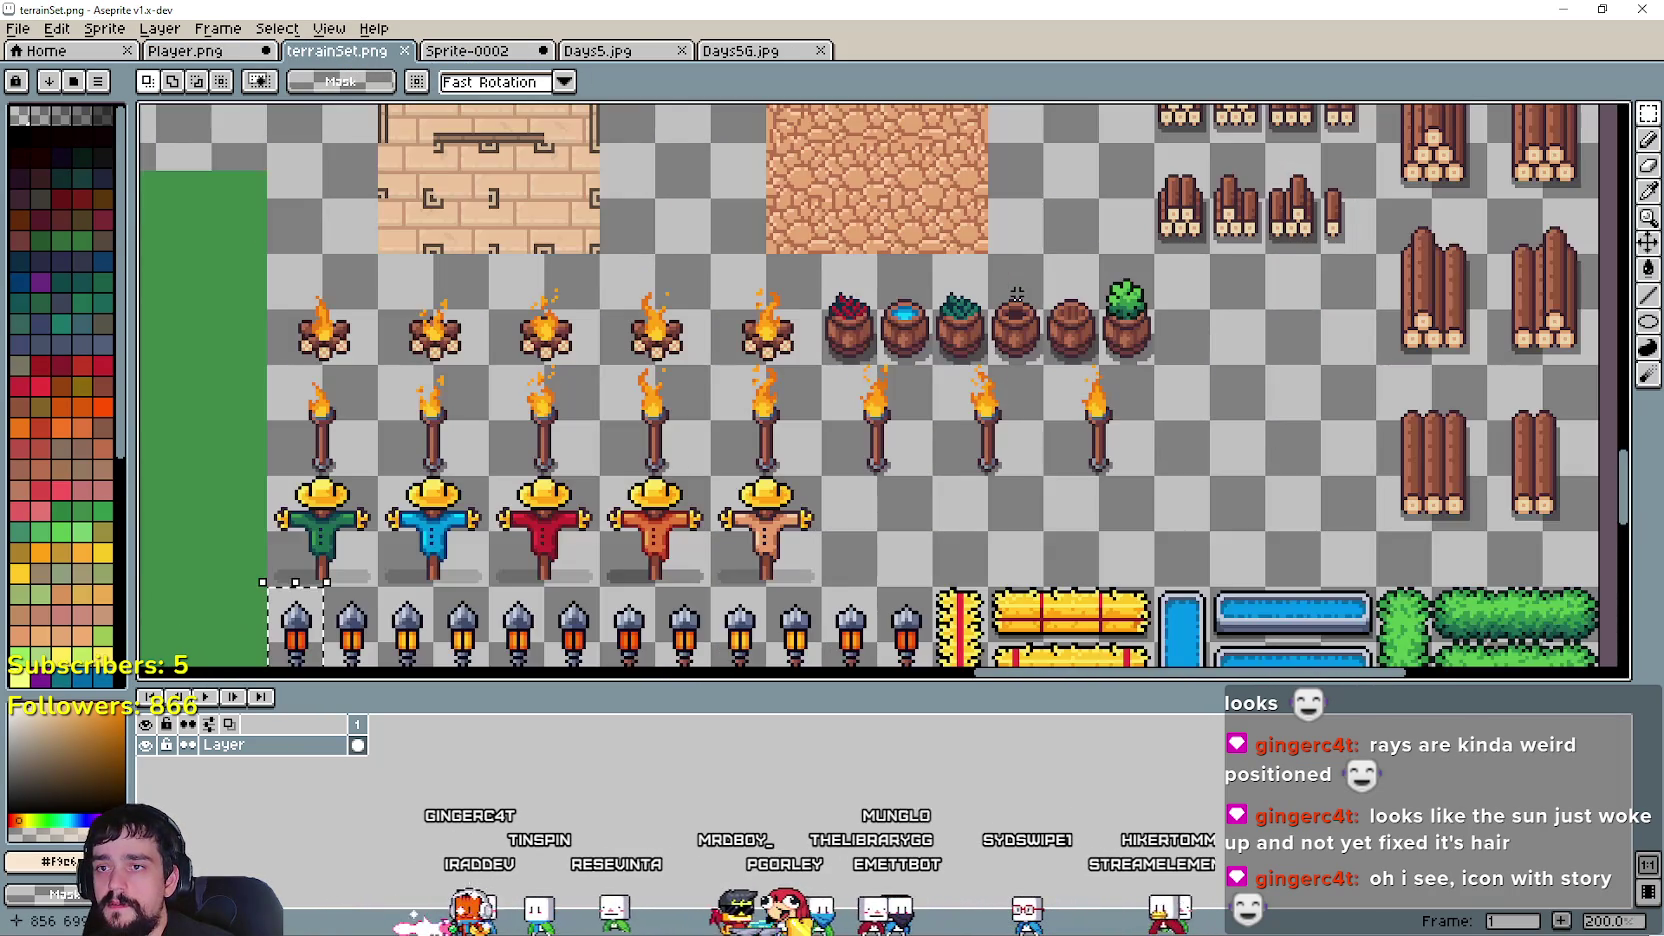
scroll(1016, 293, "down", 2)
left_click_drag(1134, 421, 1013, 492)
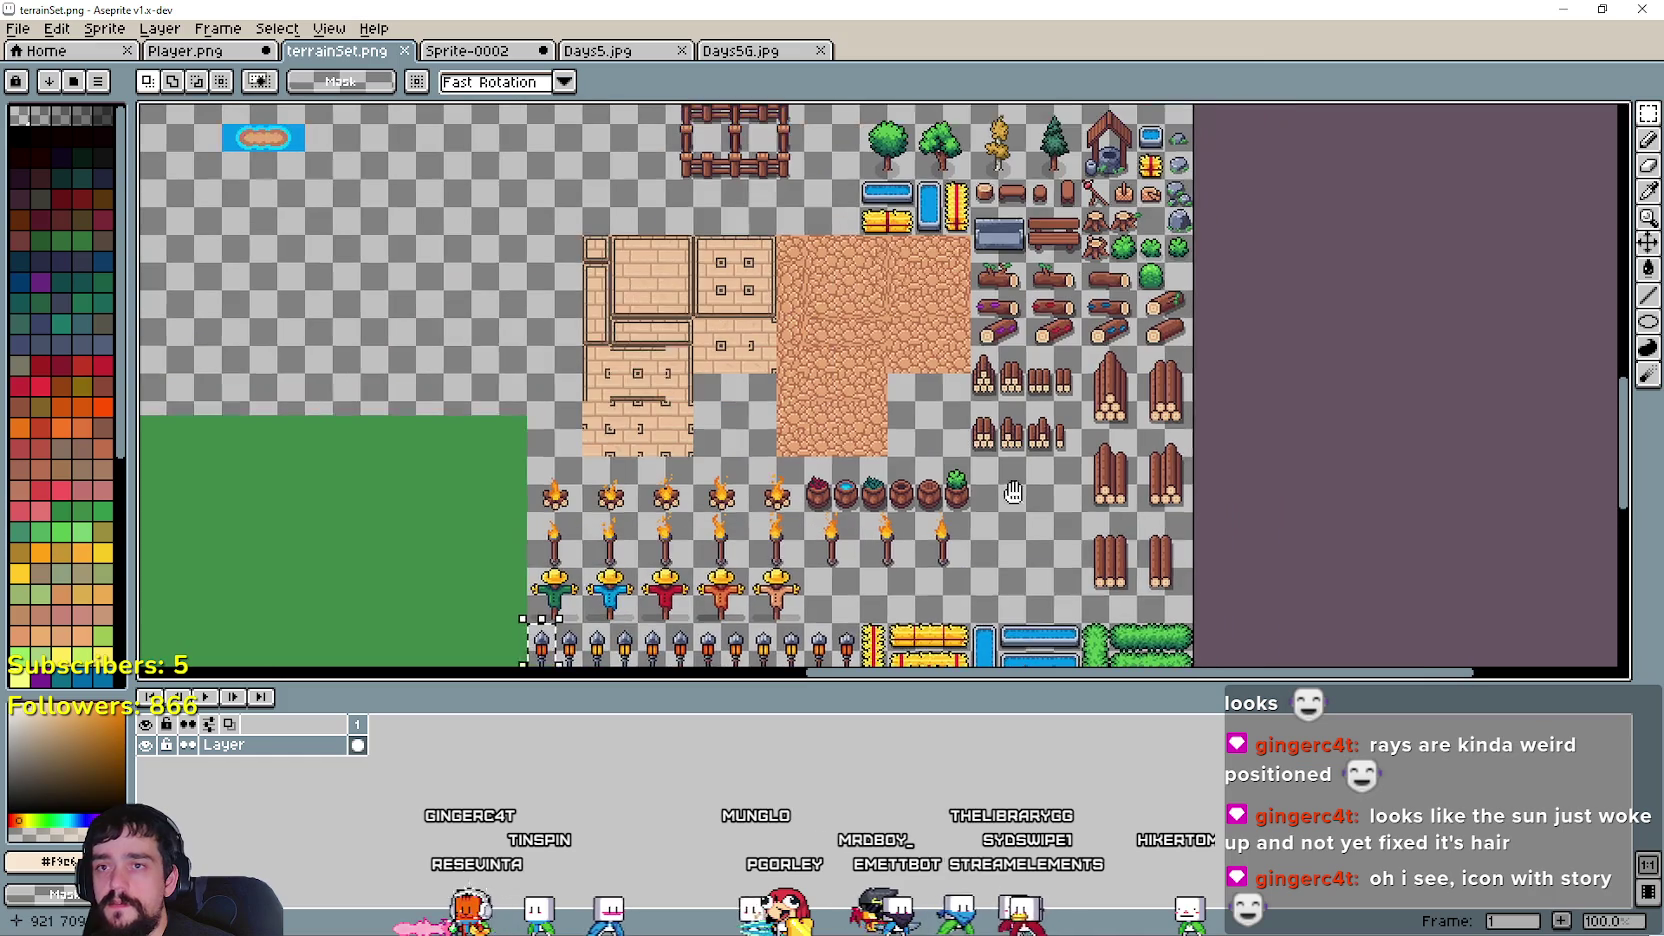
left_click(205, 50)
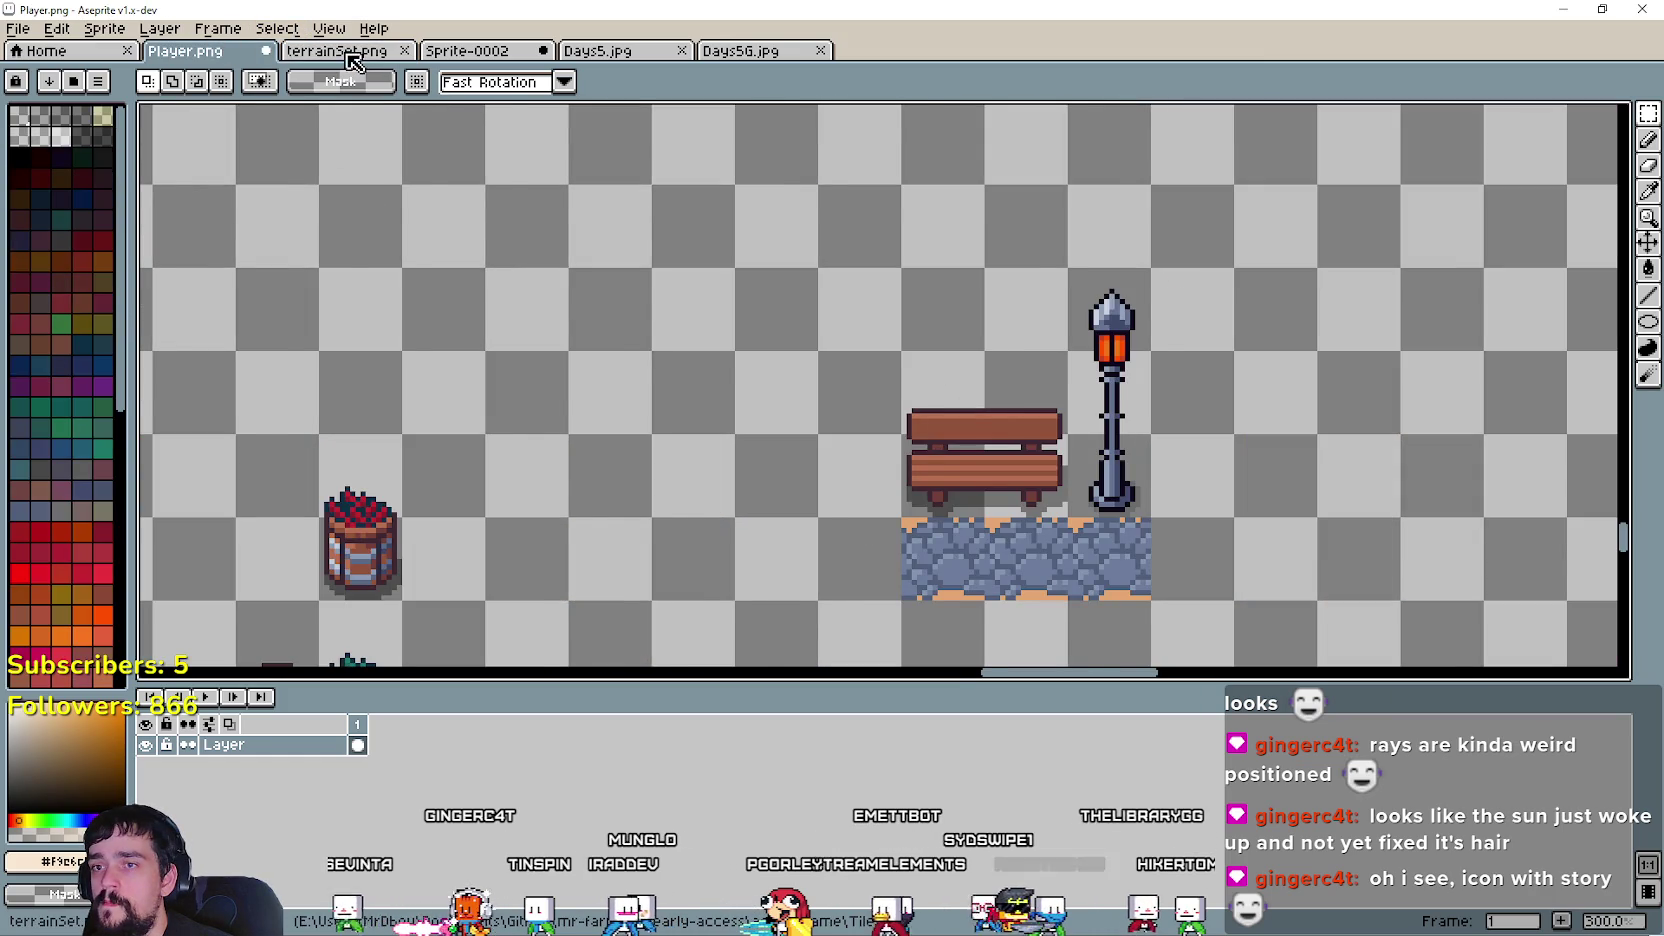
left_click(336, 50)
scroll(1127, 424, "up", 1)
scroll(1127, 424, "up", 1)
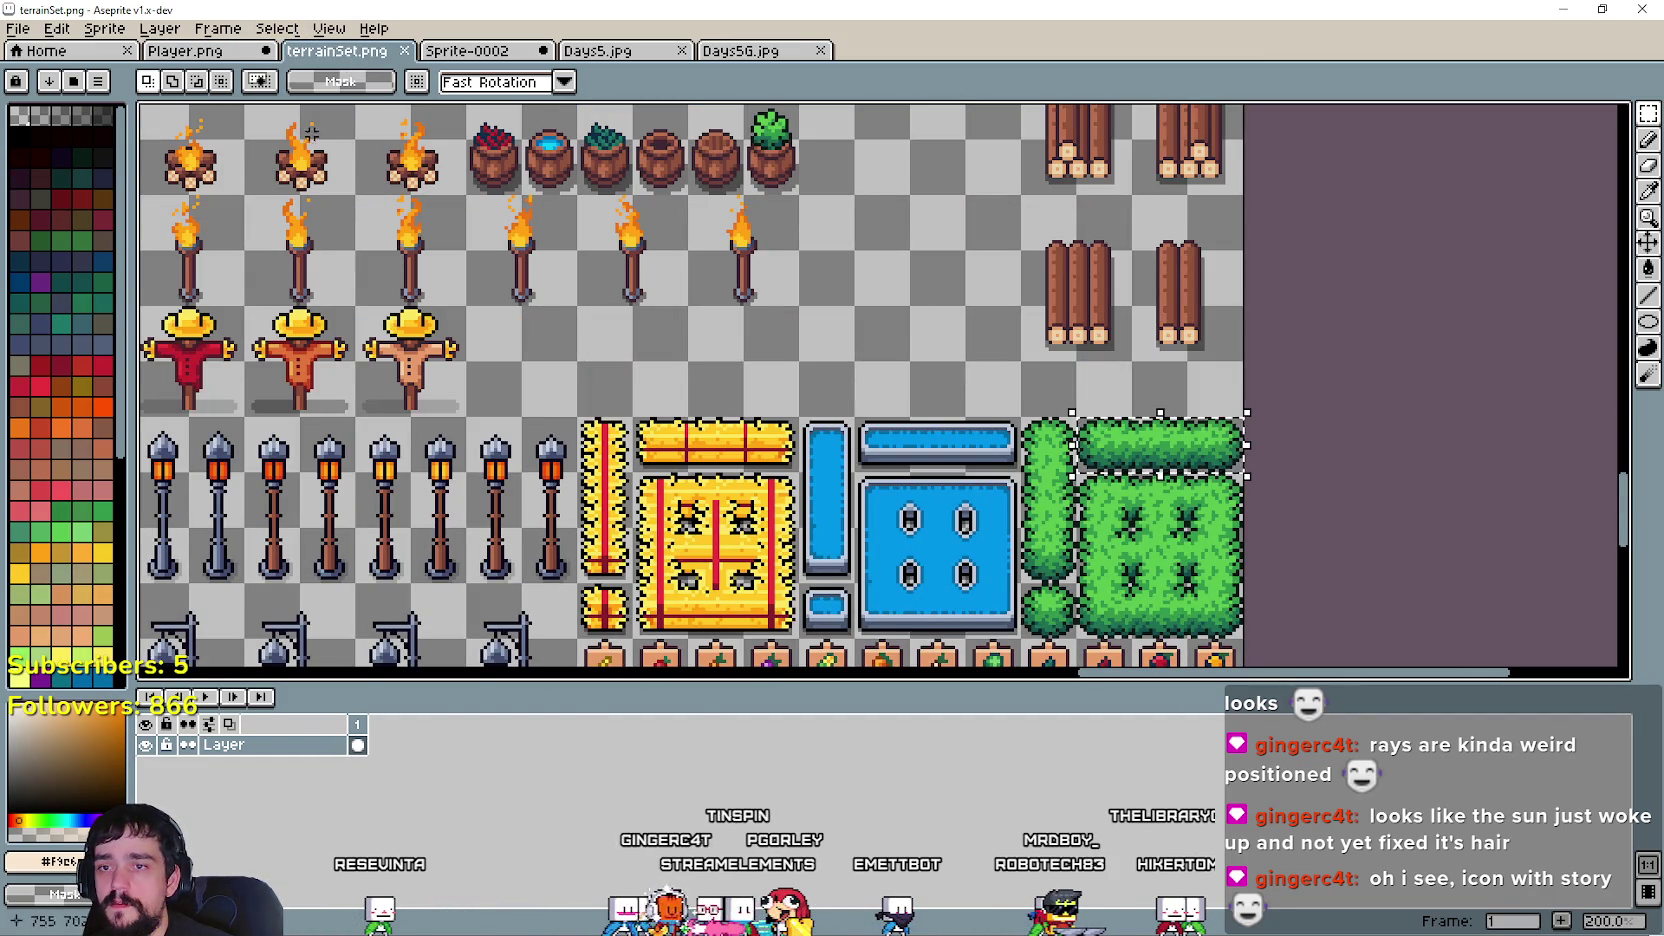
left_click(200, 52)
- Paste the copied bush and place it above the bench, further left
key("ctrl+v")
mouse_move(965, 375)
left_mouse_down()
mouse_move(1020, 288)
mouse_move(742, 284)
left_mouse_up()
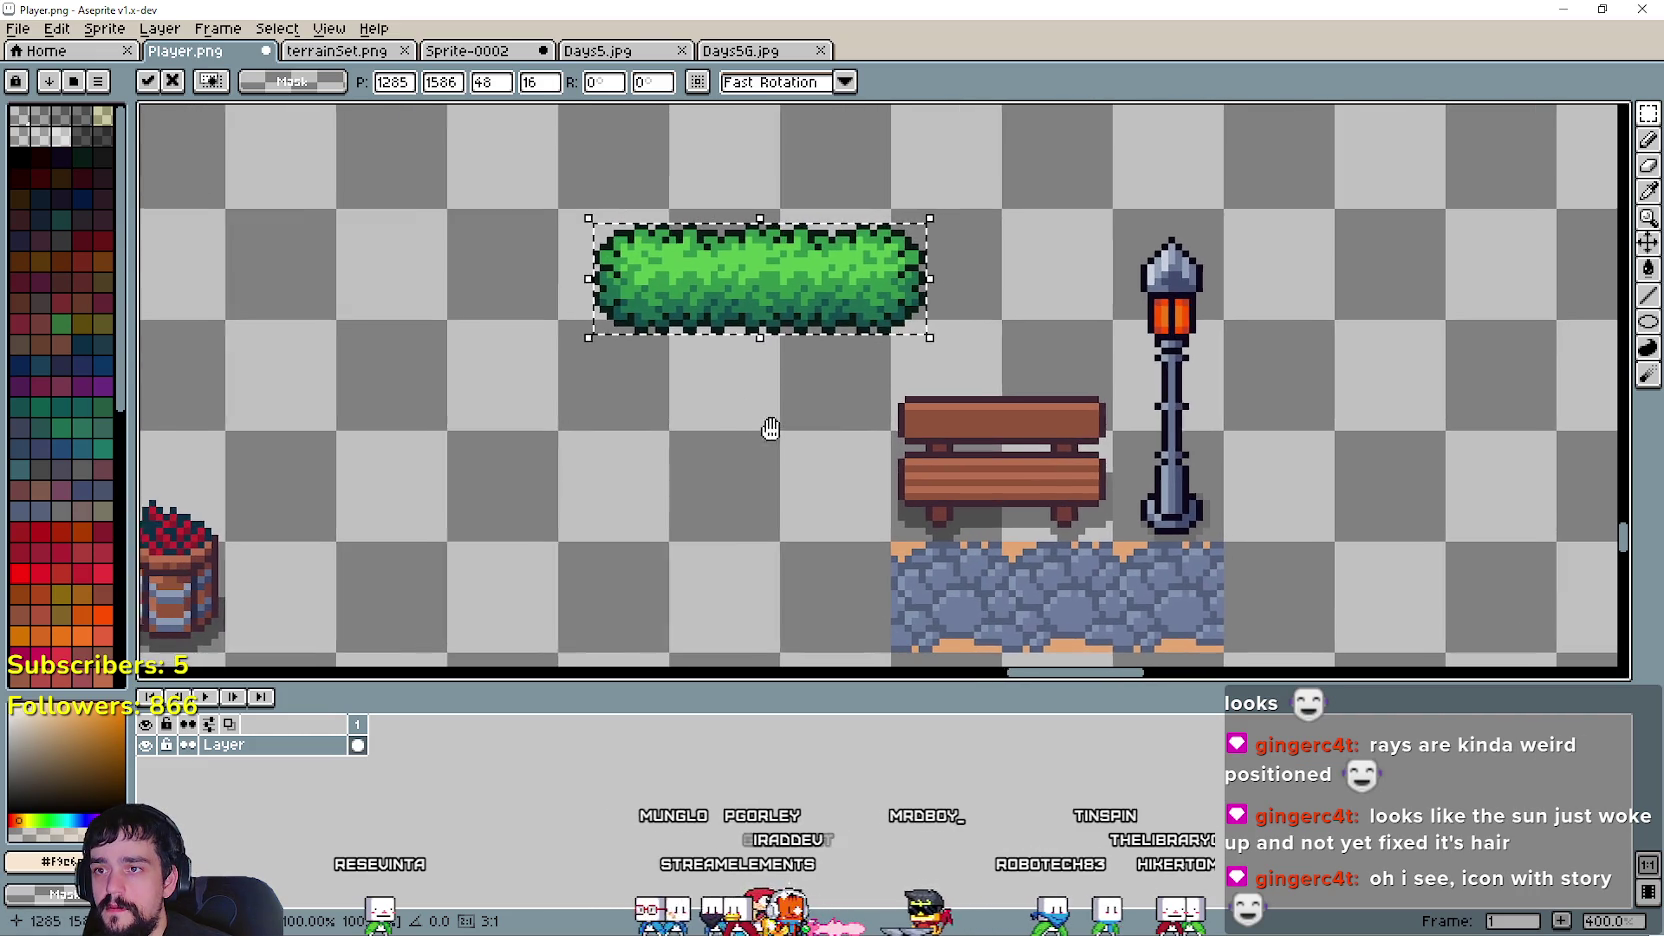
left_click_drag(965, 567, 991, 560)
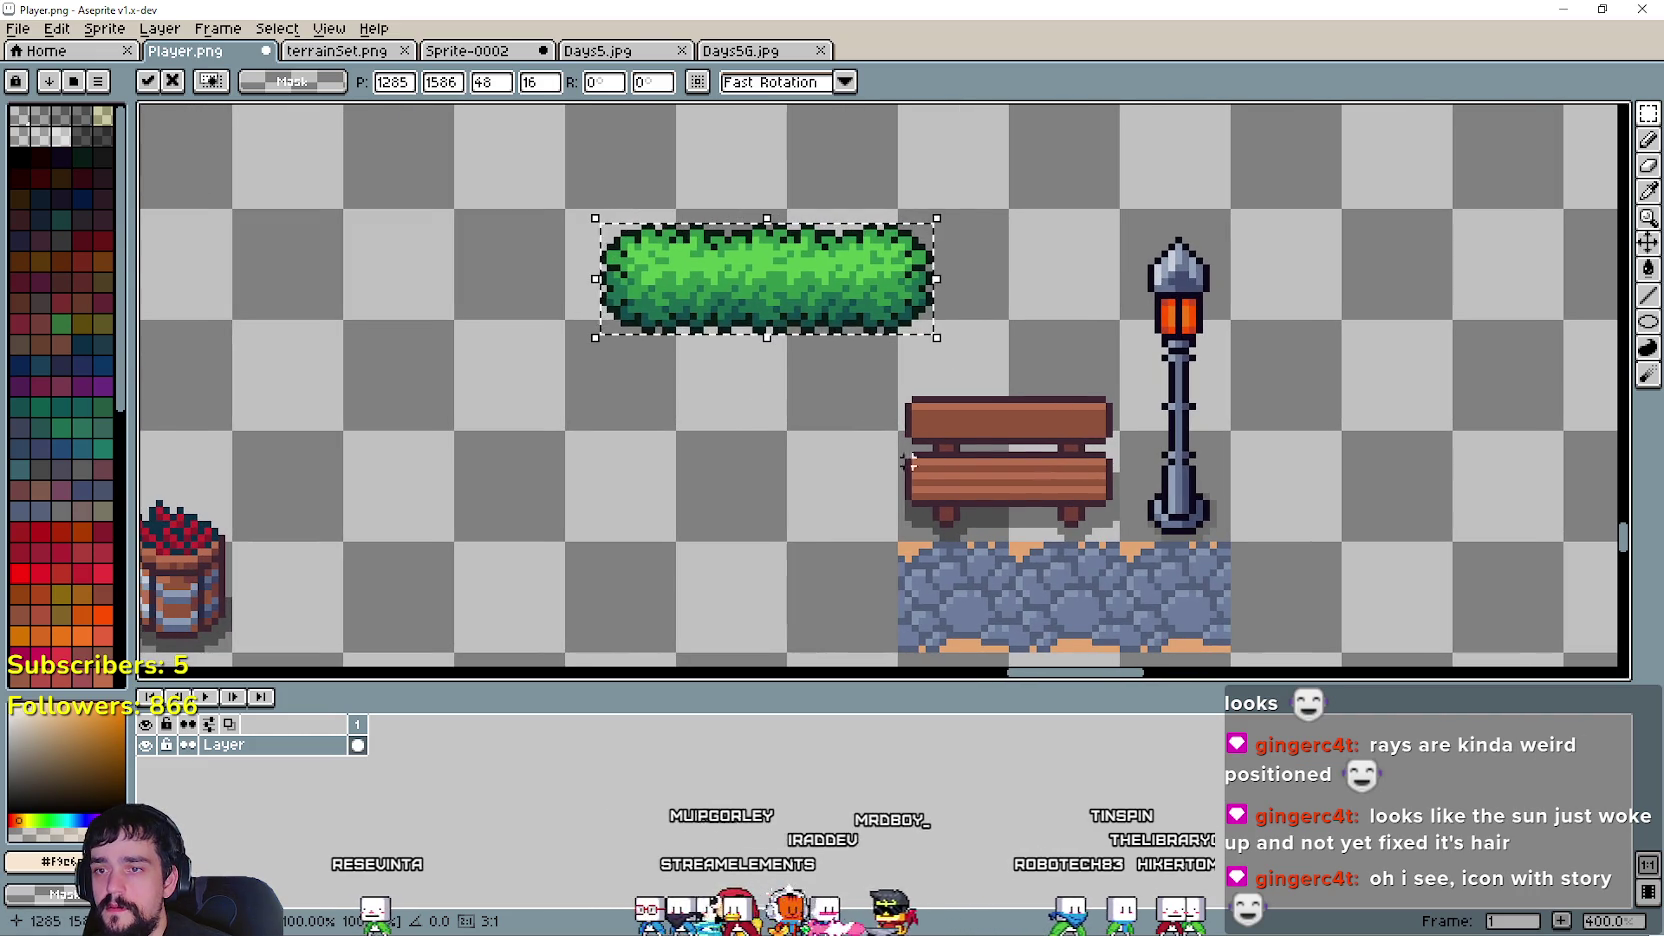
mouse_move(742, 304)
left_mouse_down()
mouse_move(906, 290)
mouse_move(530, 318)
mouse_move(506, 263)
left_mouse_up()
left_click(520, 327)
- Extend the right hedge with a 16x16 bush slice and shift the lamp post one tile right
mouse_move(450, 205)
left_mouse_down()
mouse_move(569, 323)
mouse_move(563, 341)
mouse_move(985, 350)
mouse_move(1000, 335)
mouse_move(971, 283)
left_mouse_up()
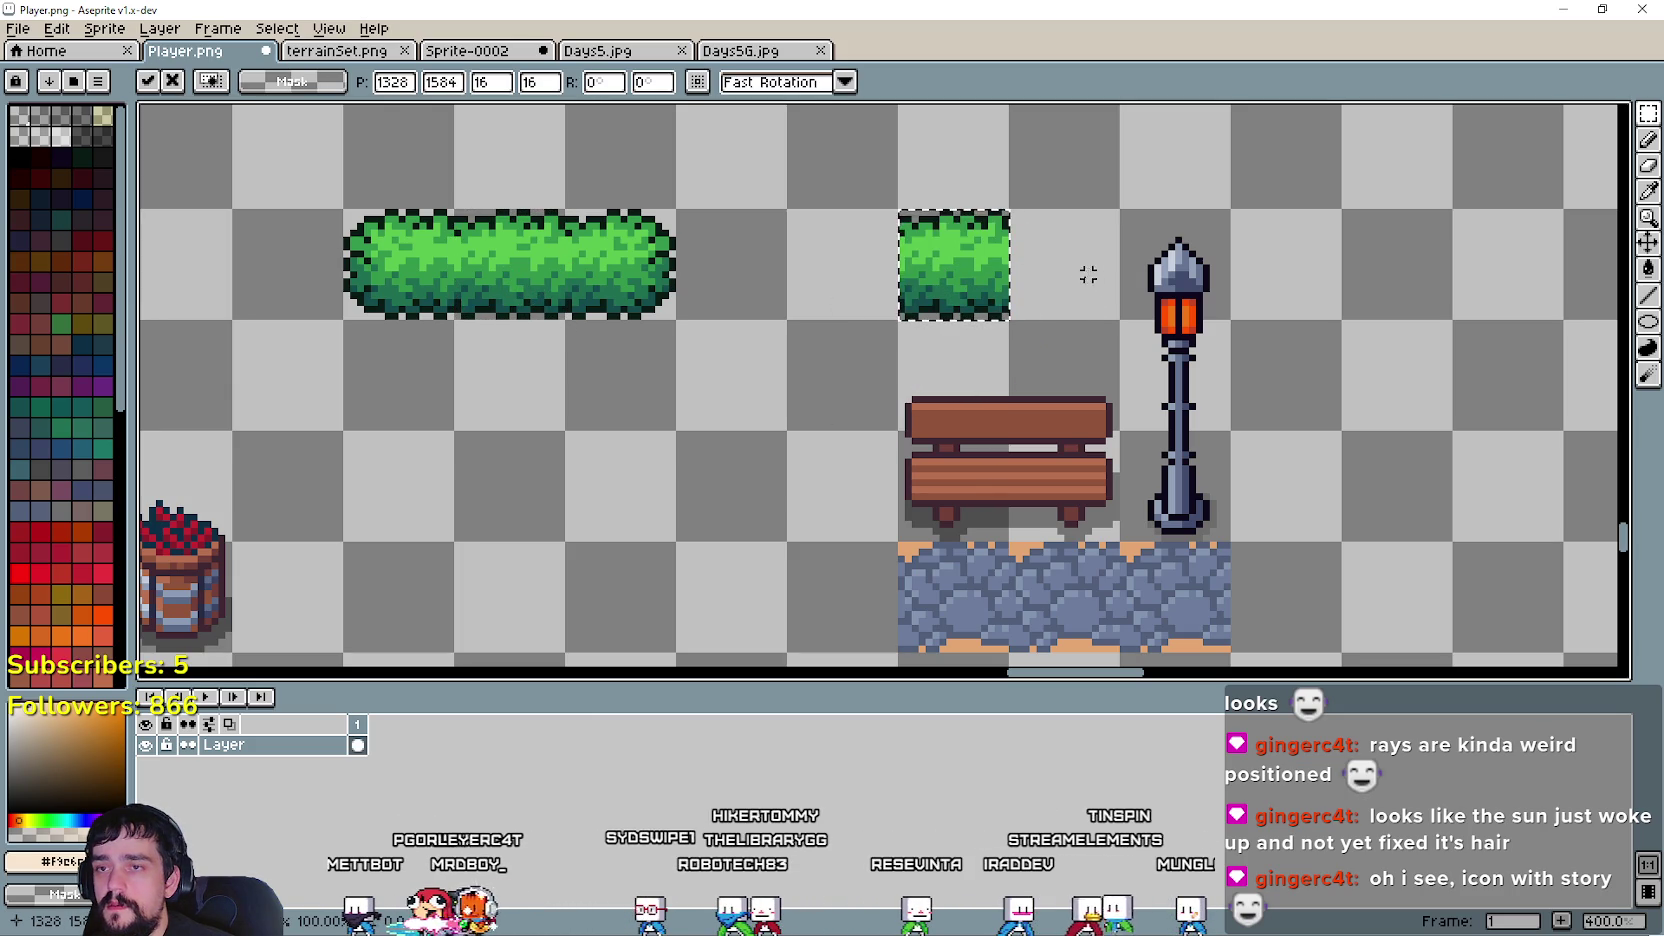
left_click_drag(968, 275, 1080, 278)
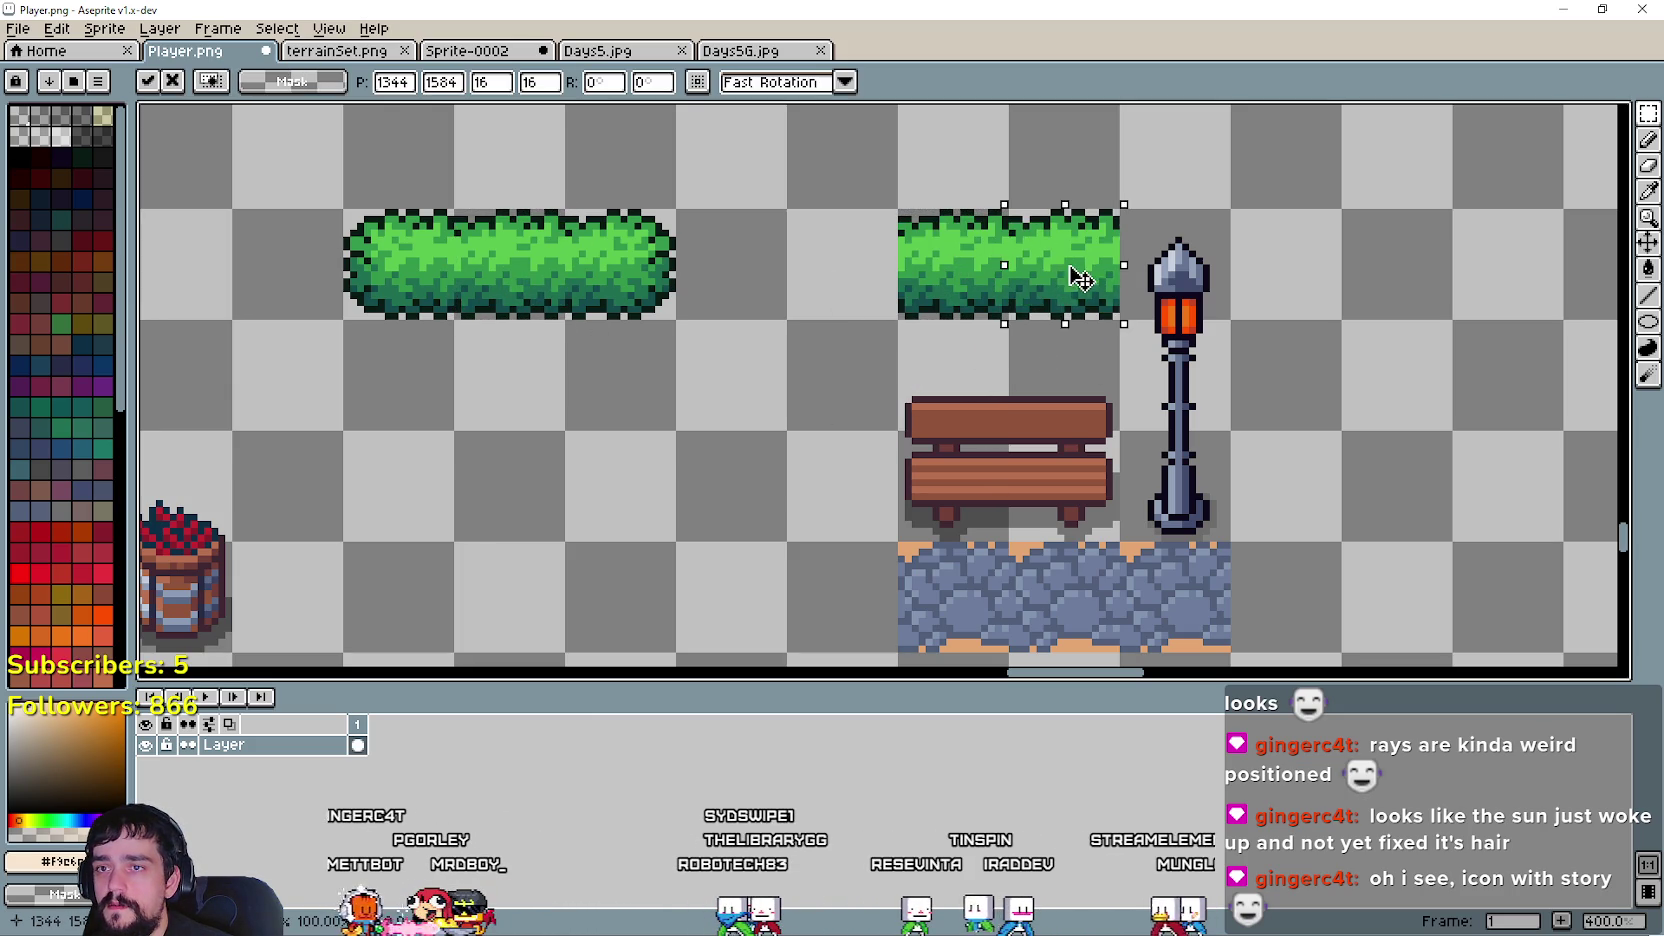
left_click_drag(1197, 476, 1130, 215)
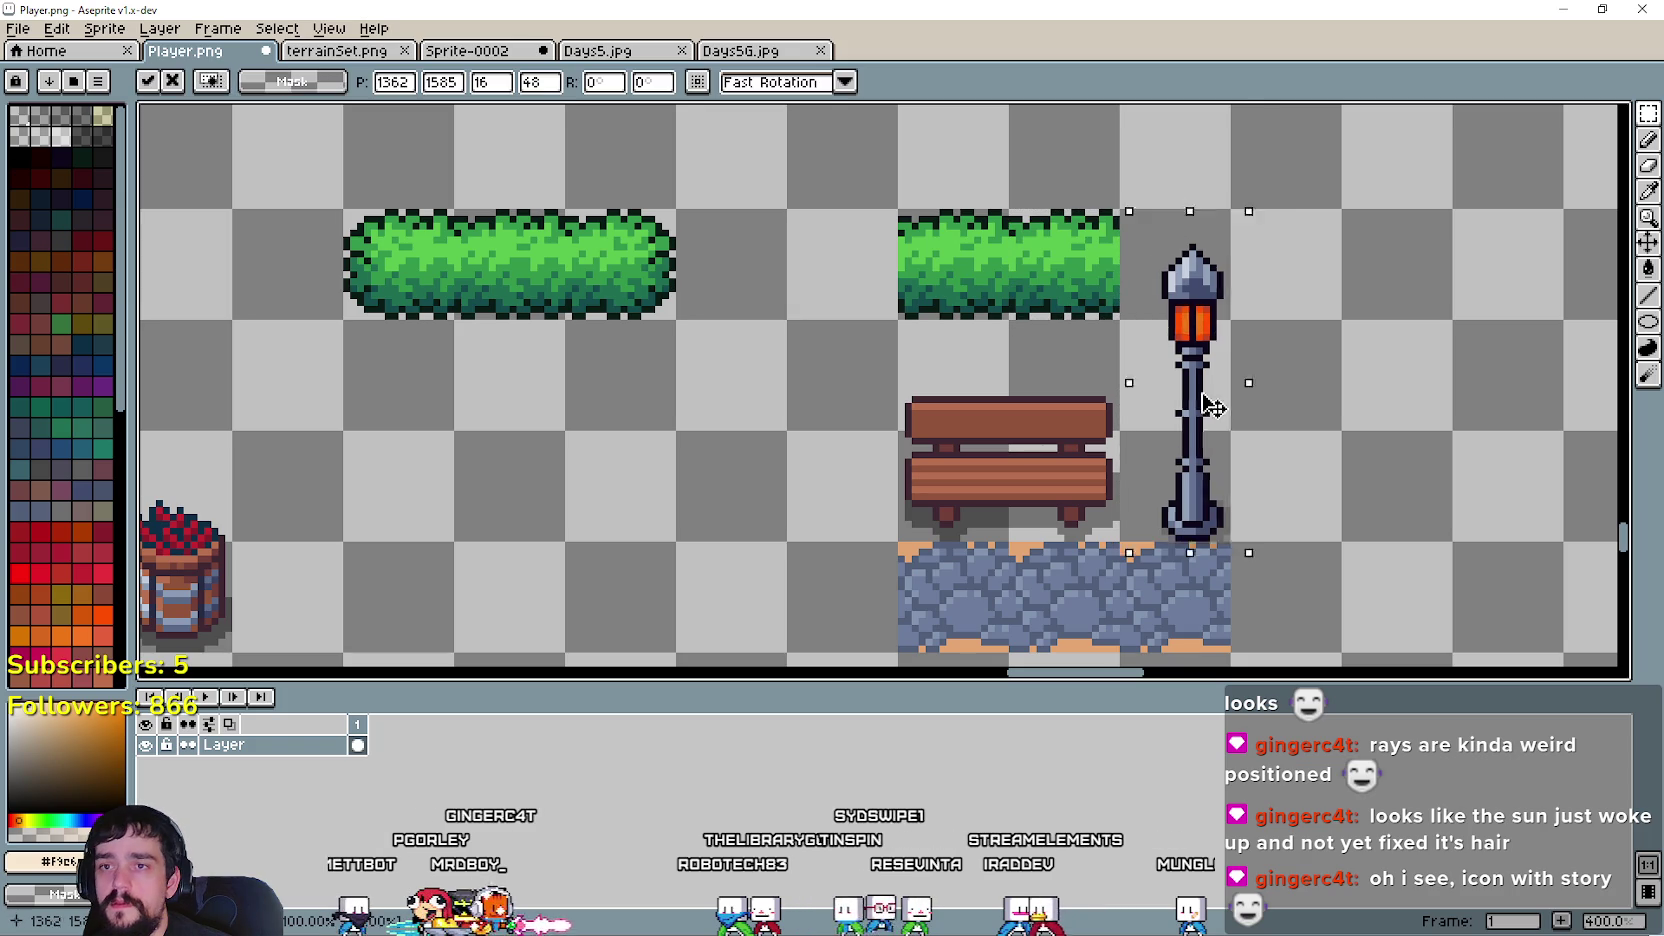
left_click_drag(1210, 388, 1320, 388)
key("Return")
- Add one more bush slice to the right hedge and stand the lamp post at its end
key("ctrl+v")
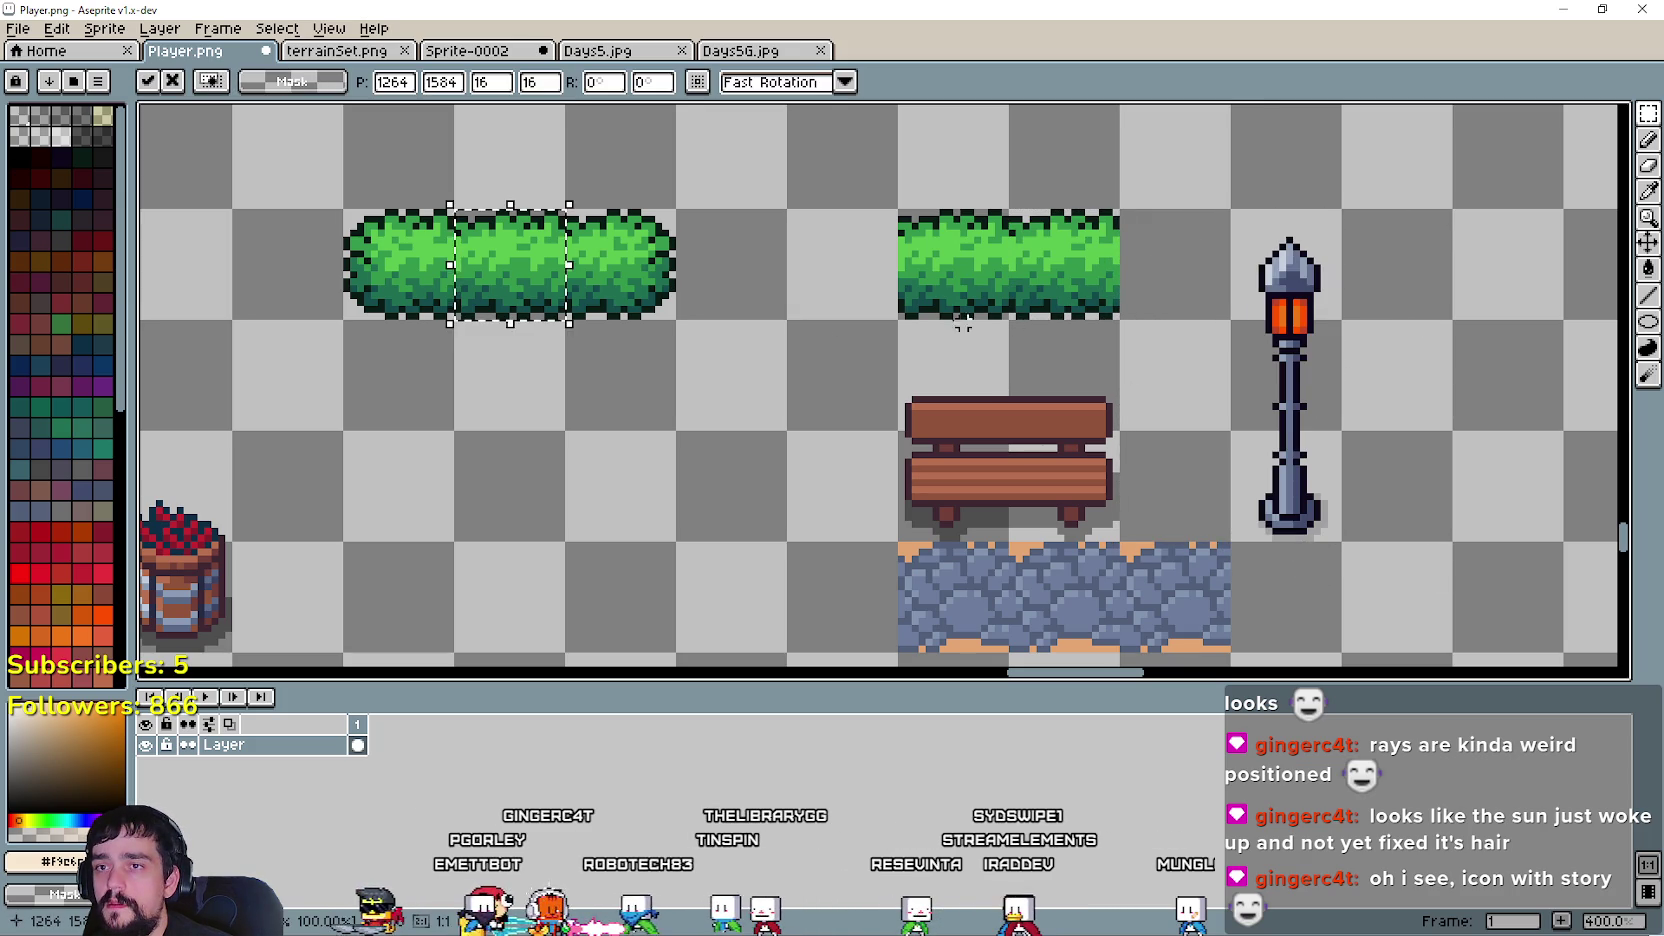
left_click_drag(540, 280, 1200, 280)
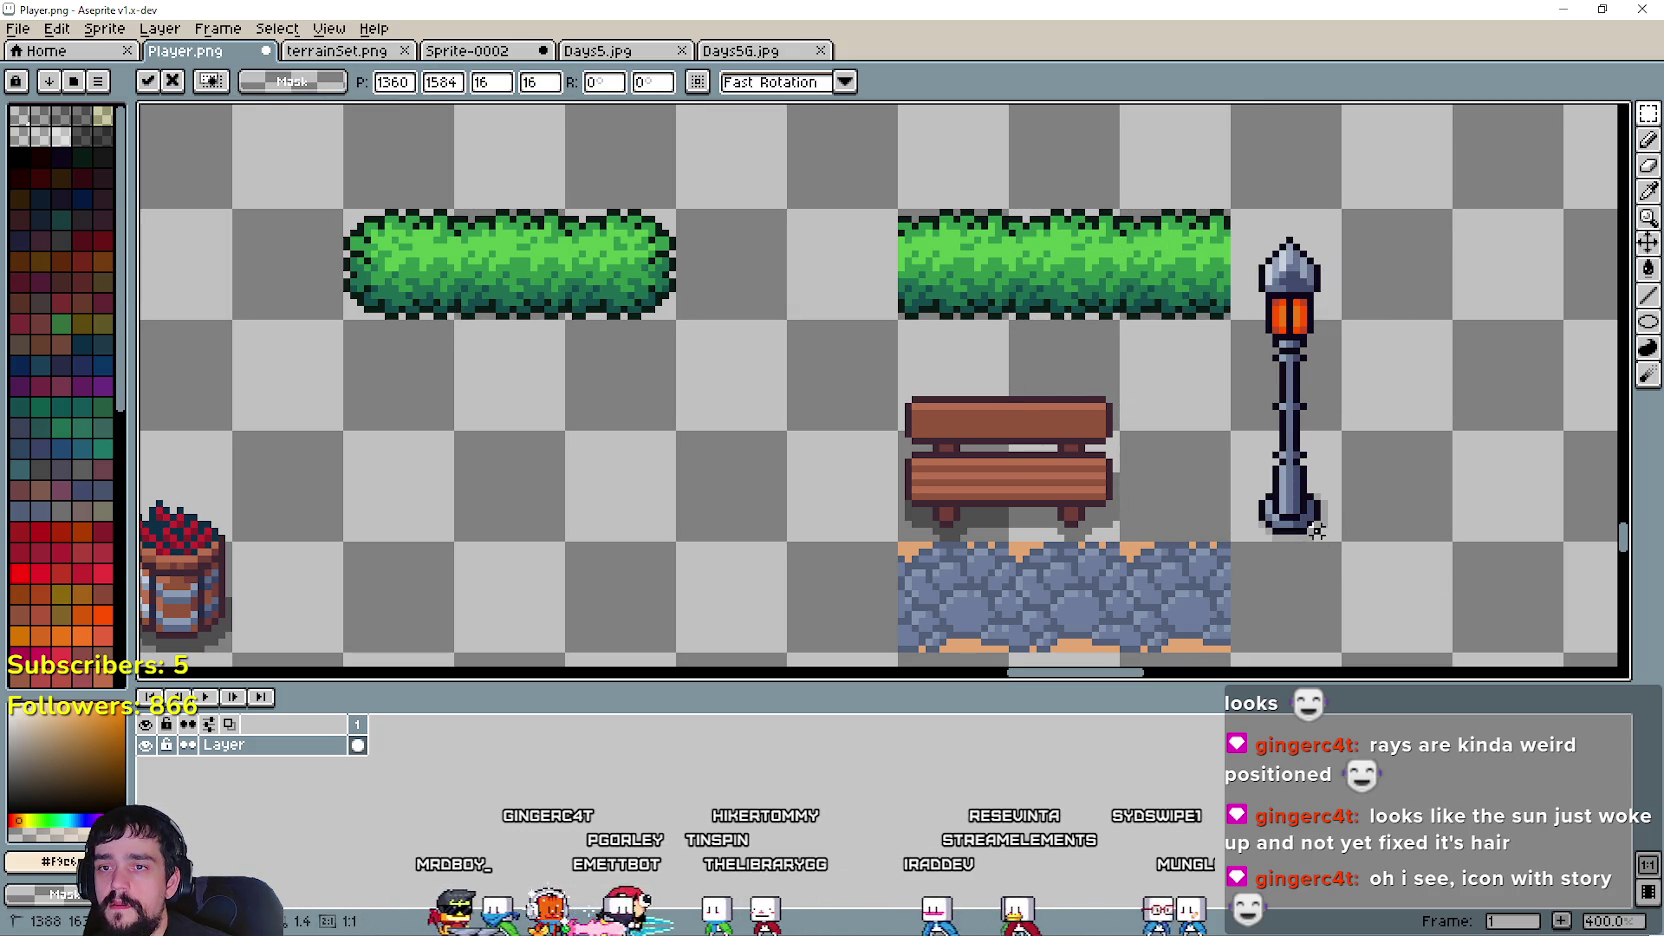
key("Return")
left_click_drag(1342, 545, 1232, 208)
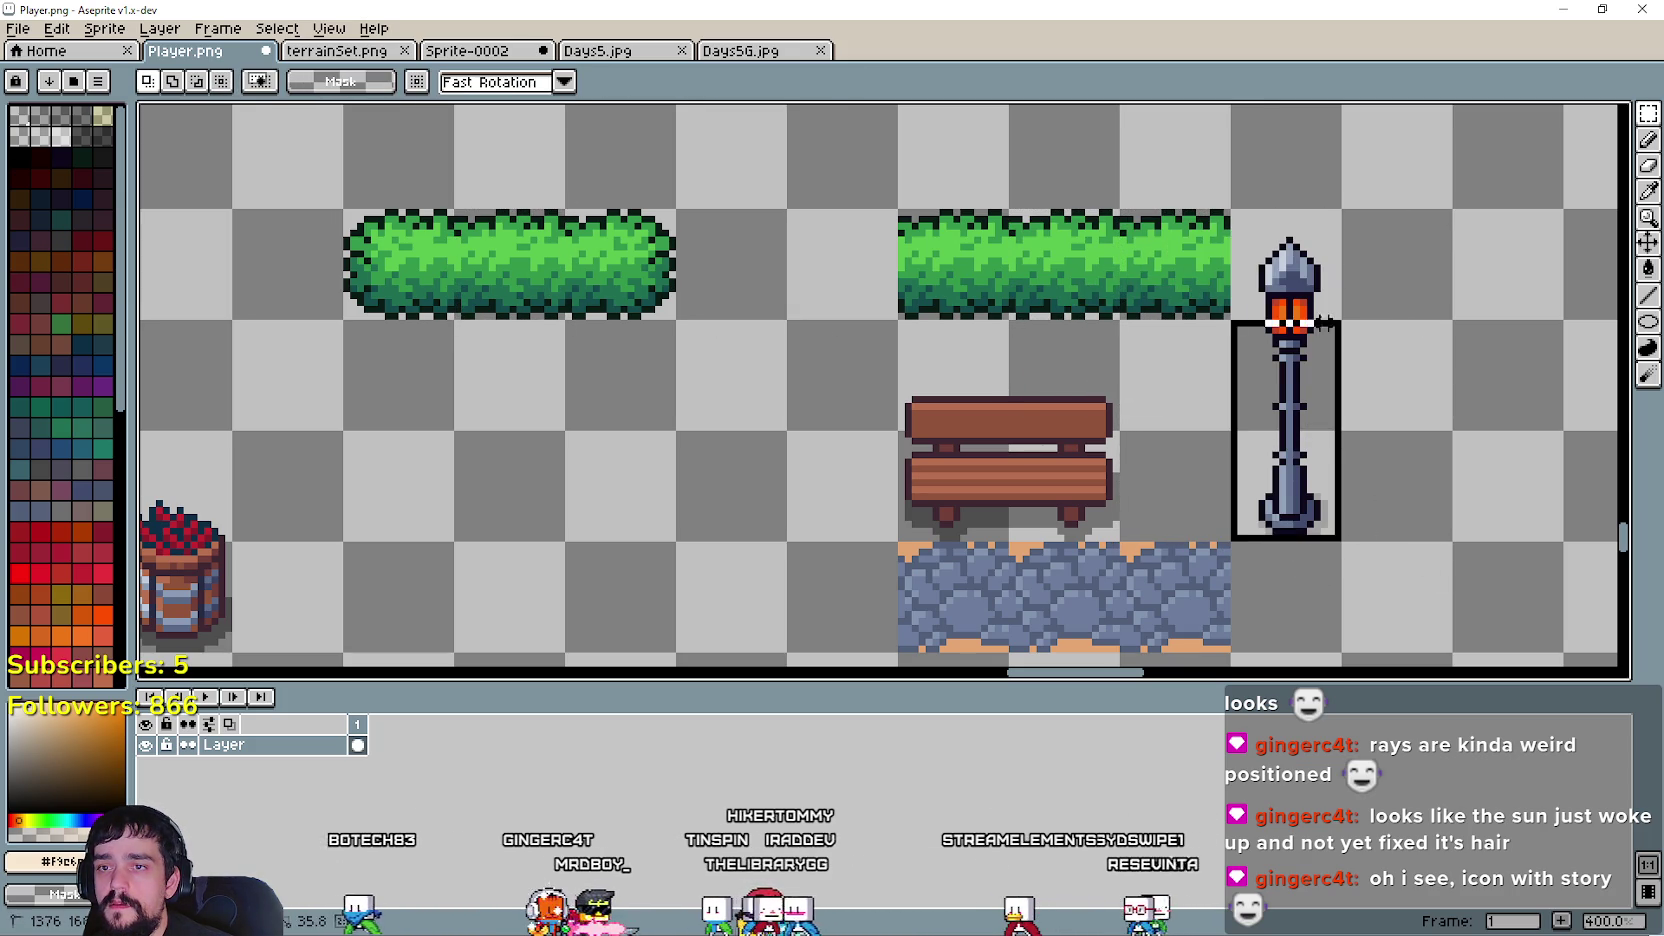
left_click_drag(1275, 427, 1163, 427)
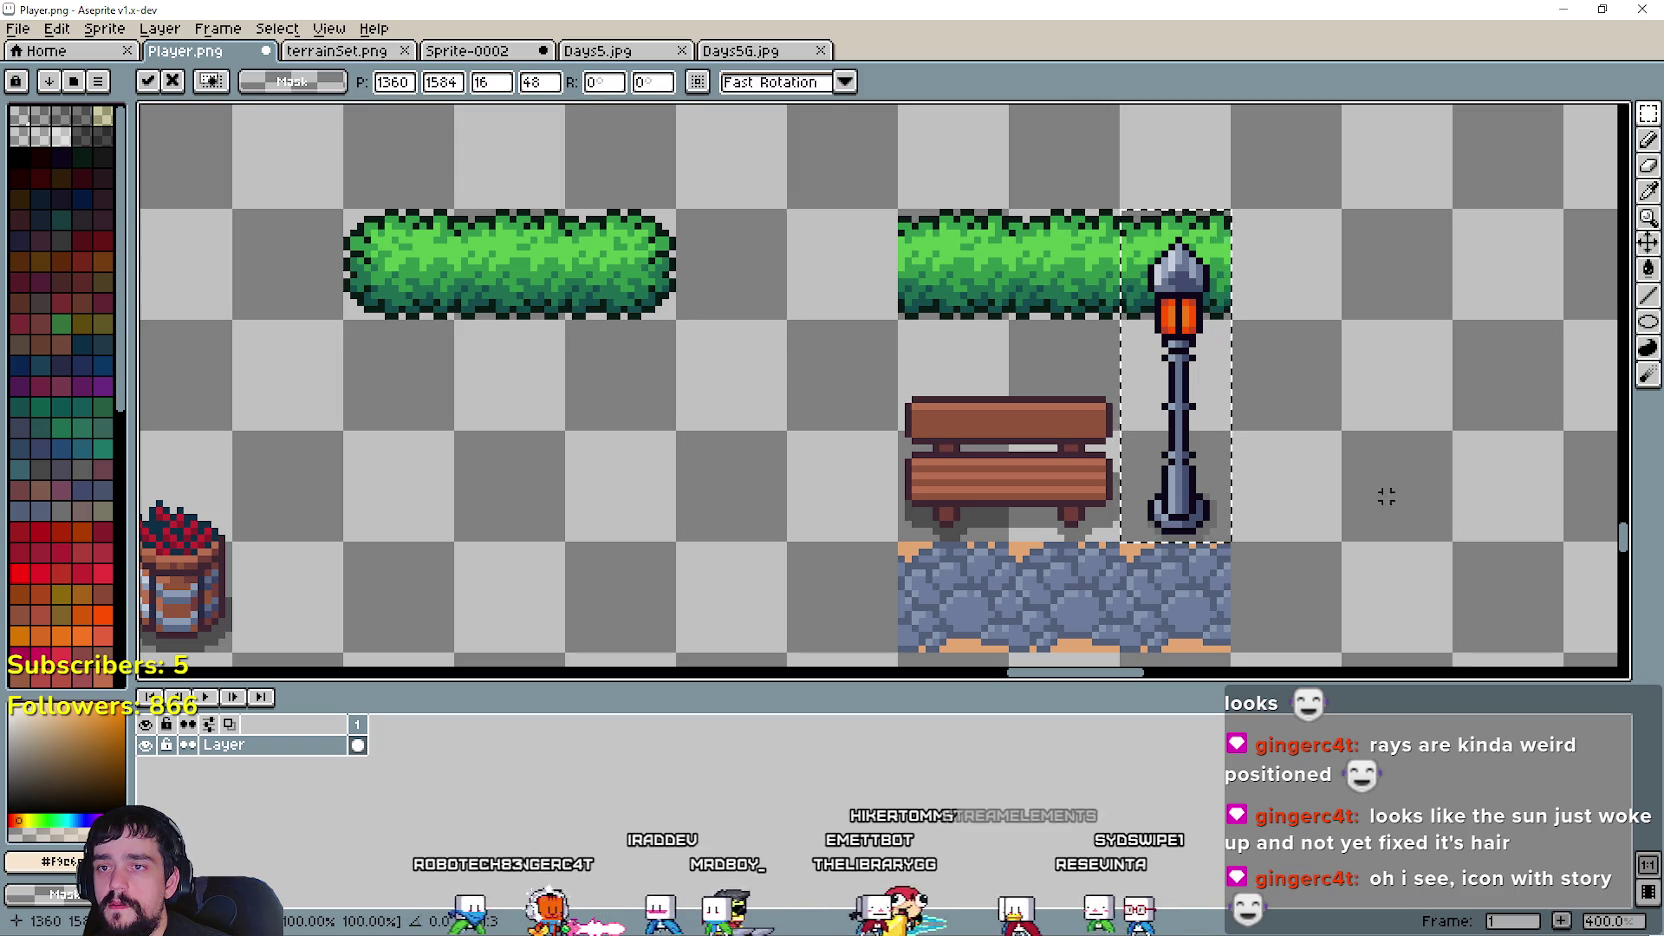
key("Return")
scroll(1331, 461, "down", 1)
scroll(1331, 461, "down", 1)
scroll(859, 437, "up", 1)
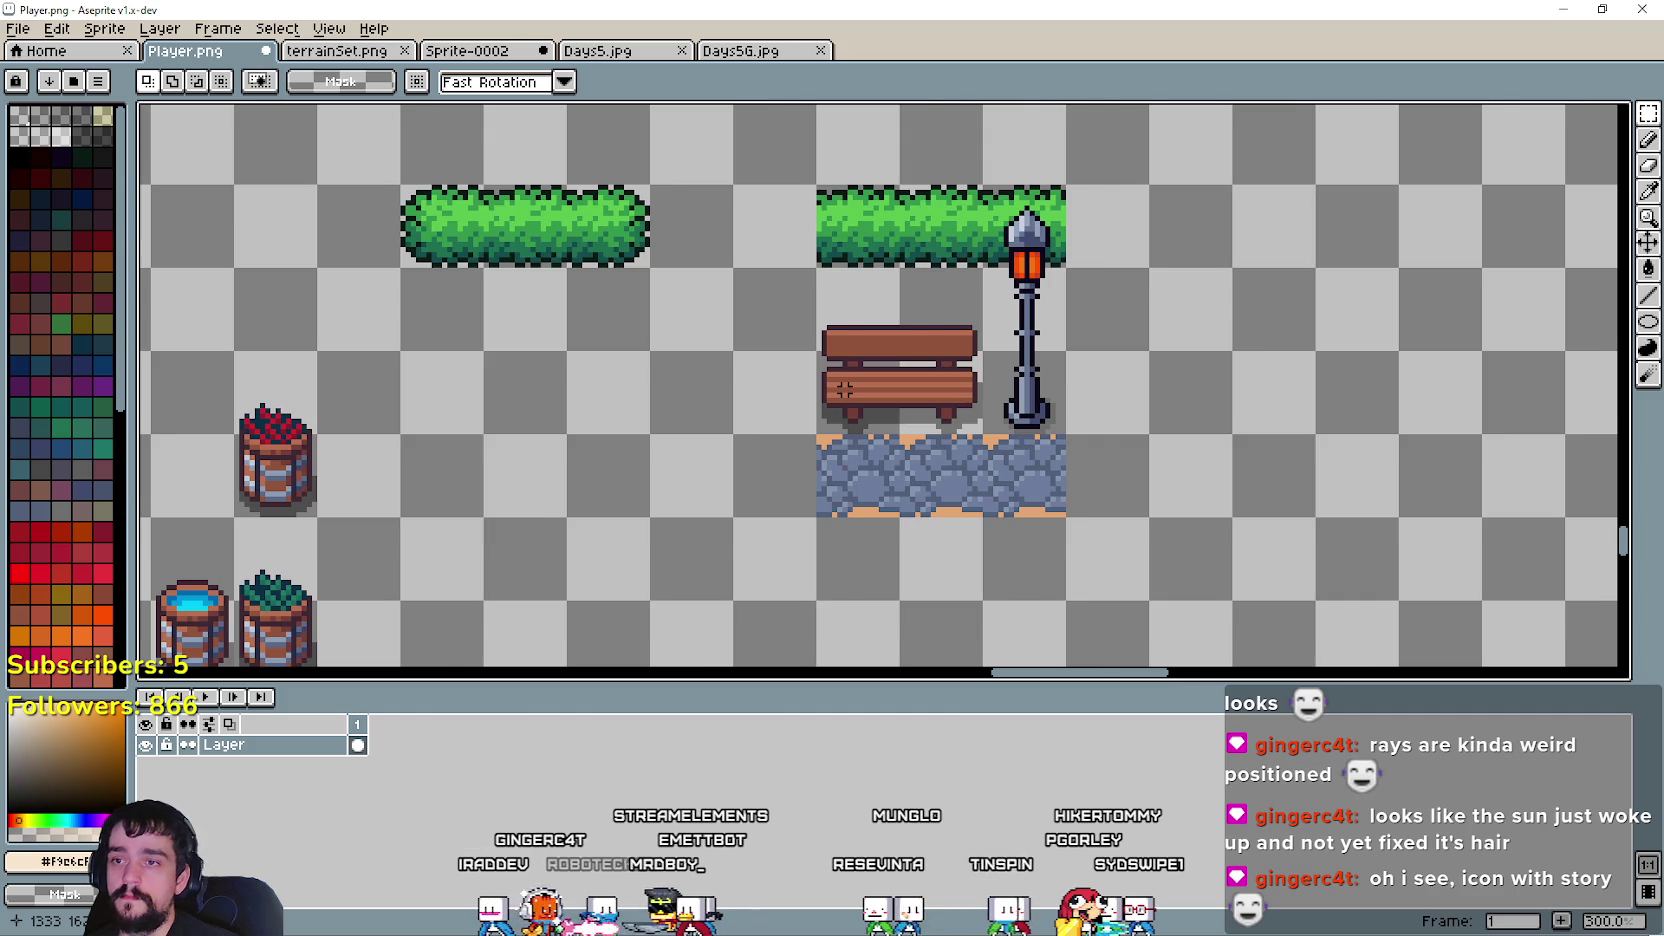
- Nudge the lamp post one tile right and deselect it
scroll(845, 389, "down", 1)
scroll(860, 338, "up", 1)
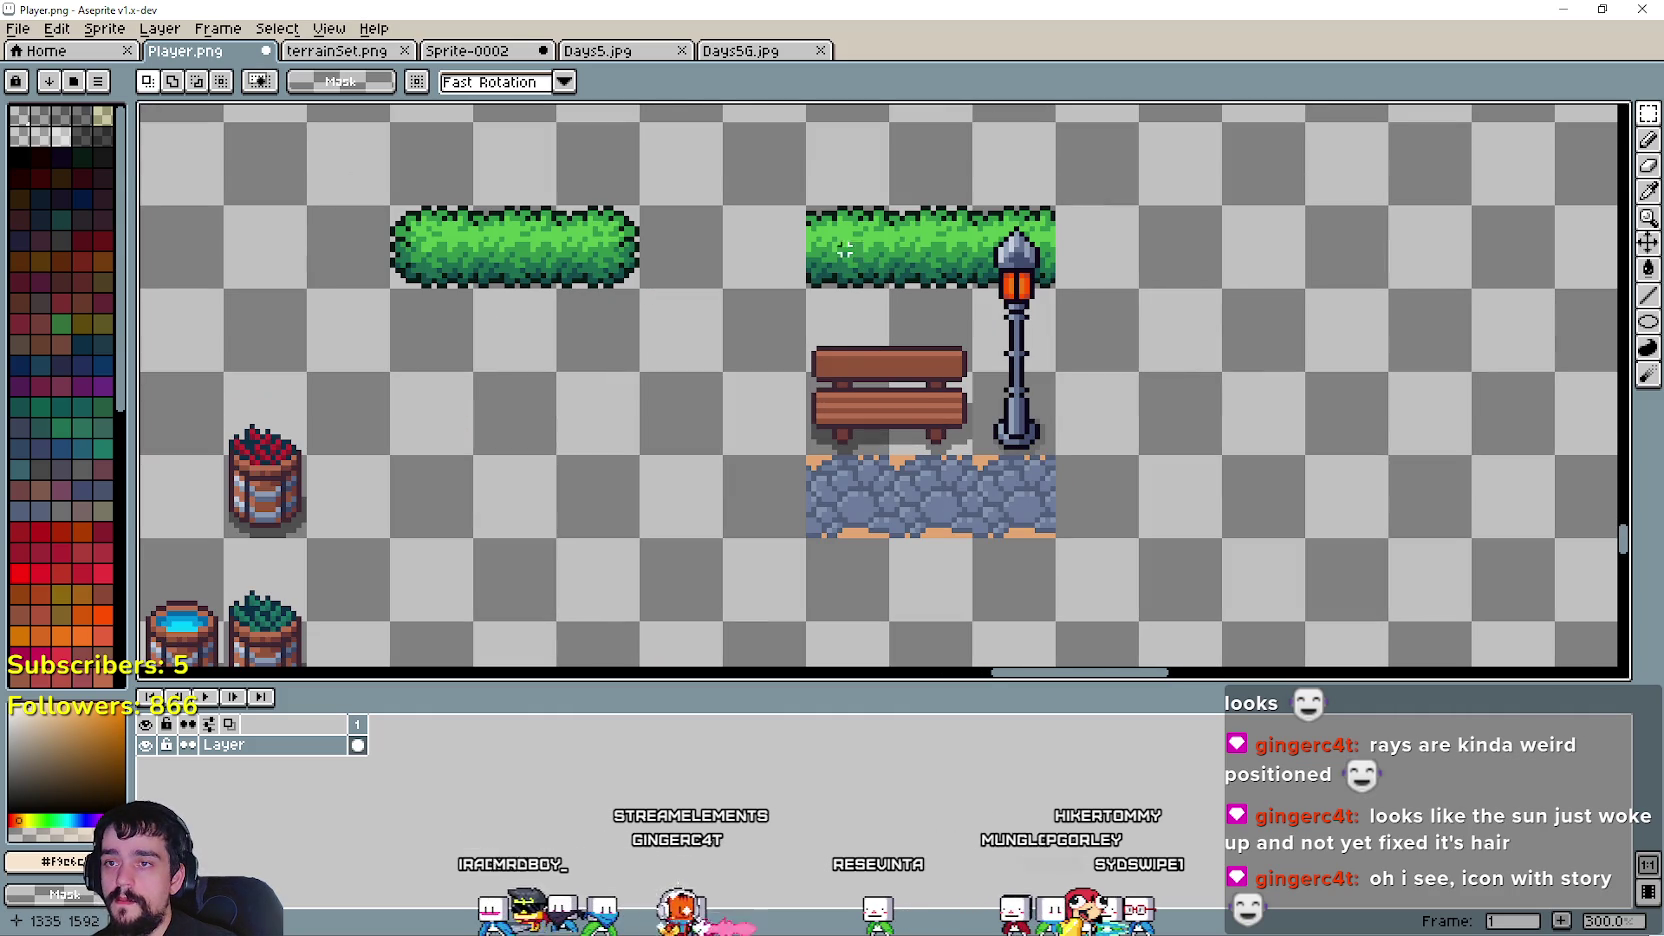
key("shift+Right")
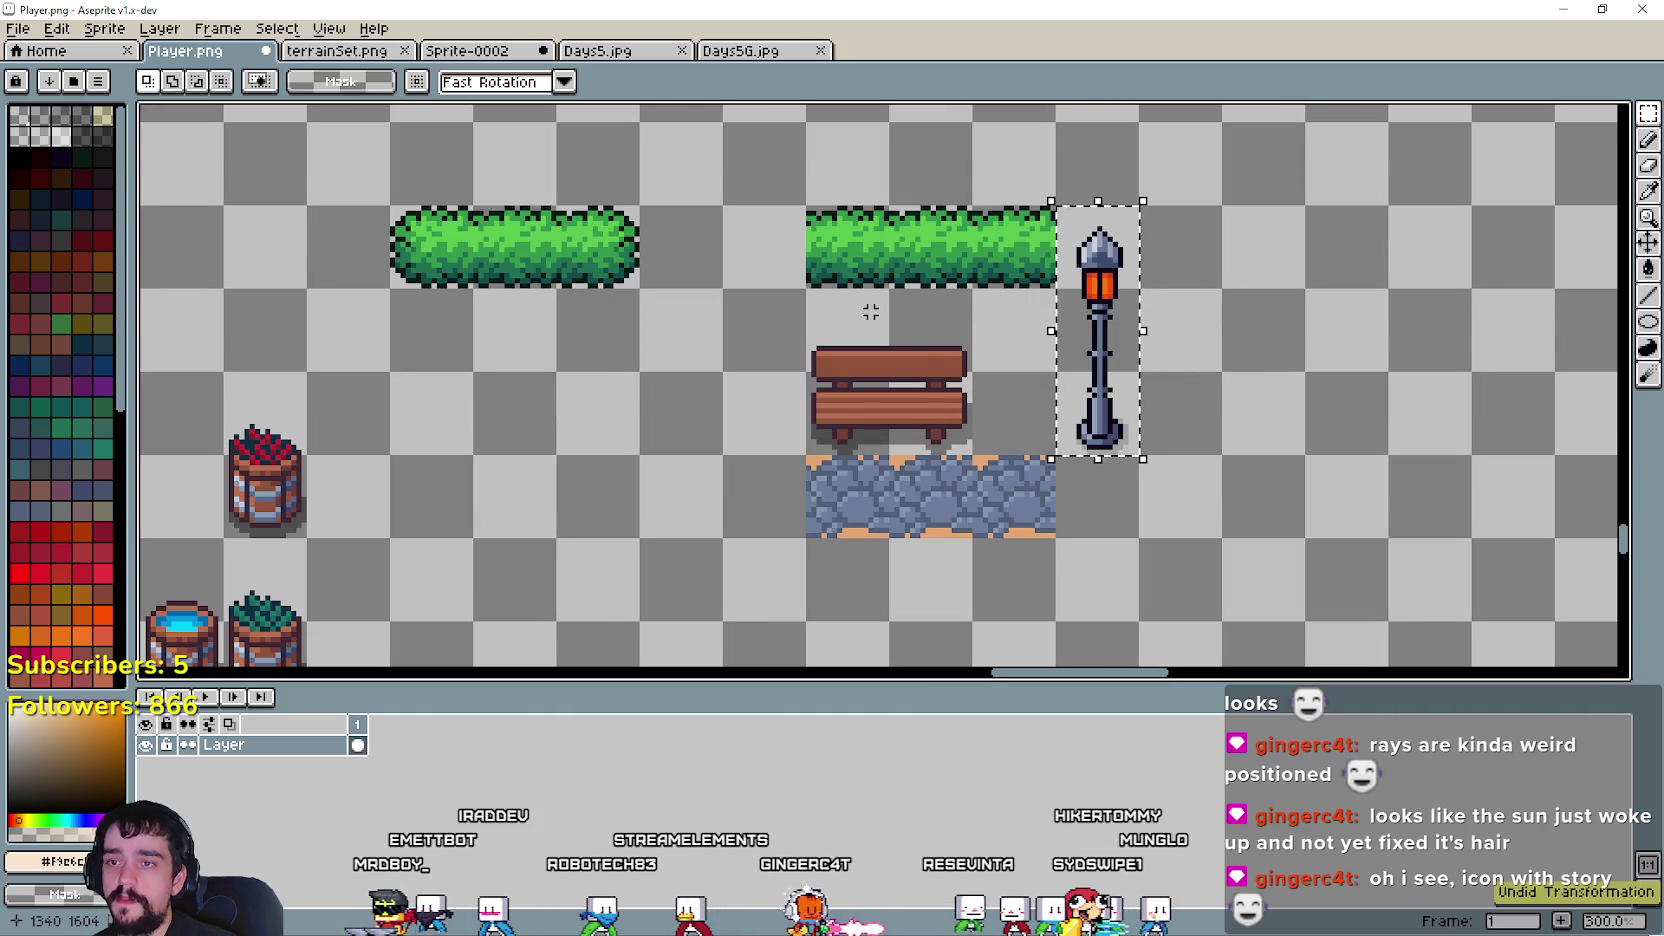
key("ctrl+d")
- Lower the right hedge one tile, moving the bench aside and back in front of it
left_click_drag(801, 284, 976, 459)
left_click_drag(907, 404, 632, 418)
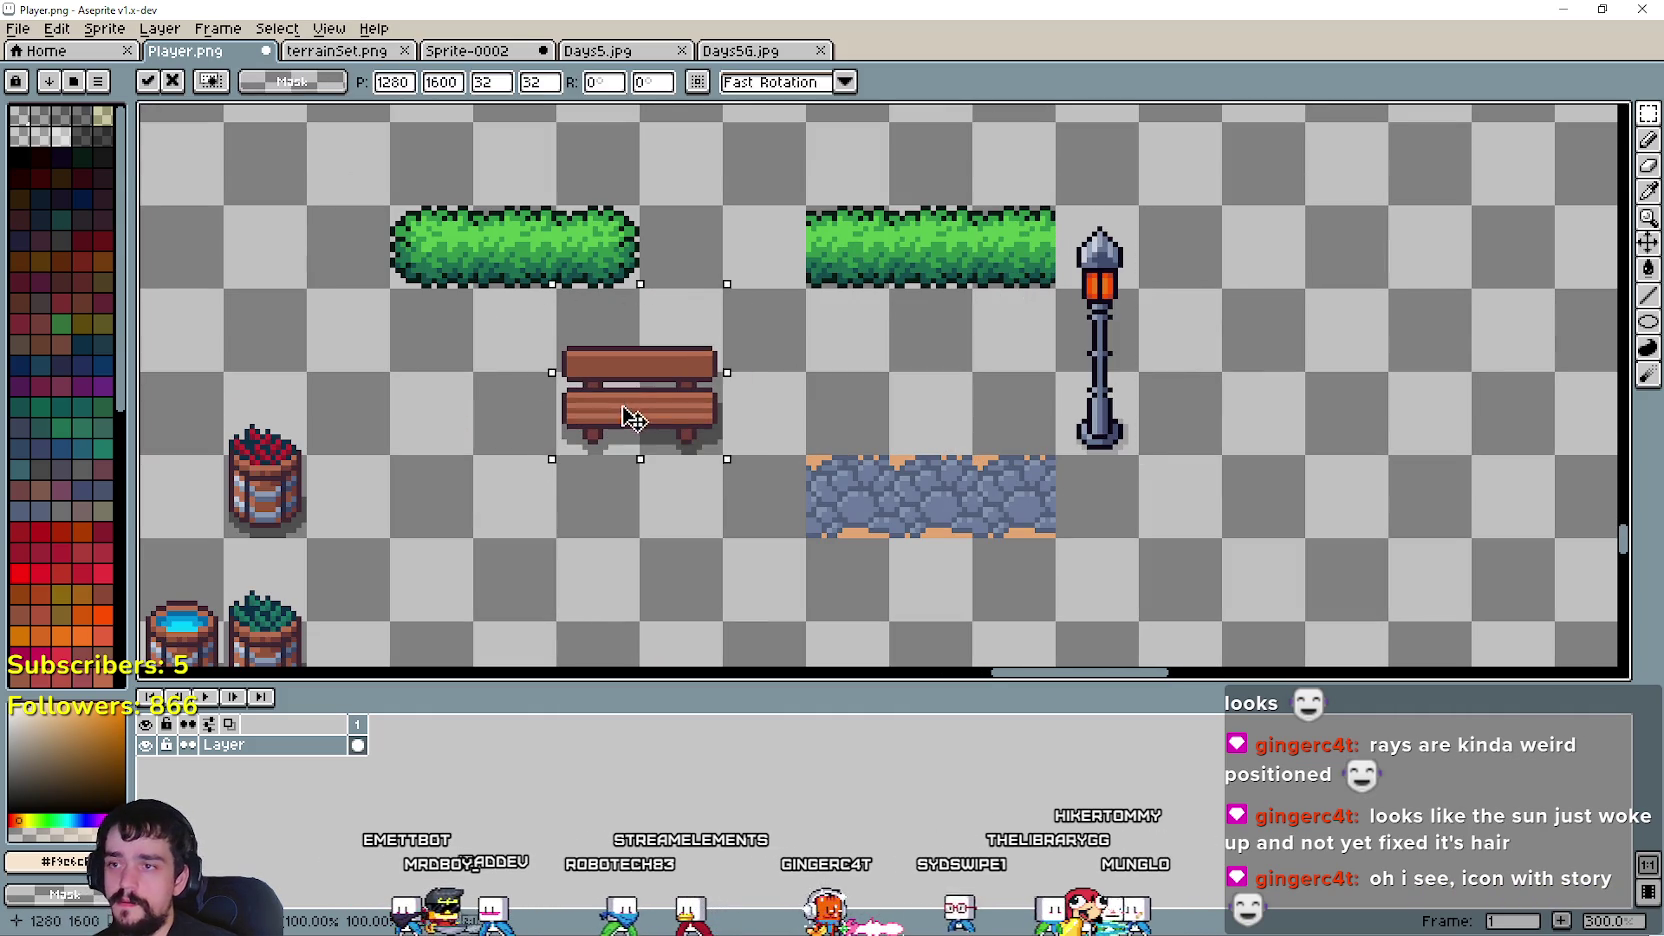
key("ctrl+d")
mouse_move(806, 205)
left_mouse_down()
mouse_move(1056, 289)
mouse_move(992, 334)
left_mouse_up()
key("ctrl+d")
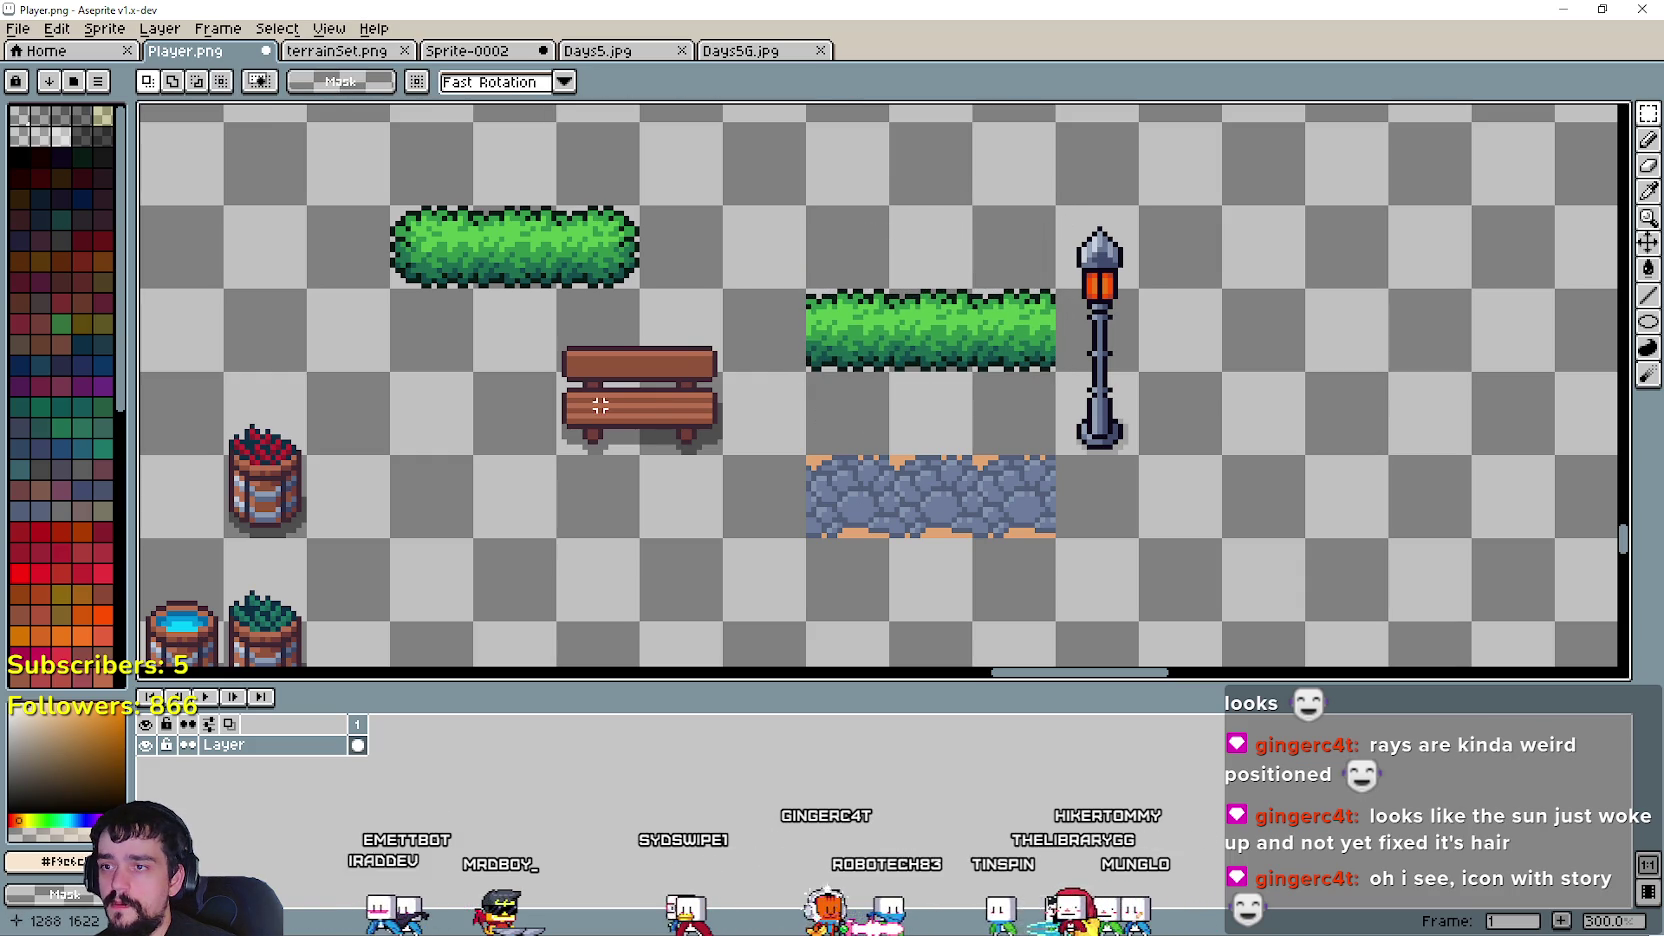
left_click_drag(575, 425, 715, 300)
left_click_drag(645, 395, 890, 397)
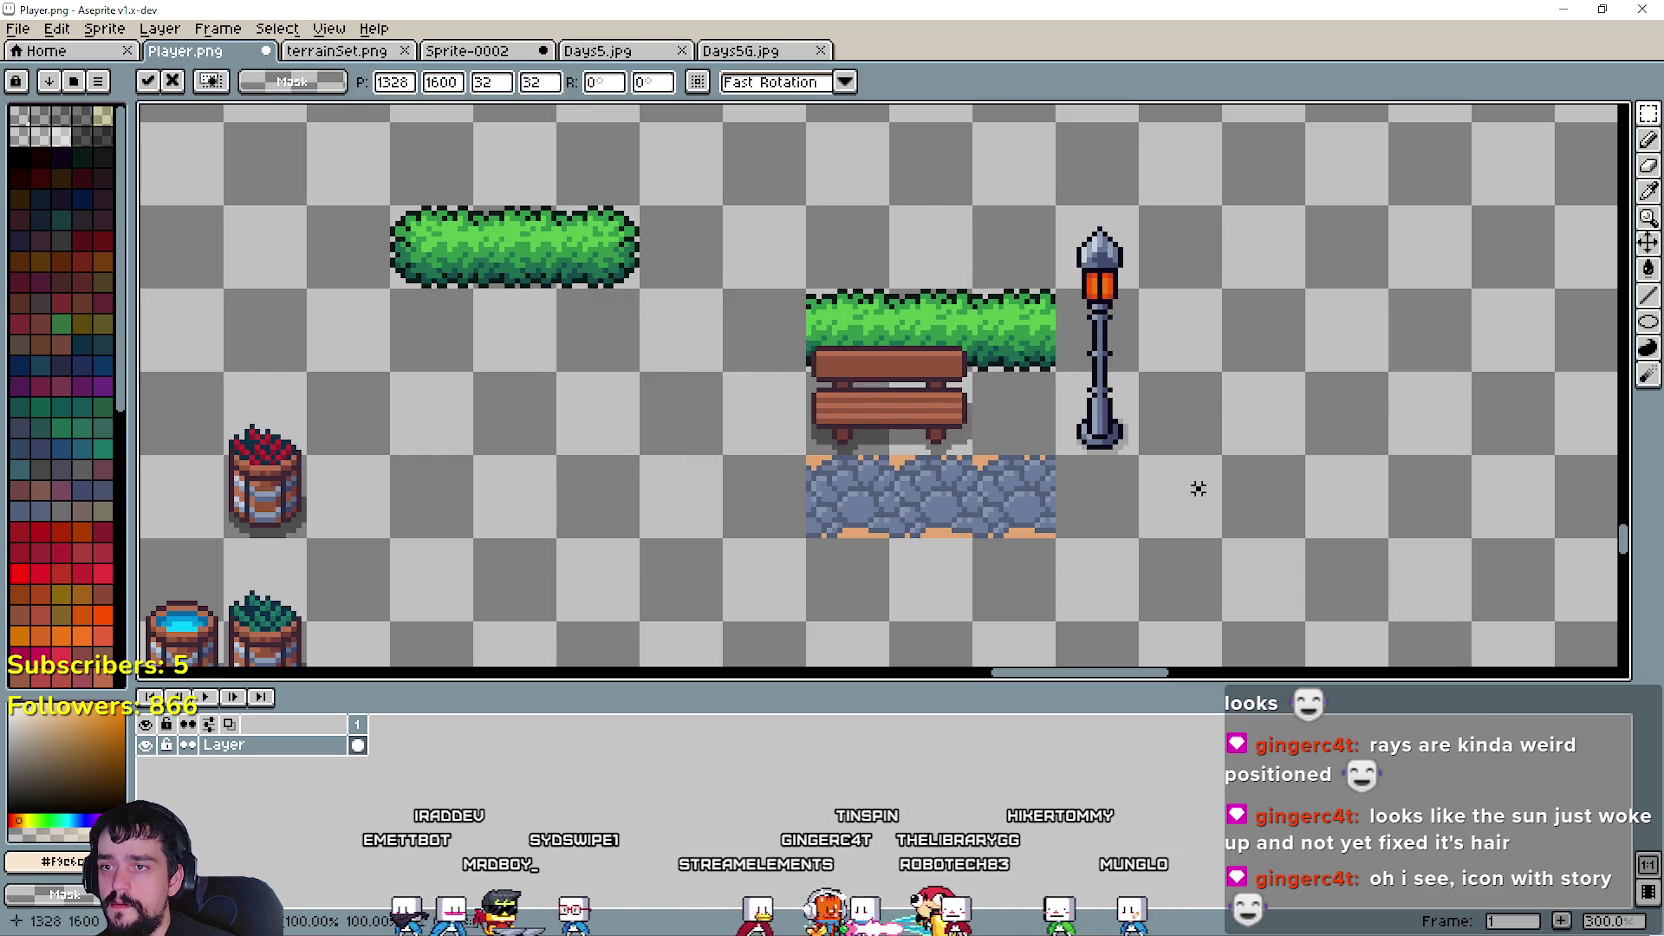
key("ctrl+d")
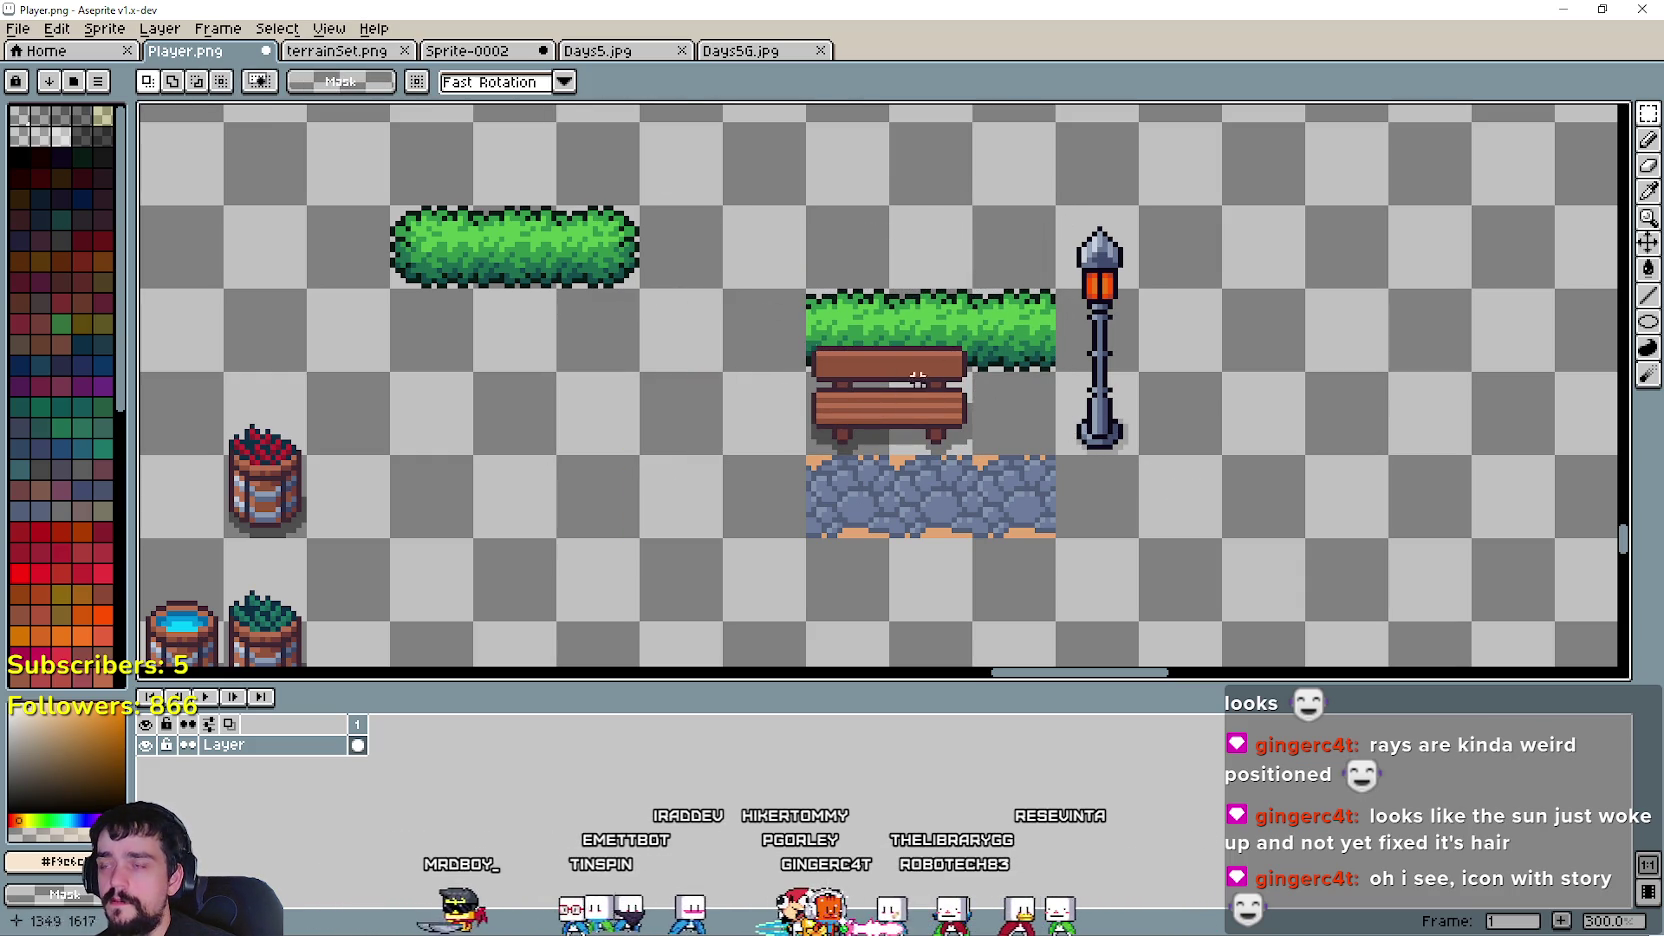
- Find the small wooden stump among the terrainSet.png props, then return to Player.png
left_click(350, 62)
scroll(886, 458, "down", 1)
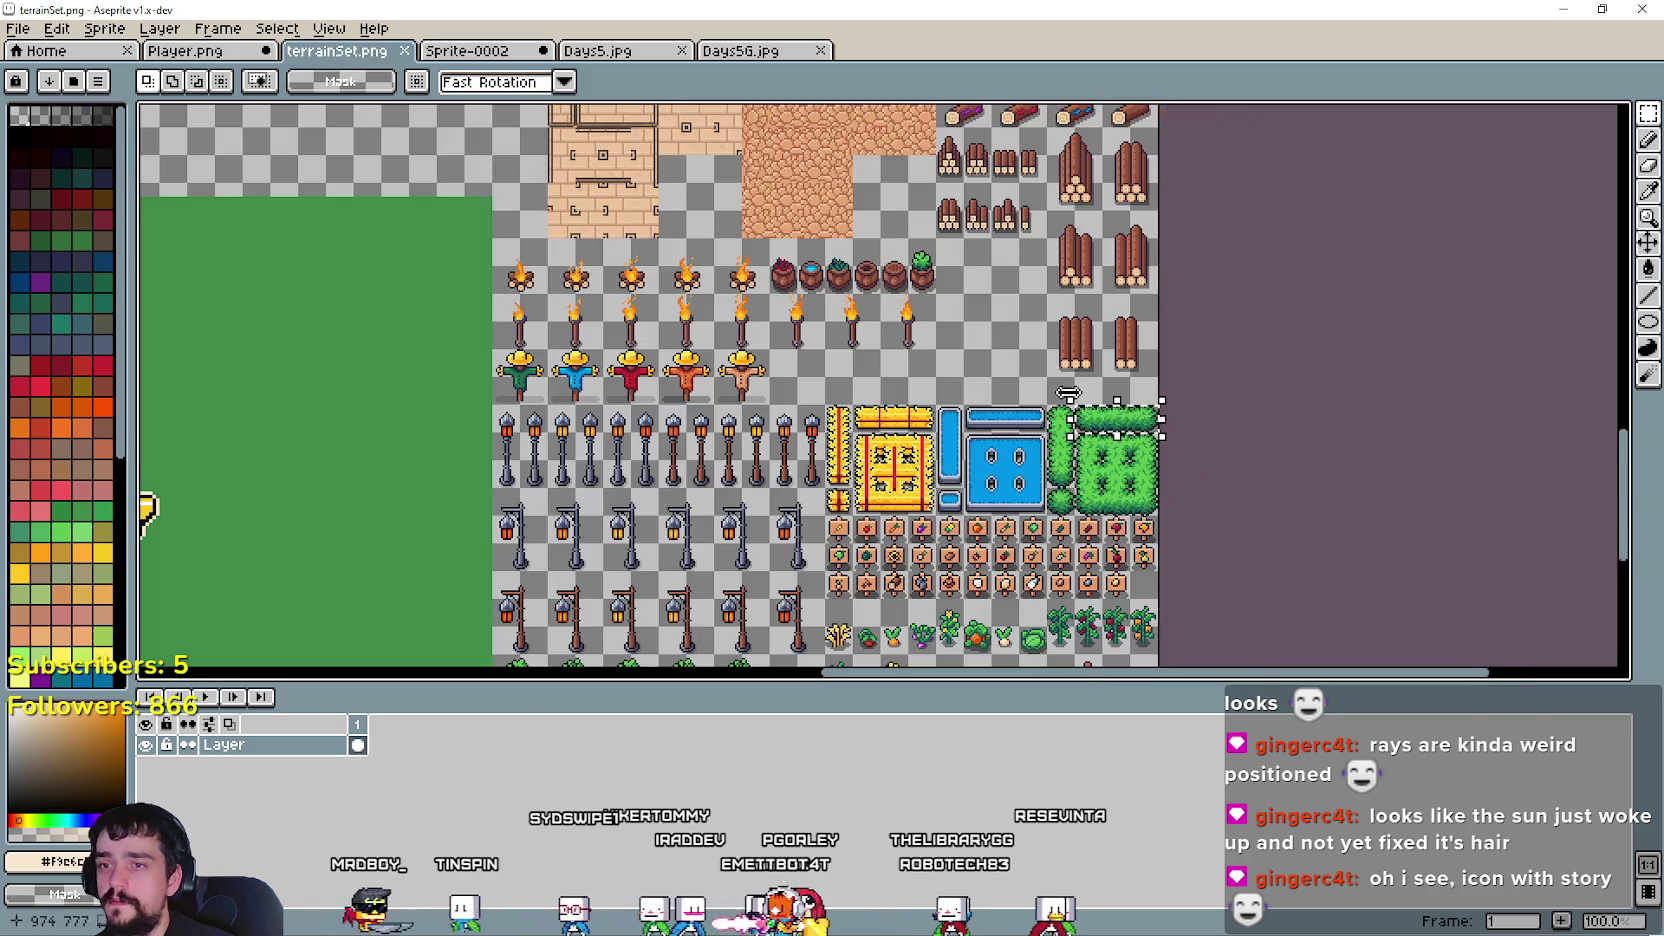
scroll(886, 458, "down", 1)
scroll(886, 458, "down", 1)
scroll(886, 458, "up", 1)
scroll(886, 458, "down", 1)
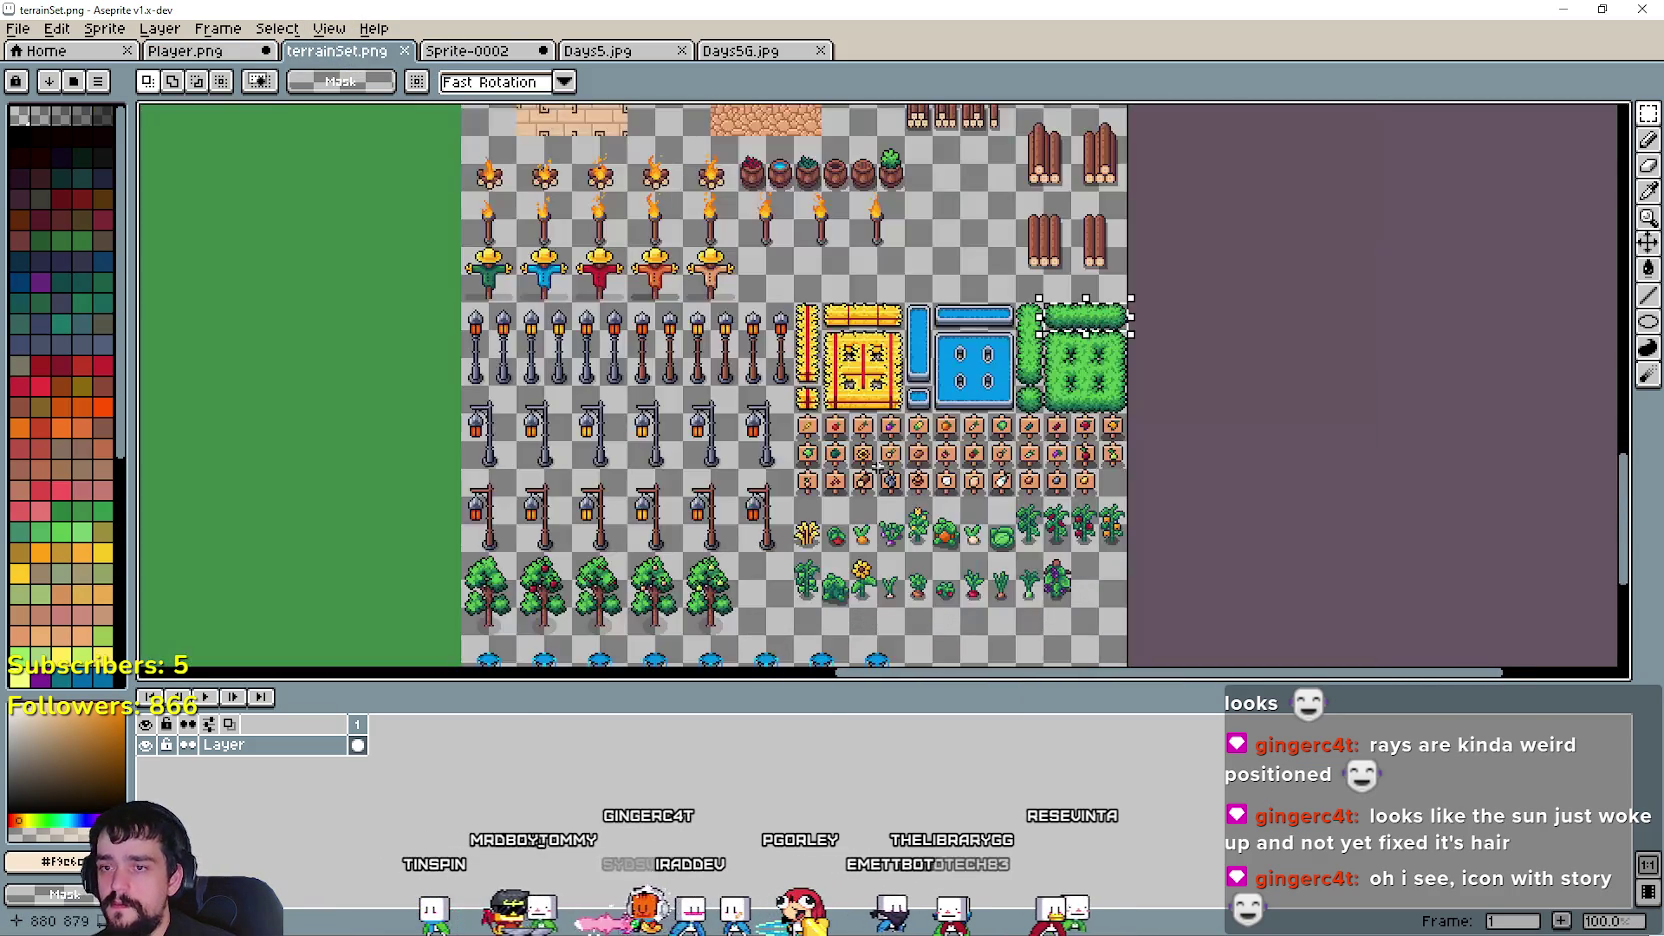
left_click_drag(886, 458, 1013, 341)
scroll(1013, 341, "up", 1)
scroll(906, 295, "up", 2)
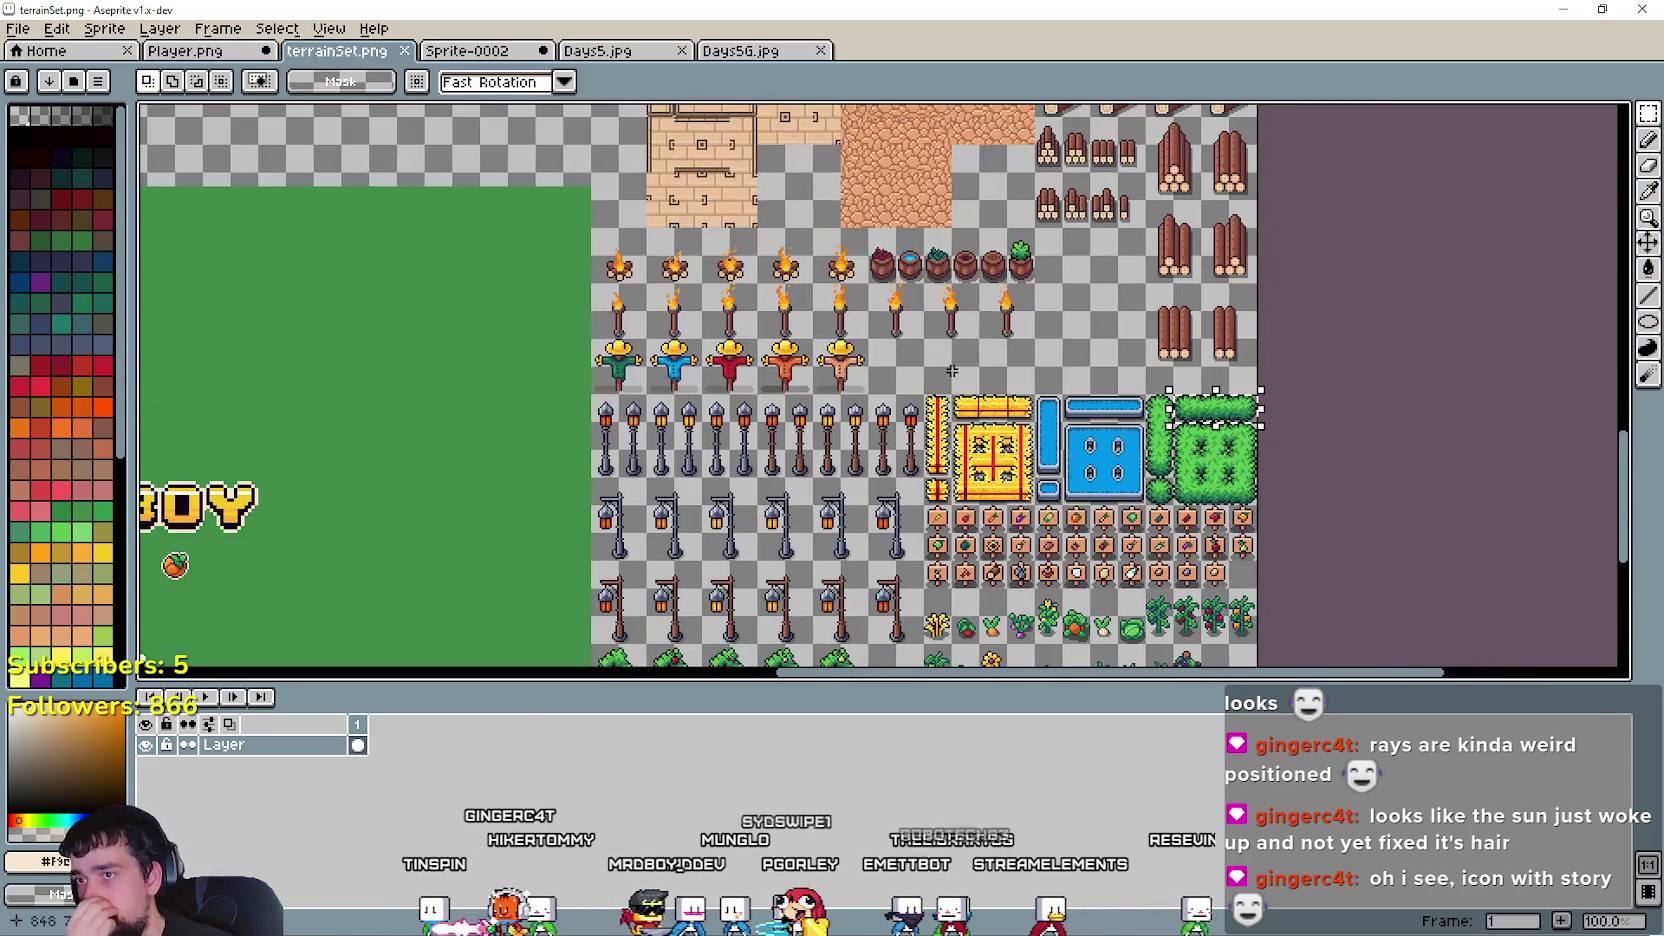
scroll(906, 295, "down", 1)
scroll(817, 282, "up", 1)
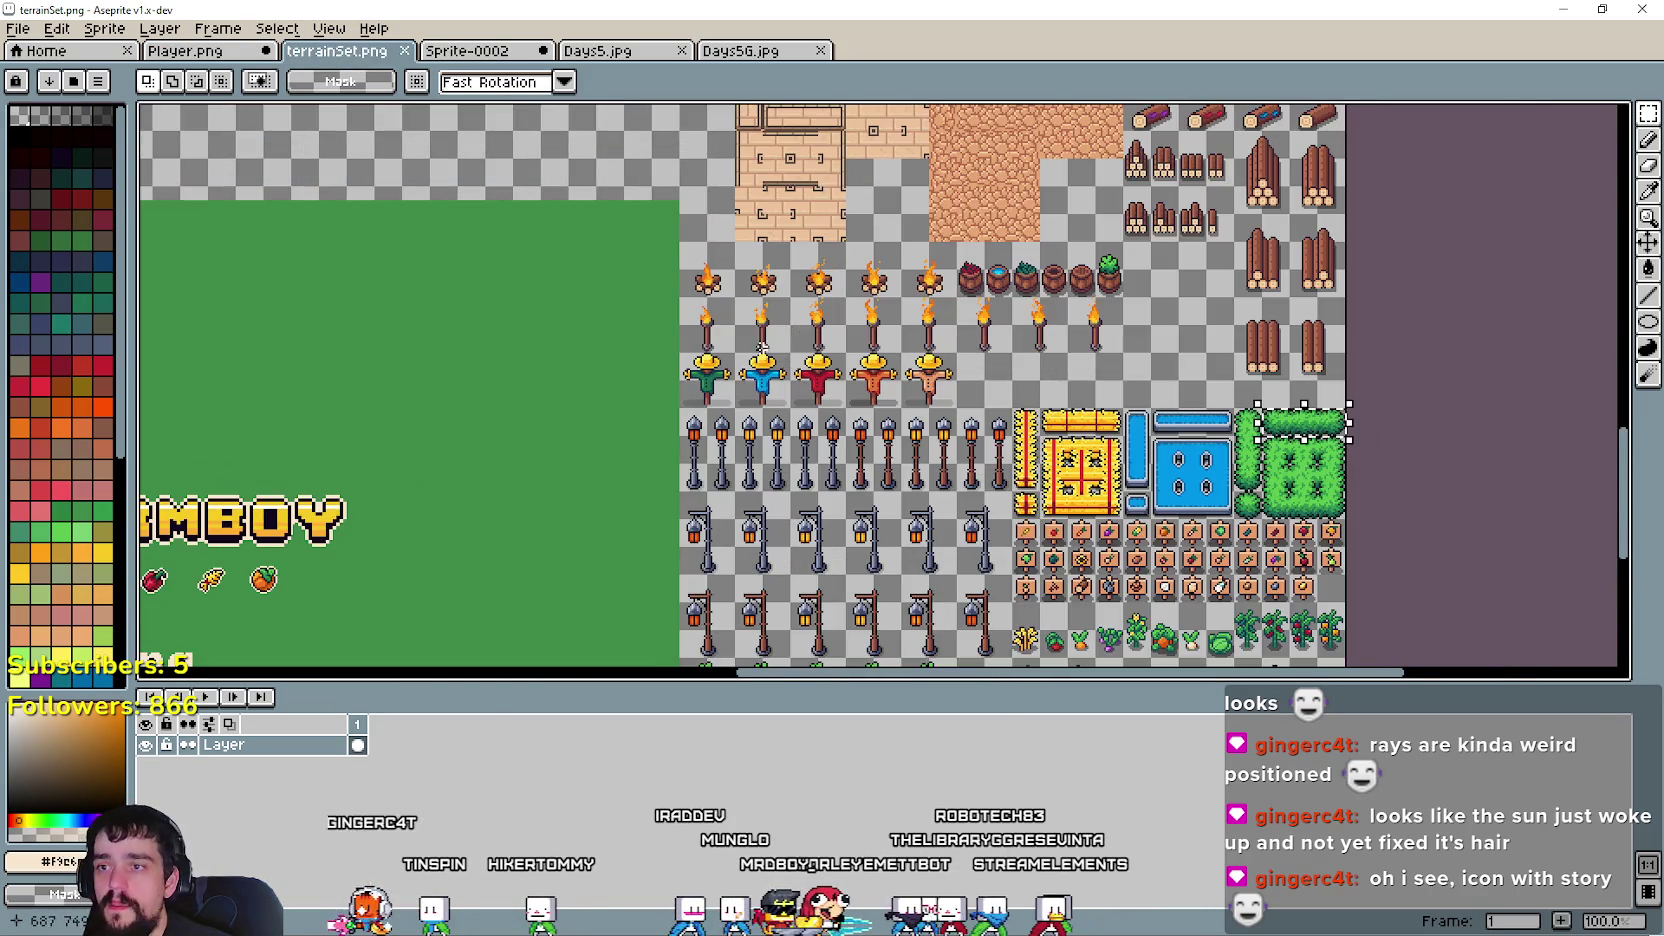
scroll(750, 327, "up", 1)
scroll(646, 442, "down", 1)
scroll(968, 330, "up", 1)
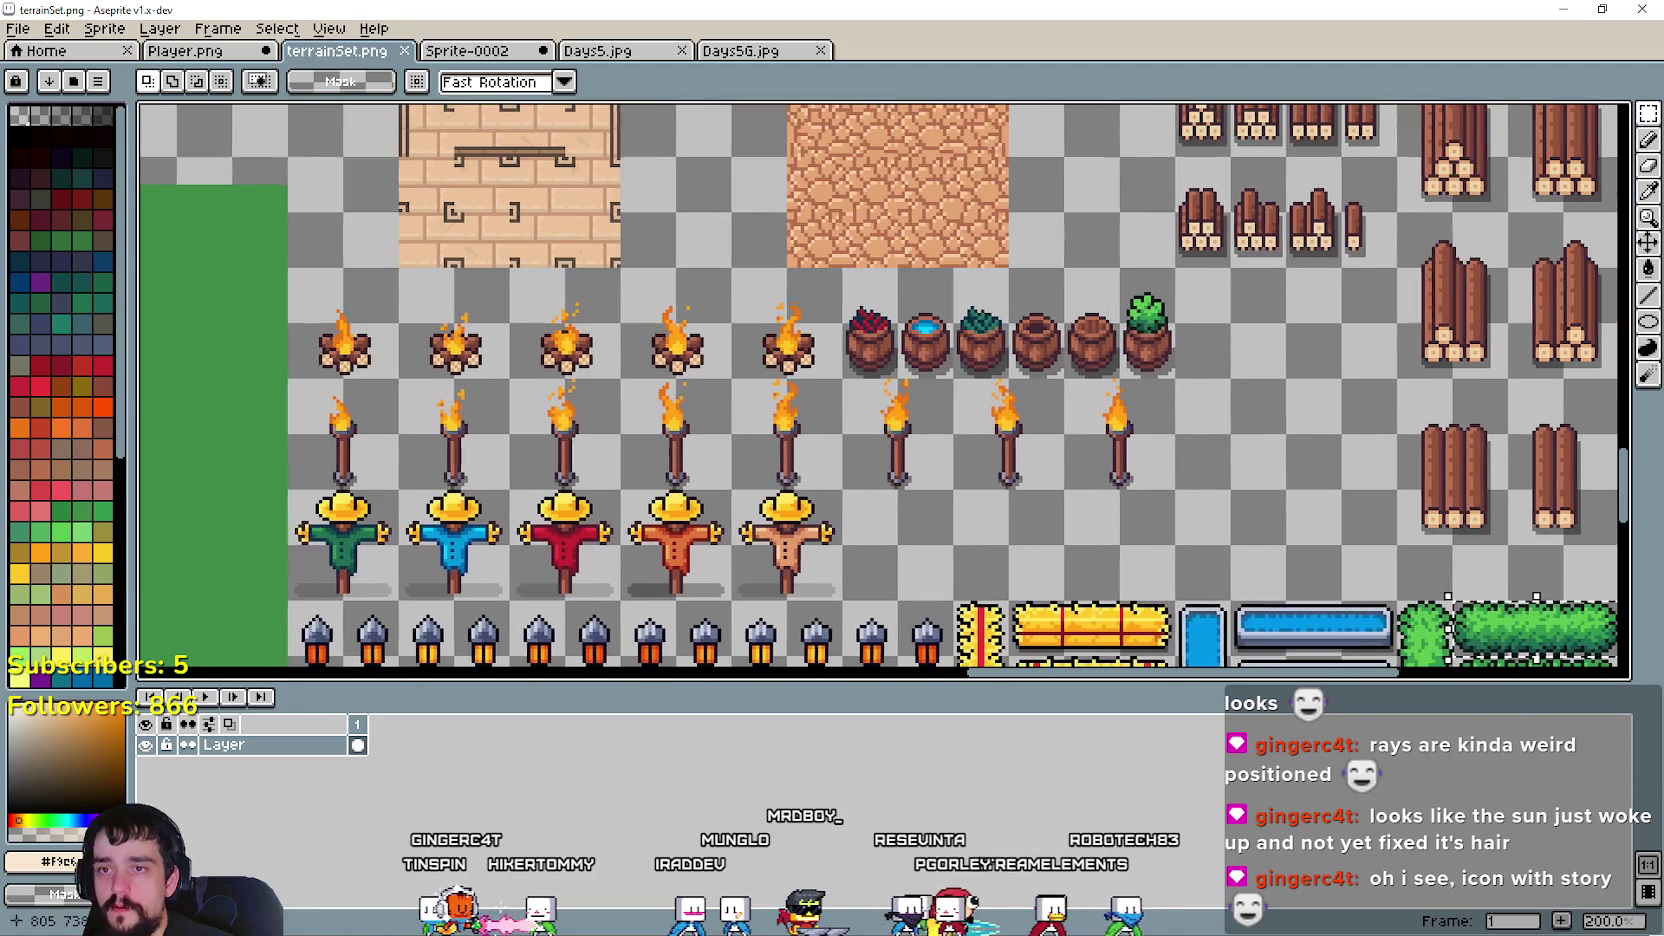
scroll(874, 328, "down", 1)
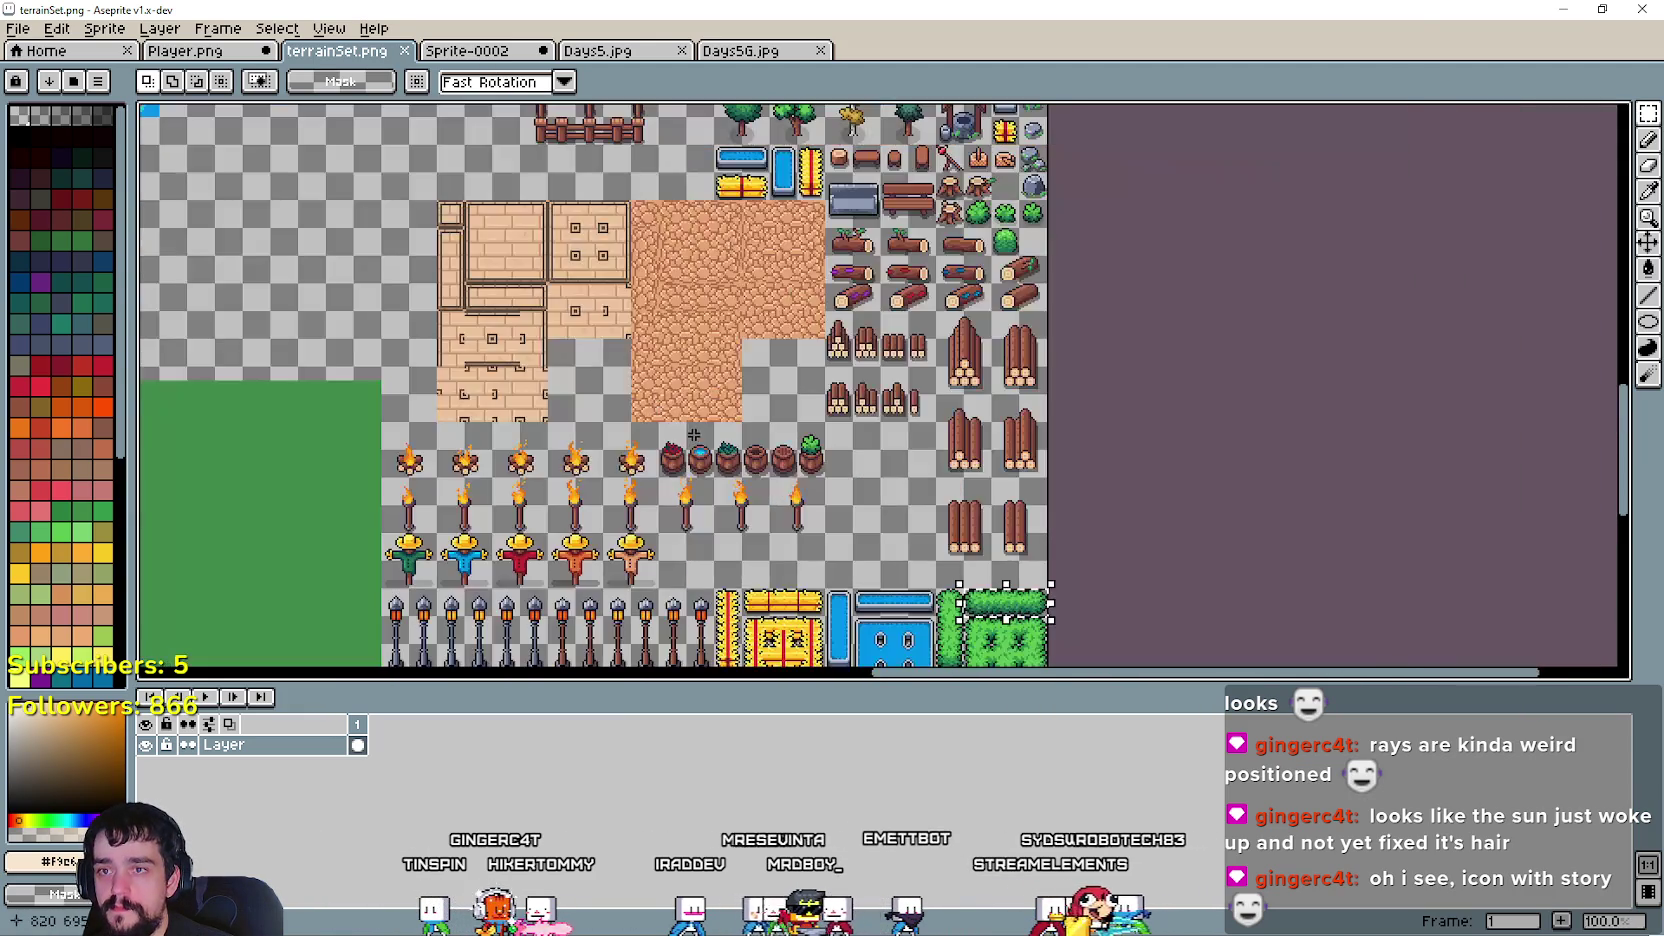
scroll(850, 390, "up", 1)
scroll(940, 385, "up", 1)
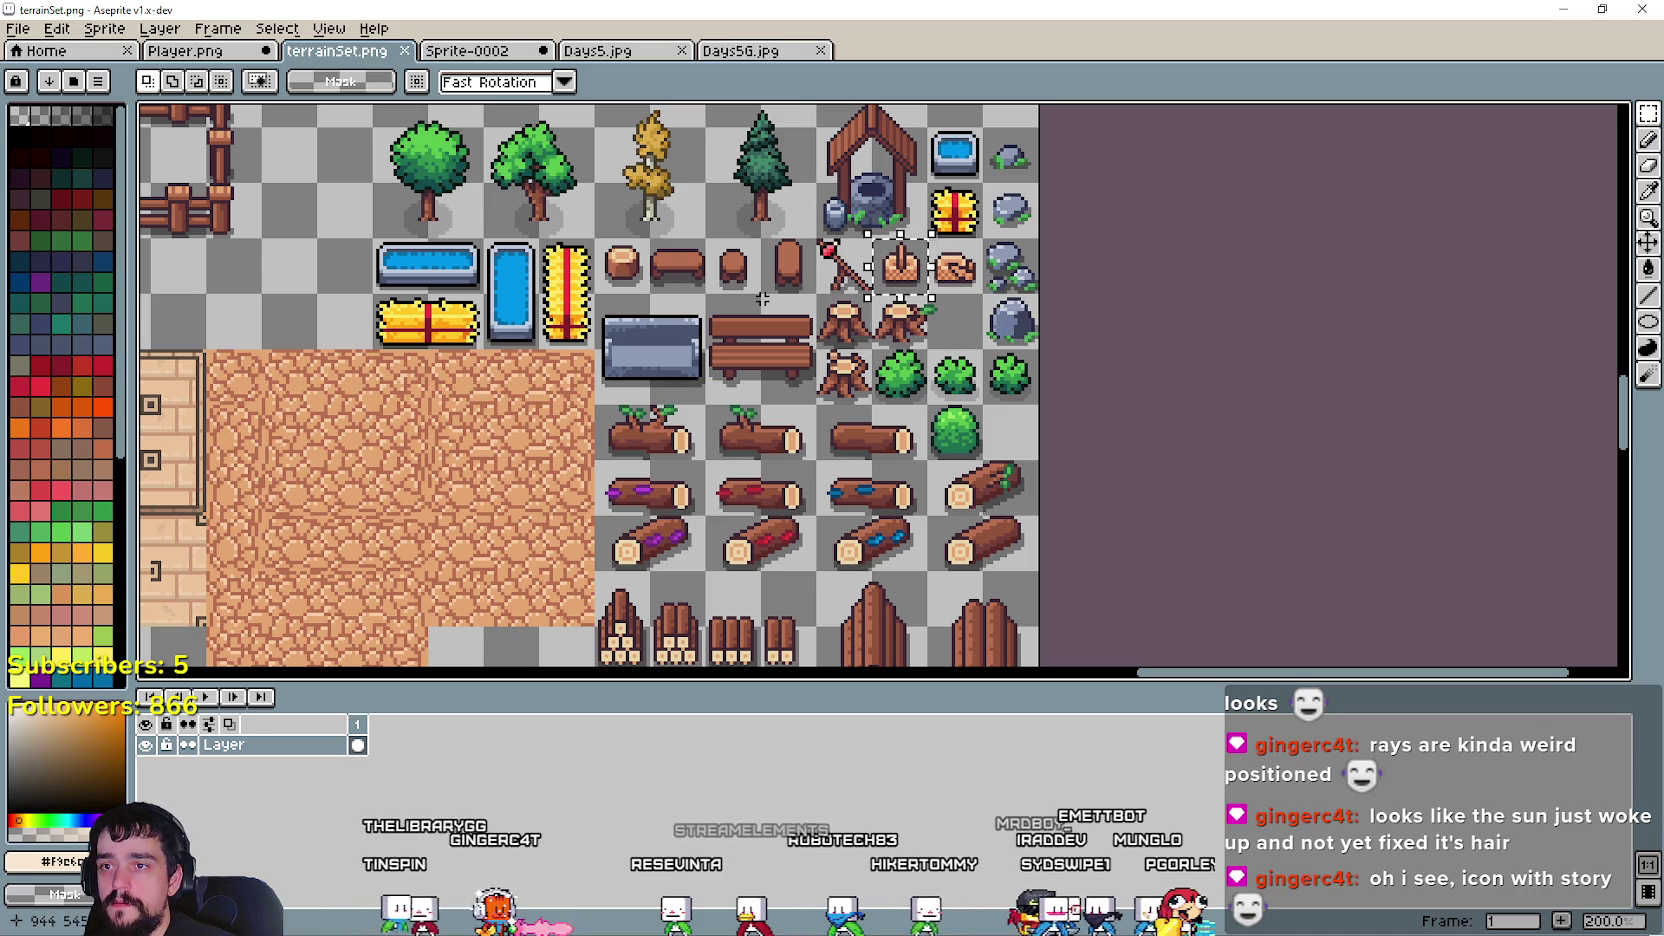
left_click_drag(706, 288, 720, 366)
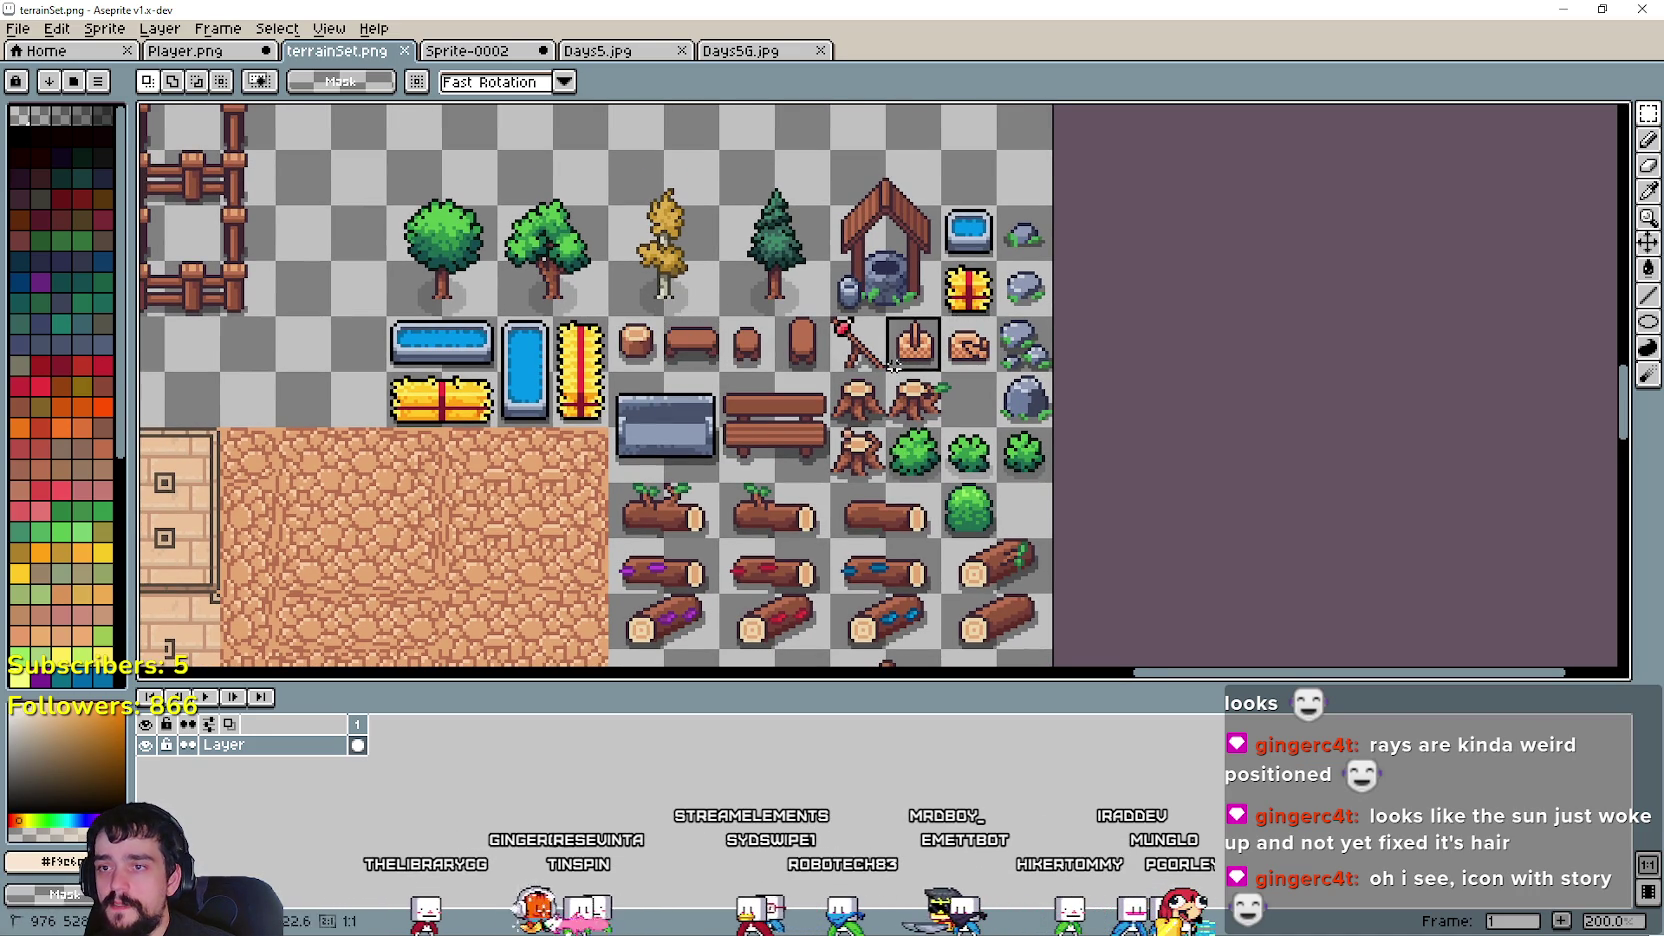
left_click(190, 60)
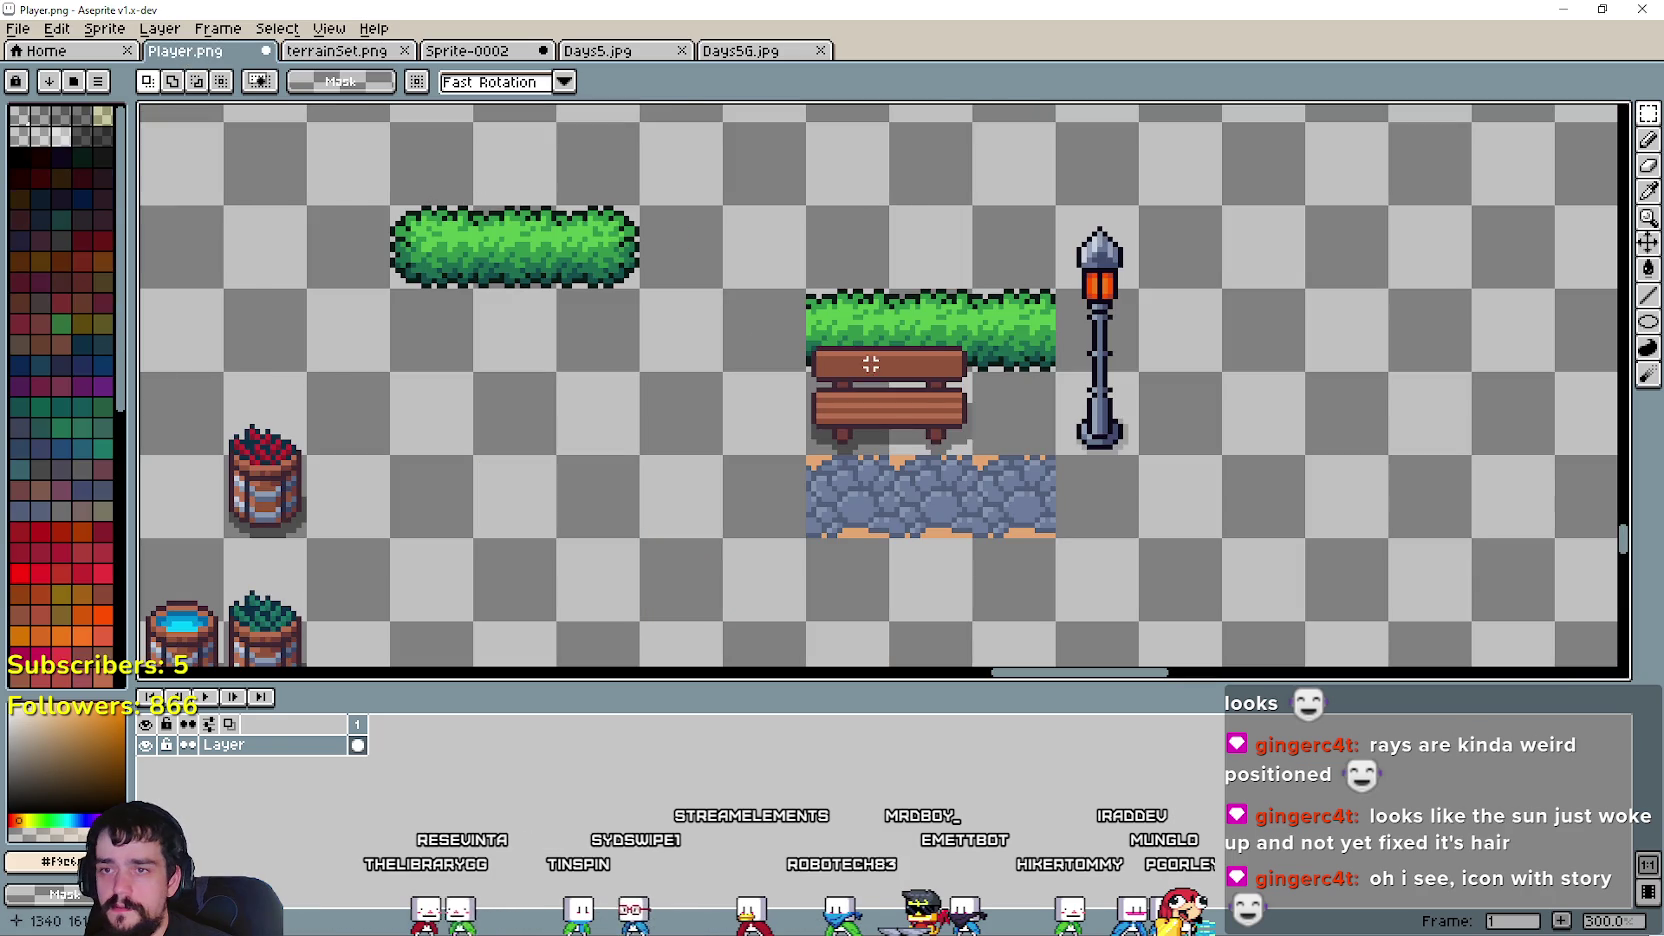
- Paste the wooden stump beside the bench
key("ctrl+v")
left_click_drag(1008, 417, 1017, 421)
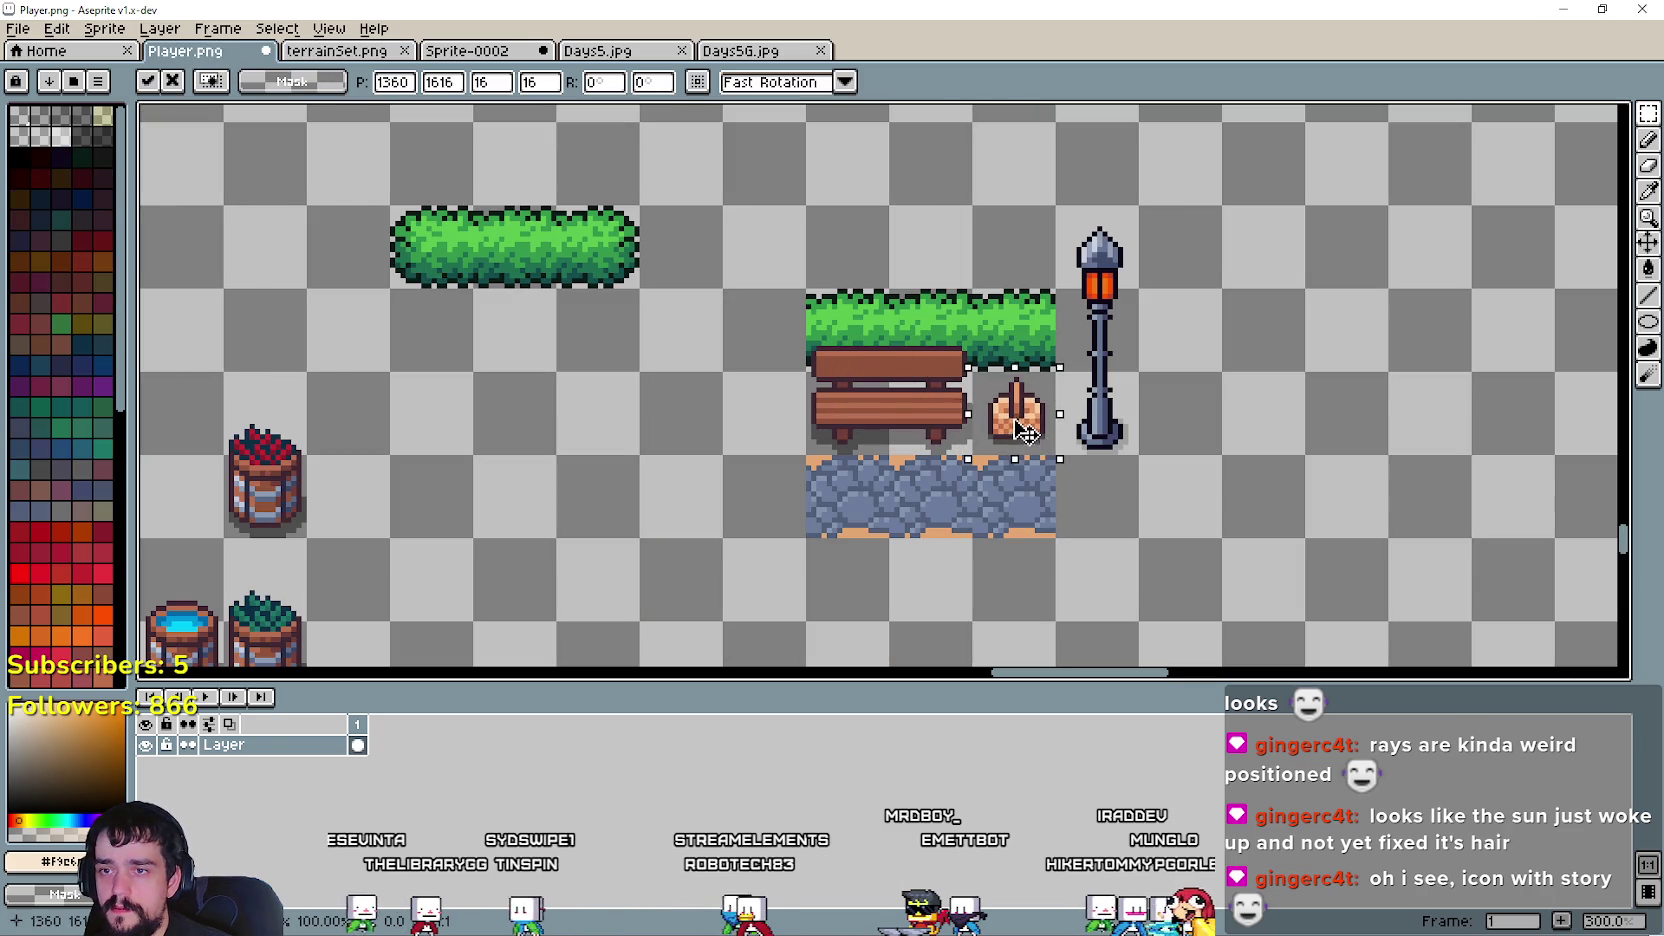
left_click(1141, 519)
scroll(927, 492, "up", 1)
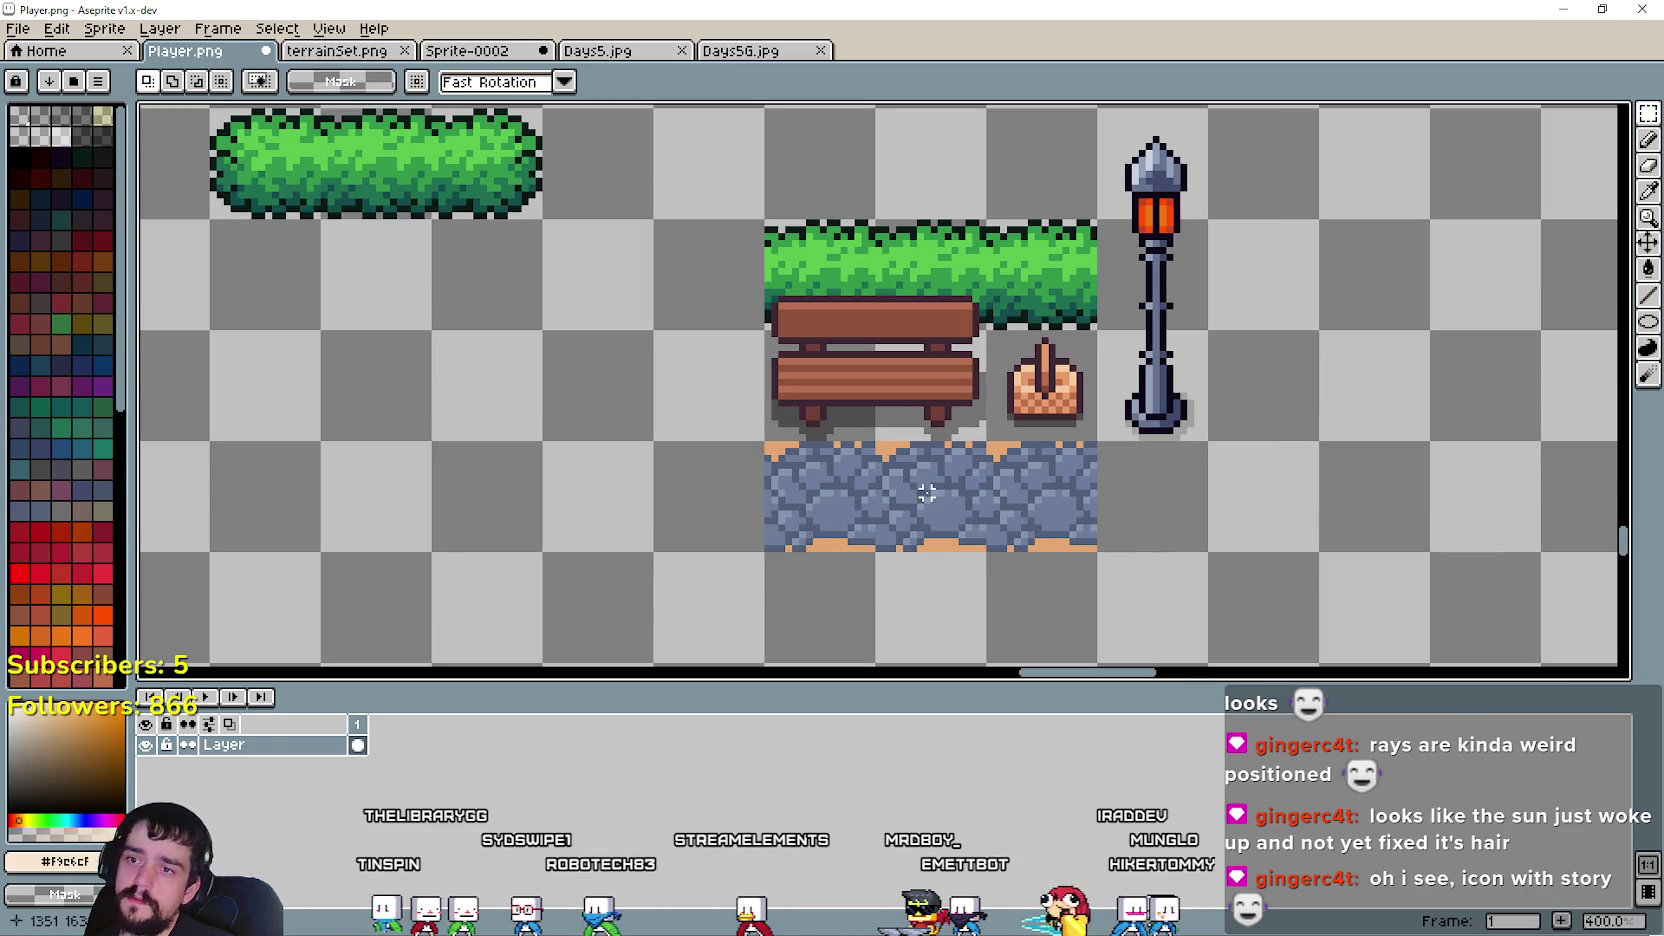
scroll(922, 475, "down", 2)
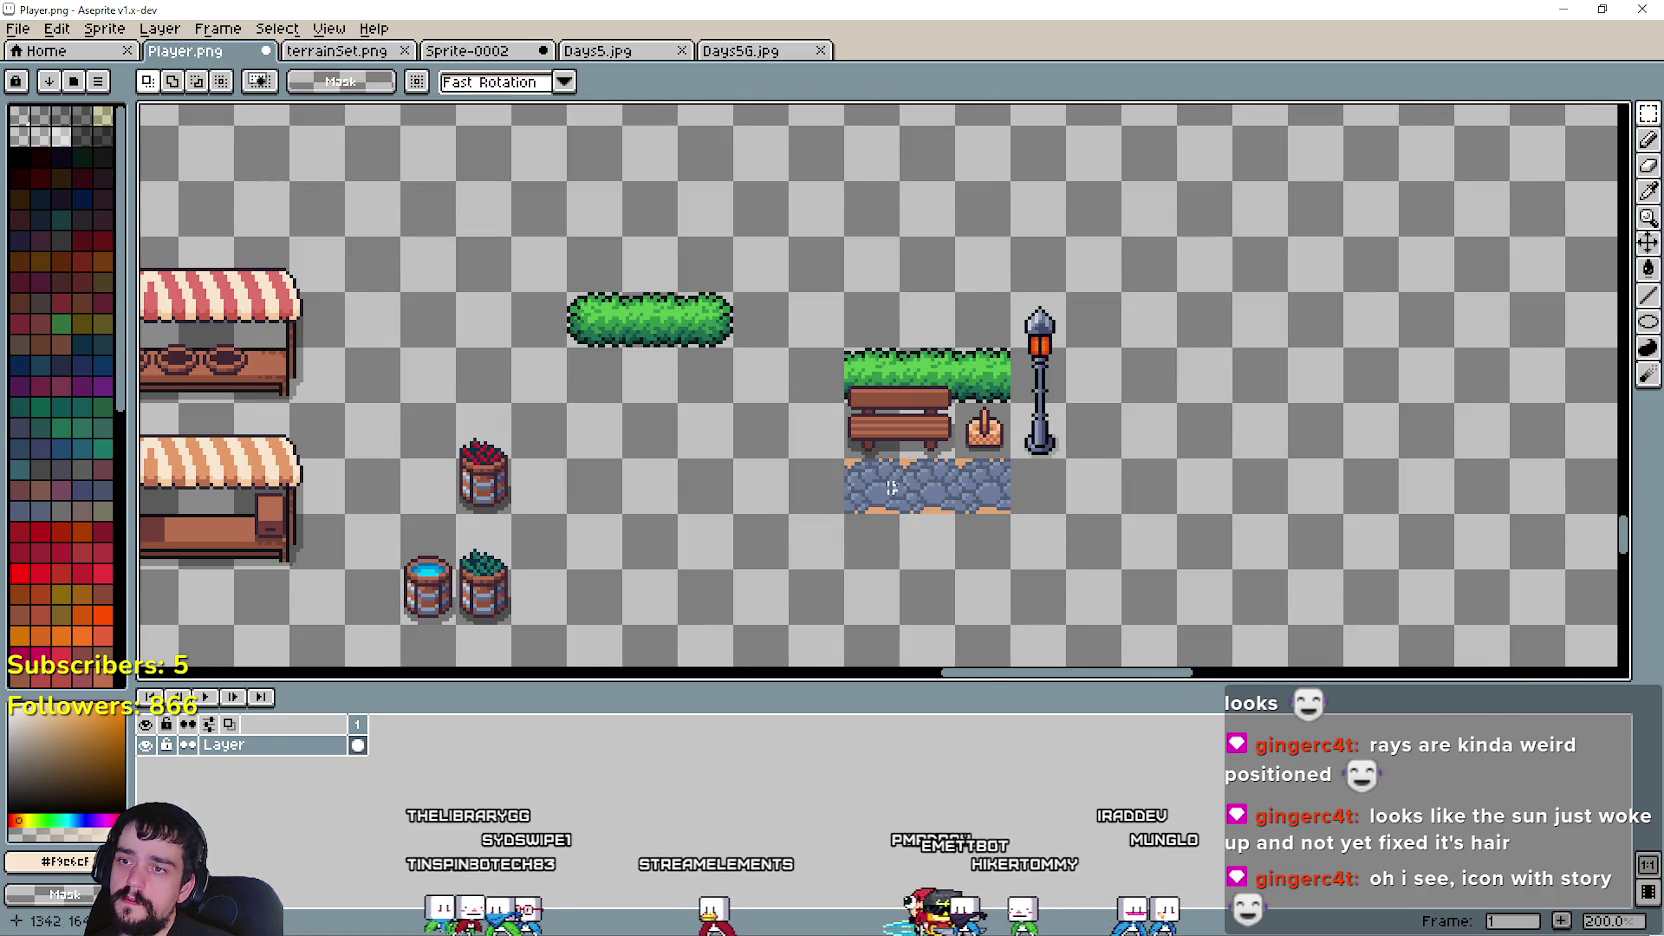
scroll(907, 461, "up", 1)
- Delete the lamp post from the scene
left_click_drag(822, 532, 1080, 274)
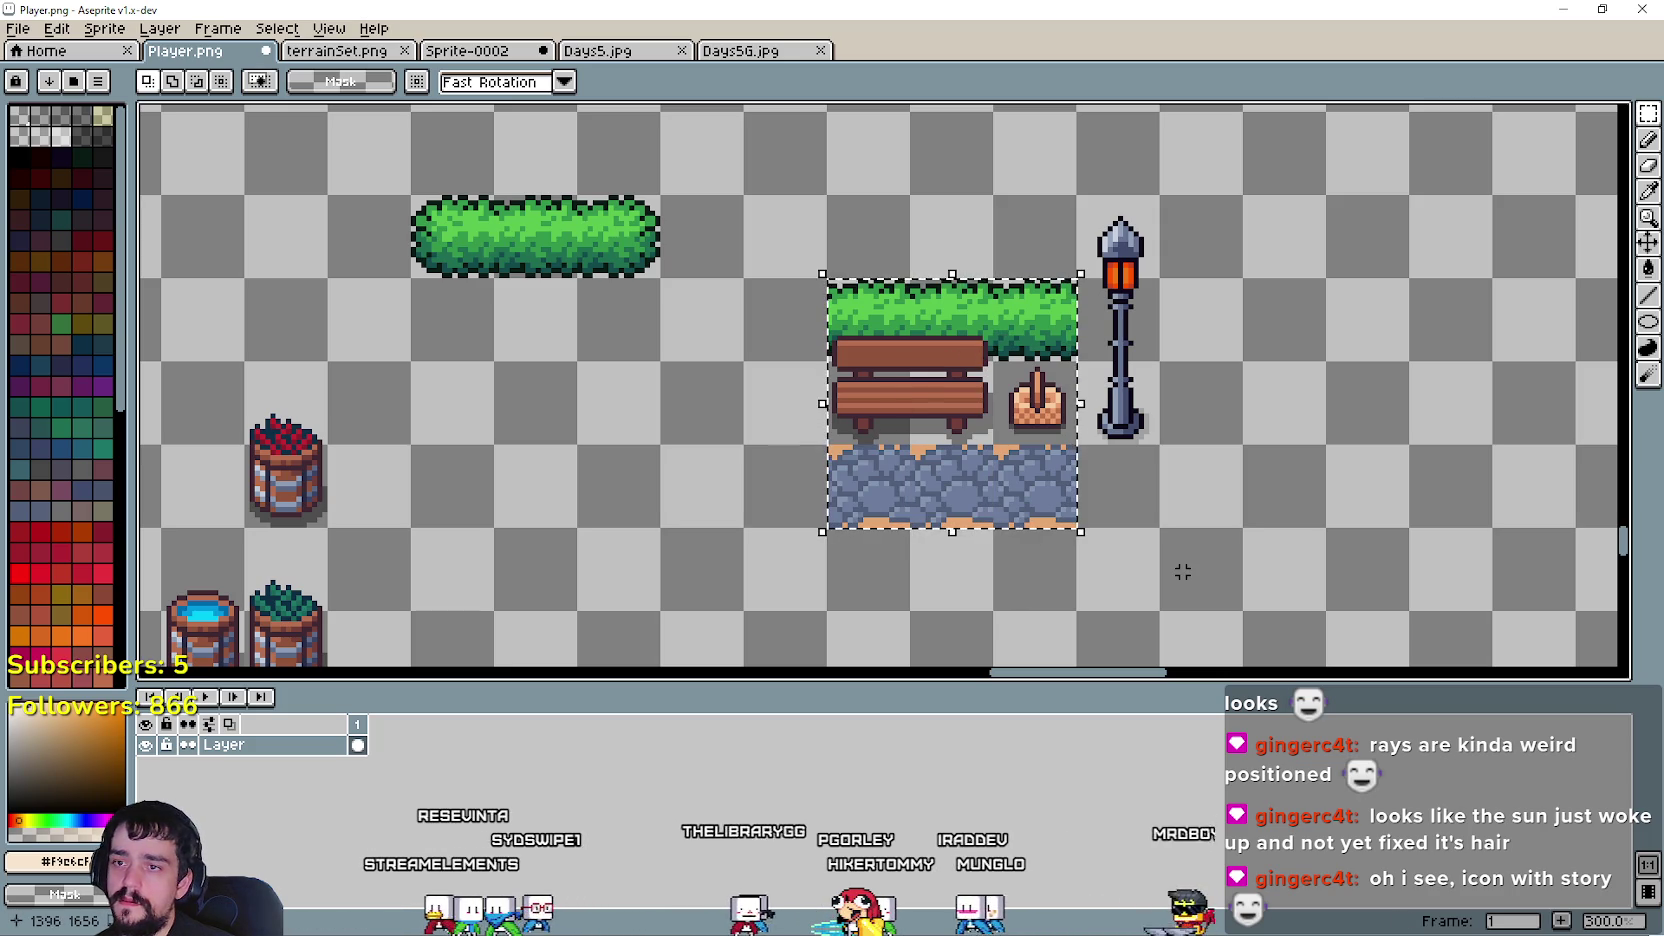
left_click(1150, 548)
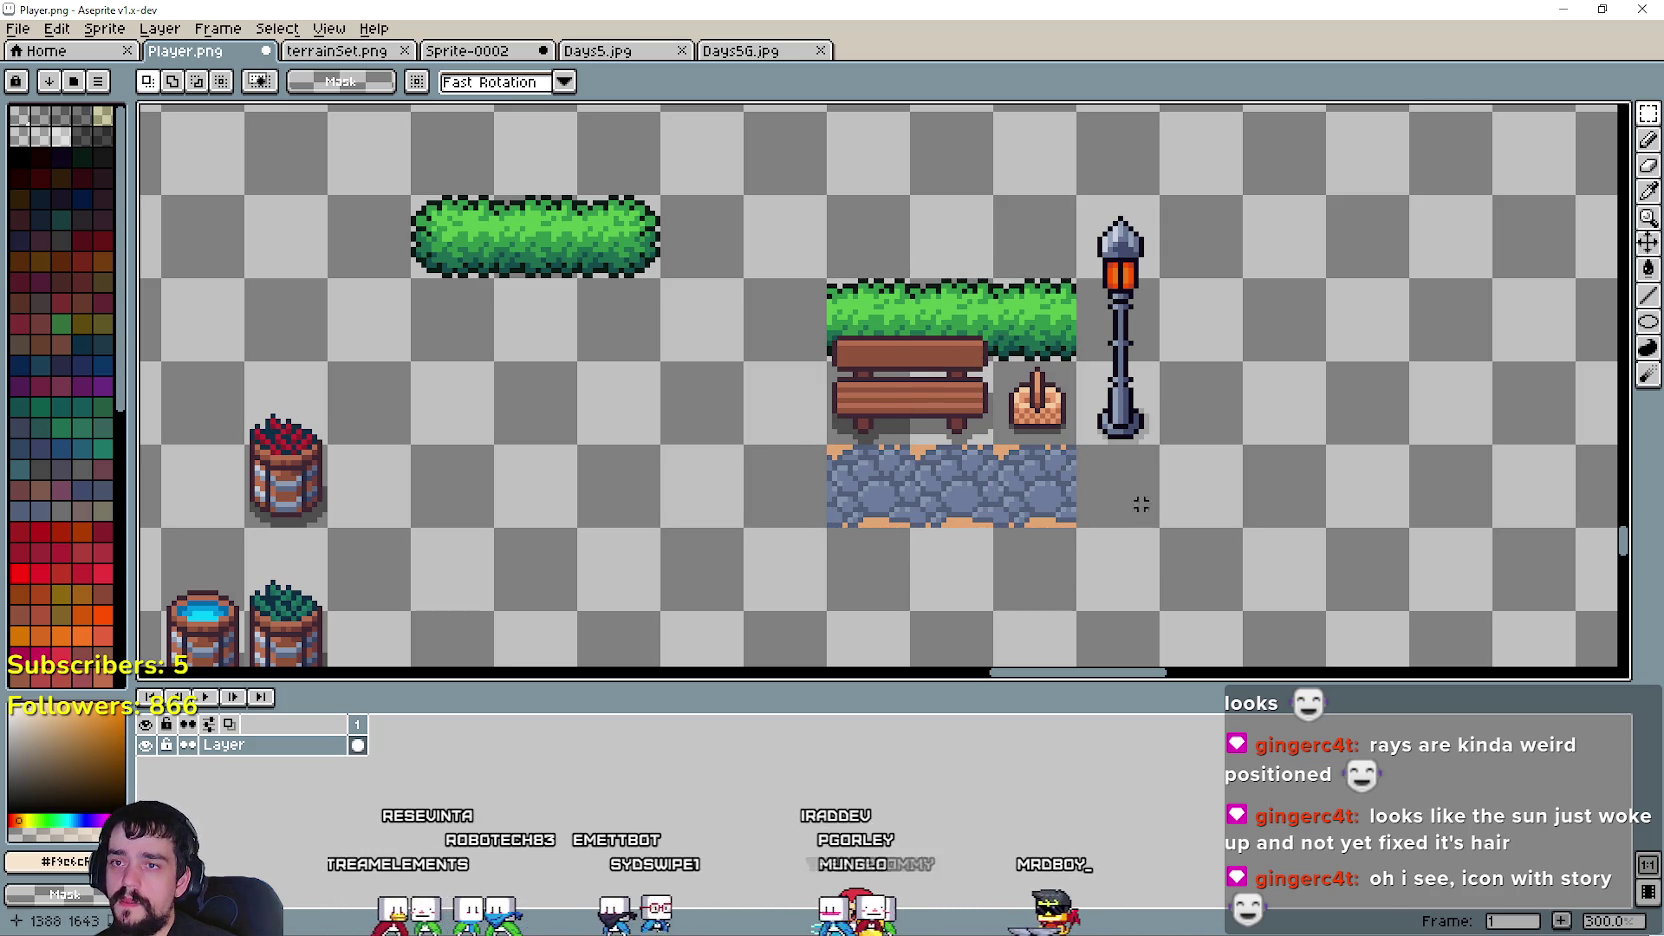
left_click_drag(1164, 449, 1072, 190)
key("Delete")
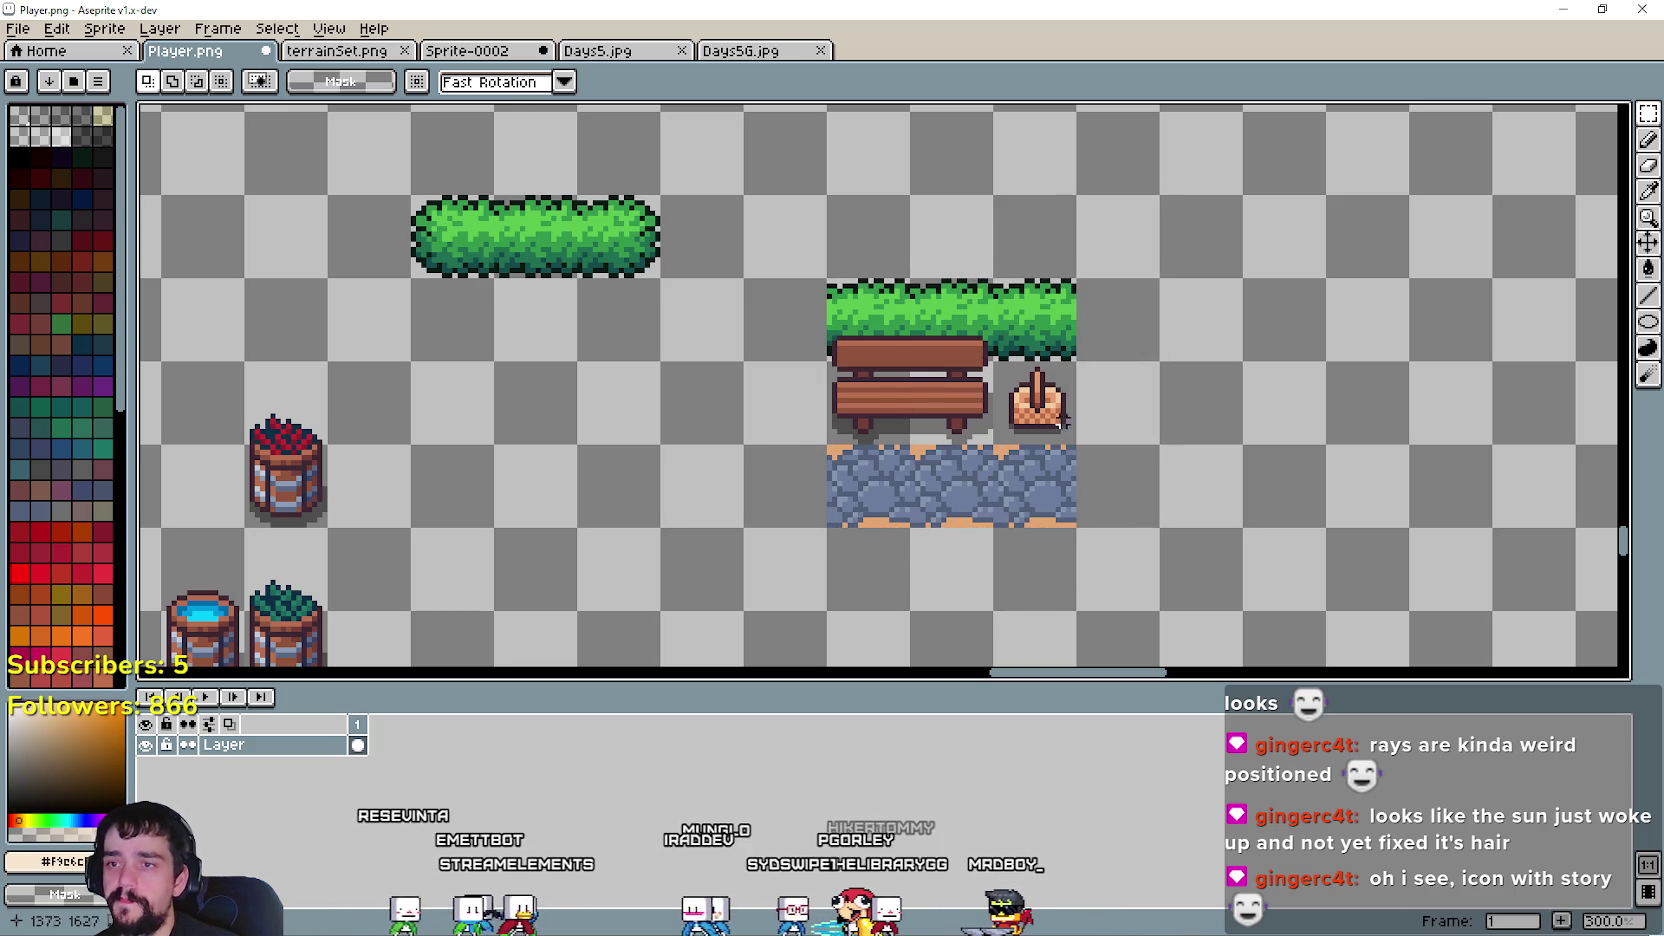
- Copy the whole hedge, bench and path block to its right and drop it
scroll(1000, 390, "down", 2)
scroll(899, 403, "down", 1)
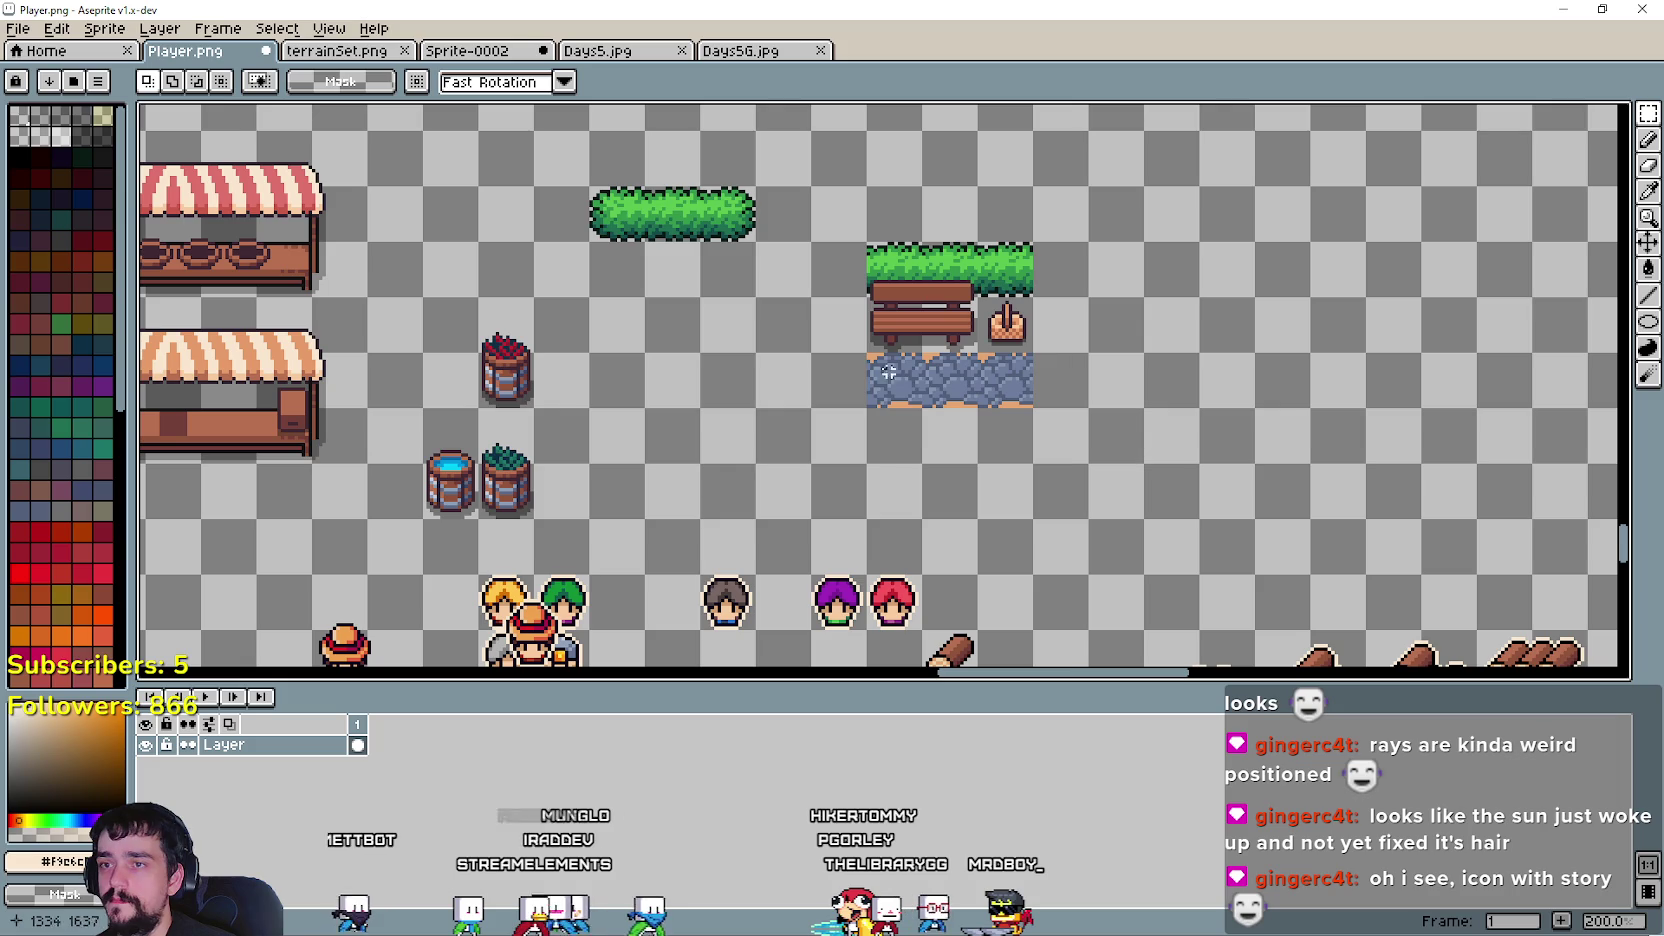
left_click_drag(978, 293, 985, 240)
mouse_move(955, 380)
left_mouse_down()
mouse_move(1183, 343)
mouse_move(1372, 350)
left_mouse_up()
left_click(1132, 424)
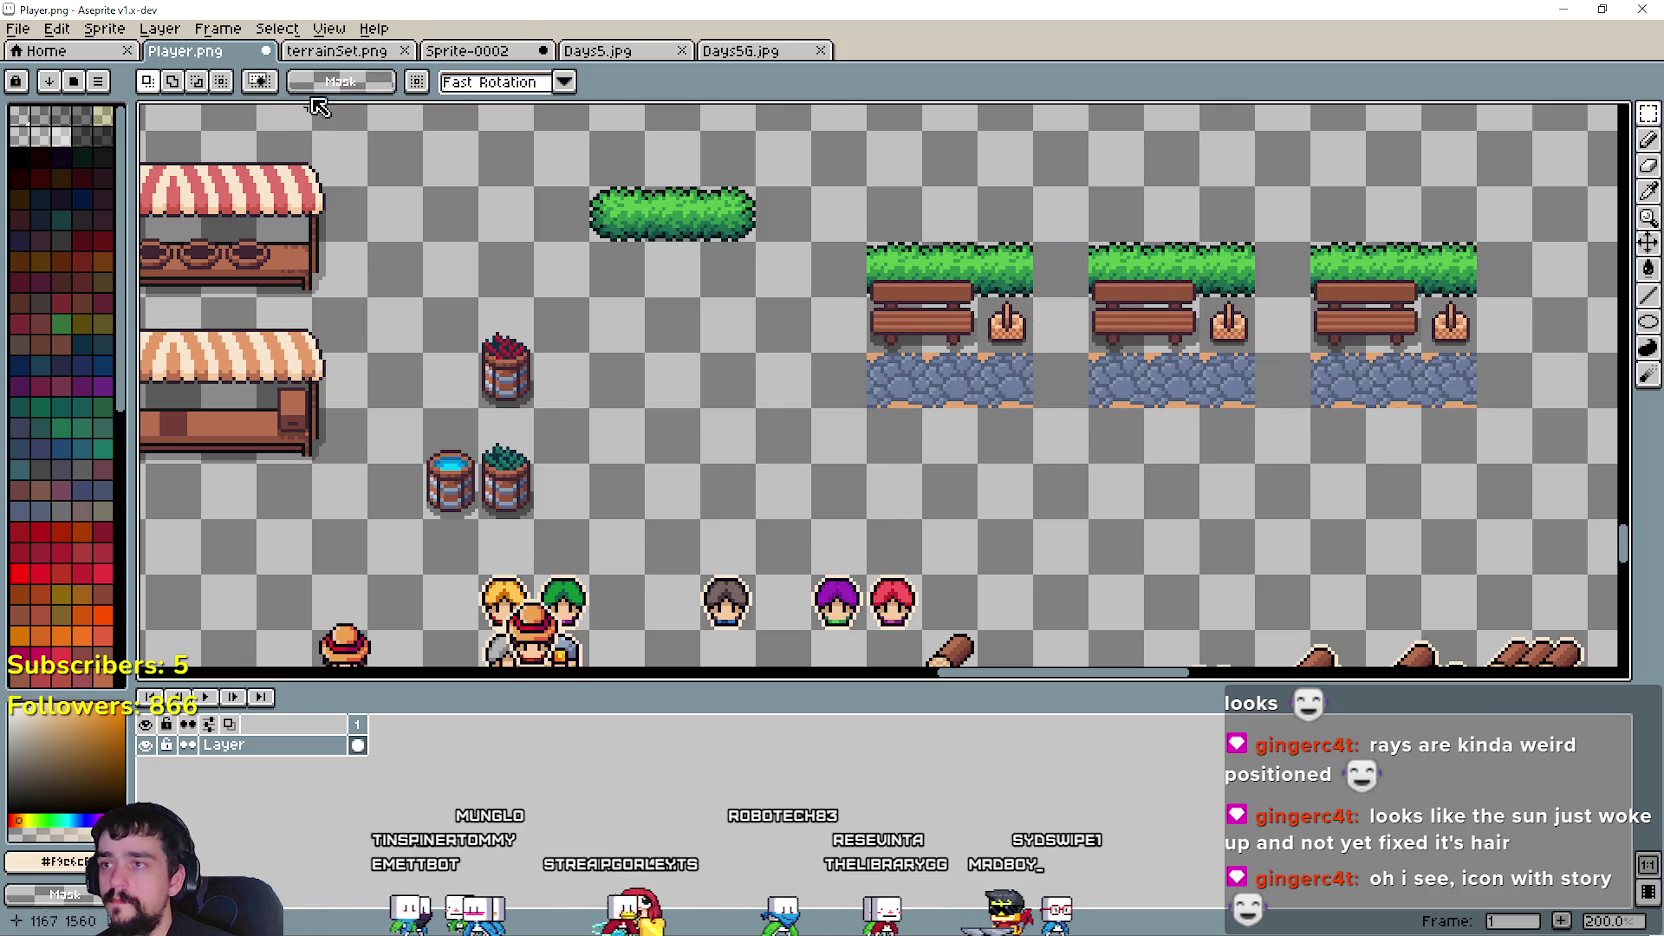
- Copy a patch of orange cobblestone from the terrainSet.png tileset
left_click(468, 51)
left_click(356, 52)
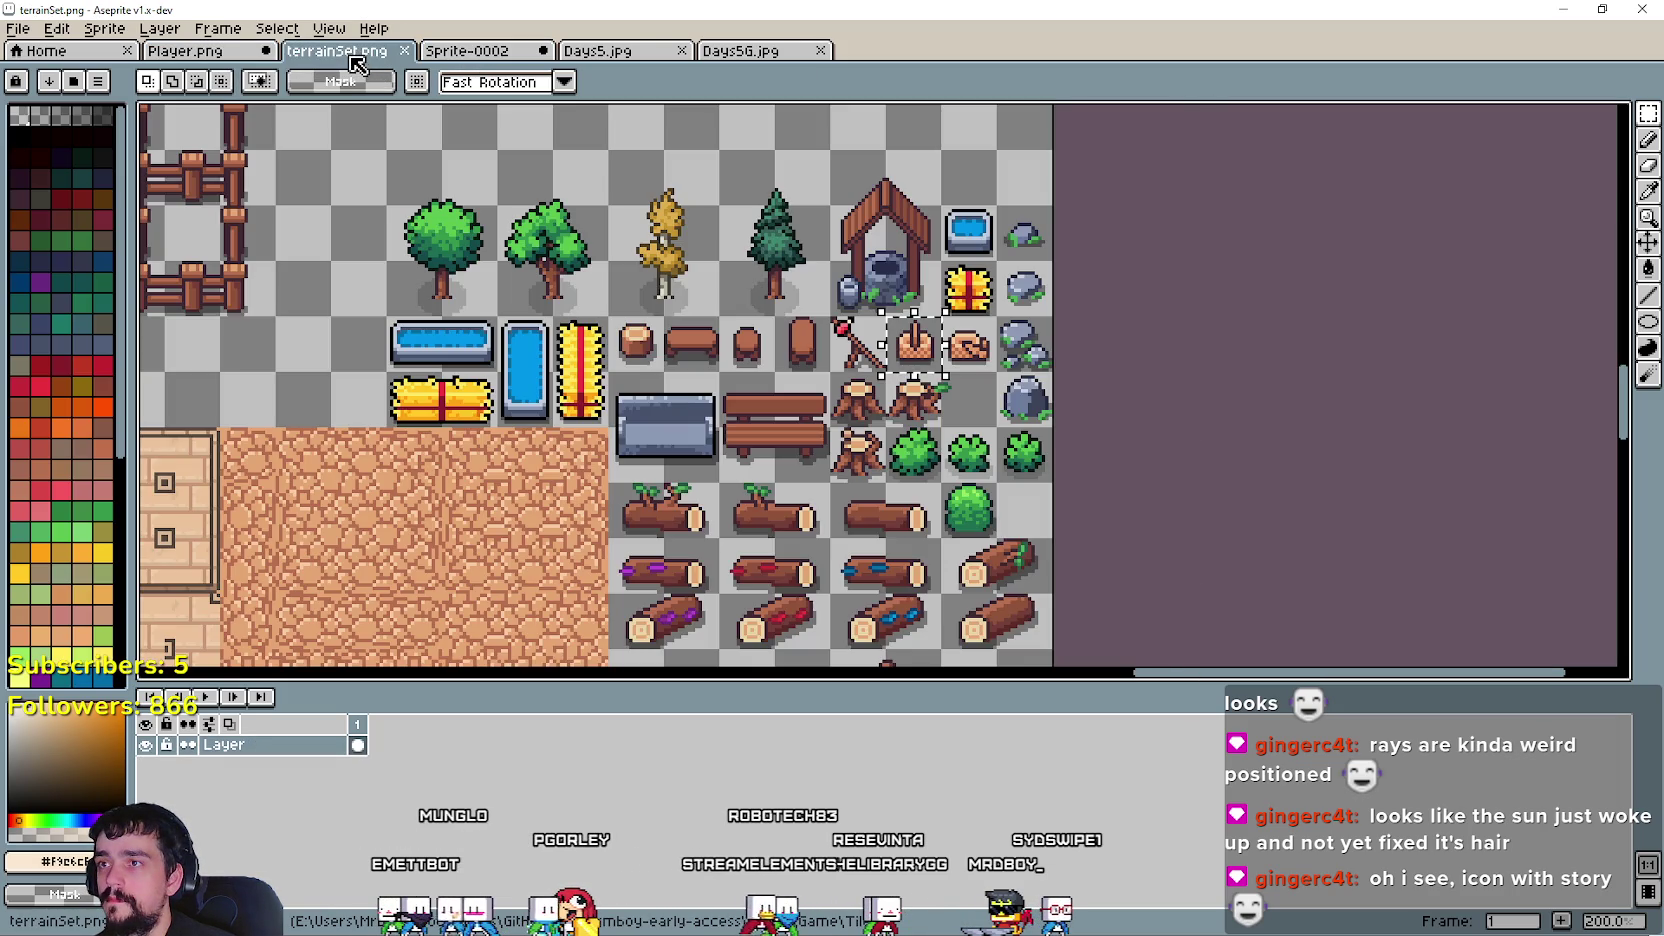
scroll(724, 352, "down", 1)
scroll(640, 353, "left", 3)
scroll(925, 379, "left", 3)
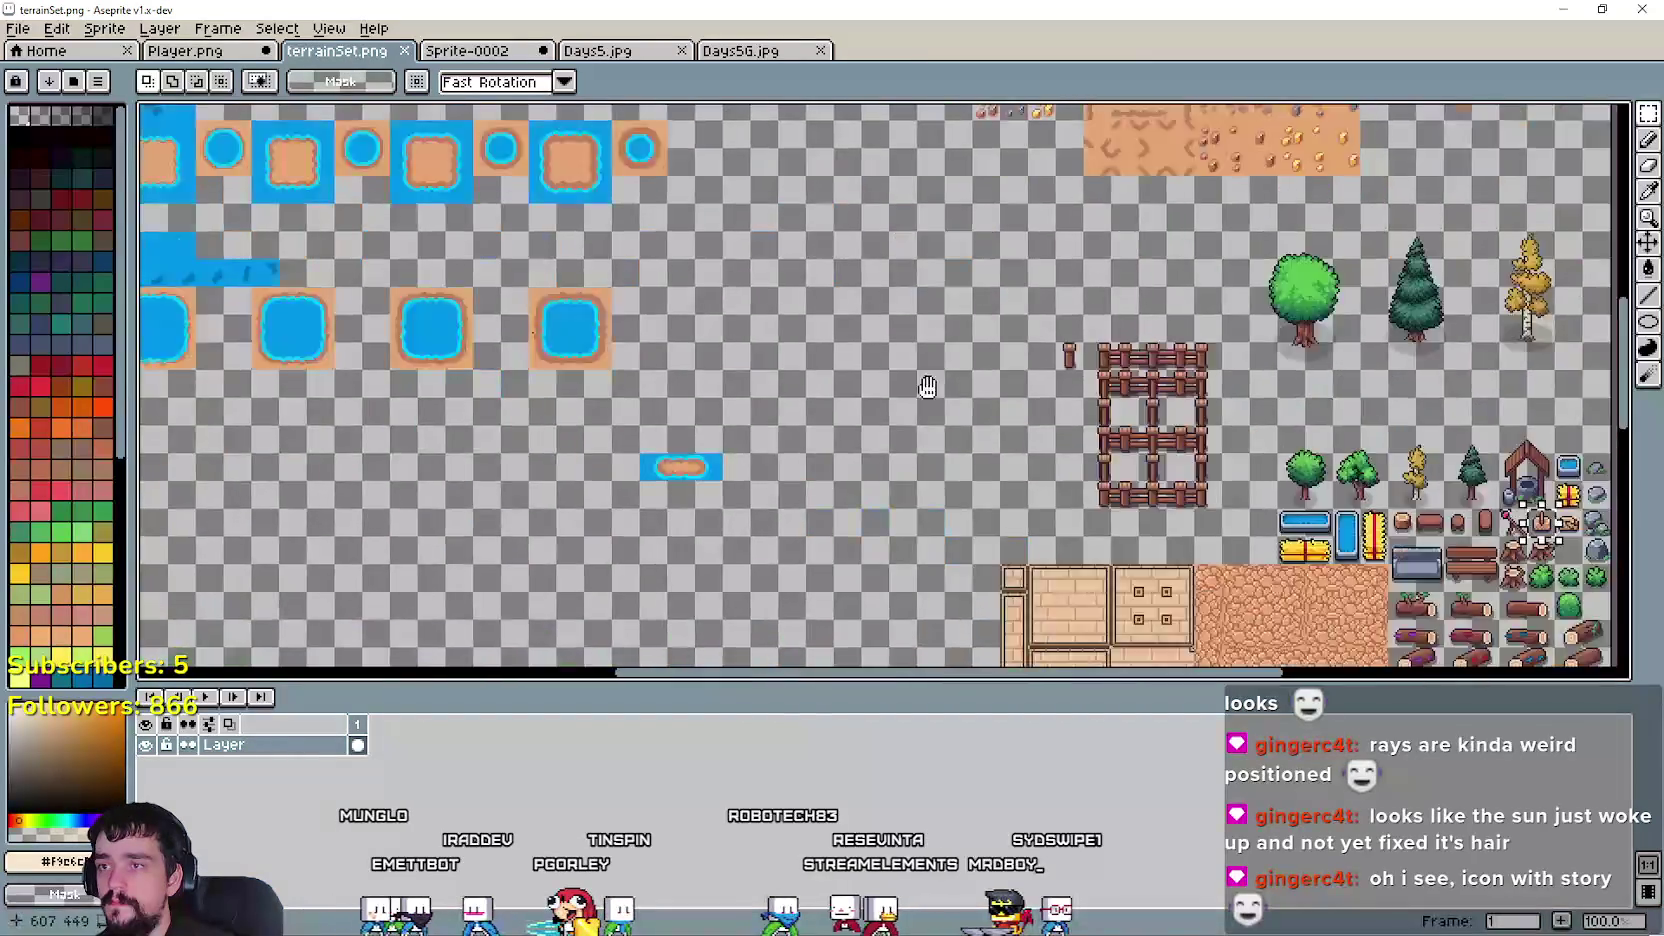
scroll(991, 372, "left", 3)
scroll(1027, 185, "right", 3)
scroll(1027, 185, "right", 3)
scroll(1003, 180, "down", 1)
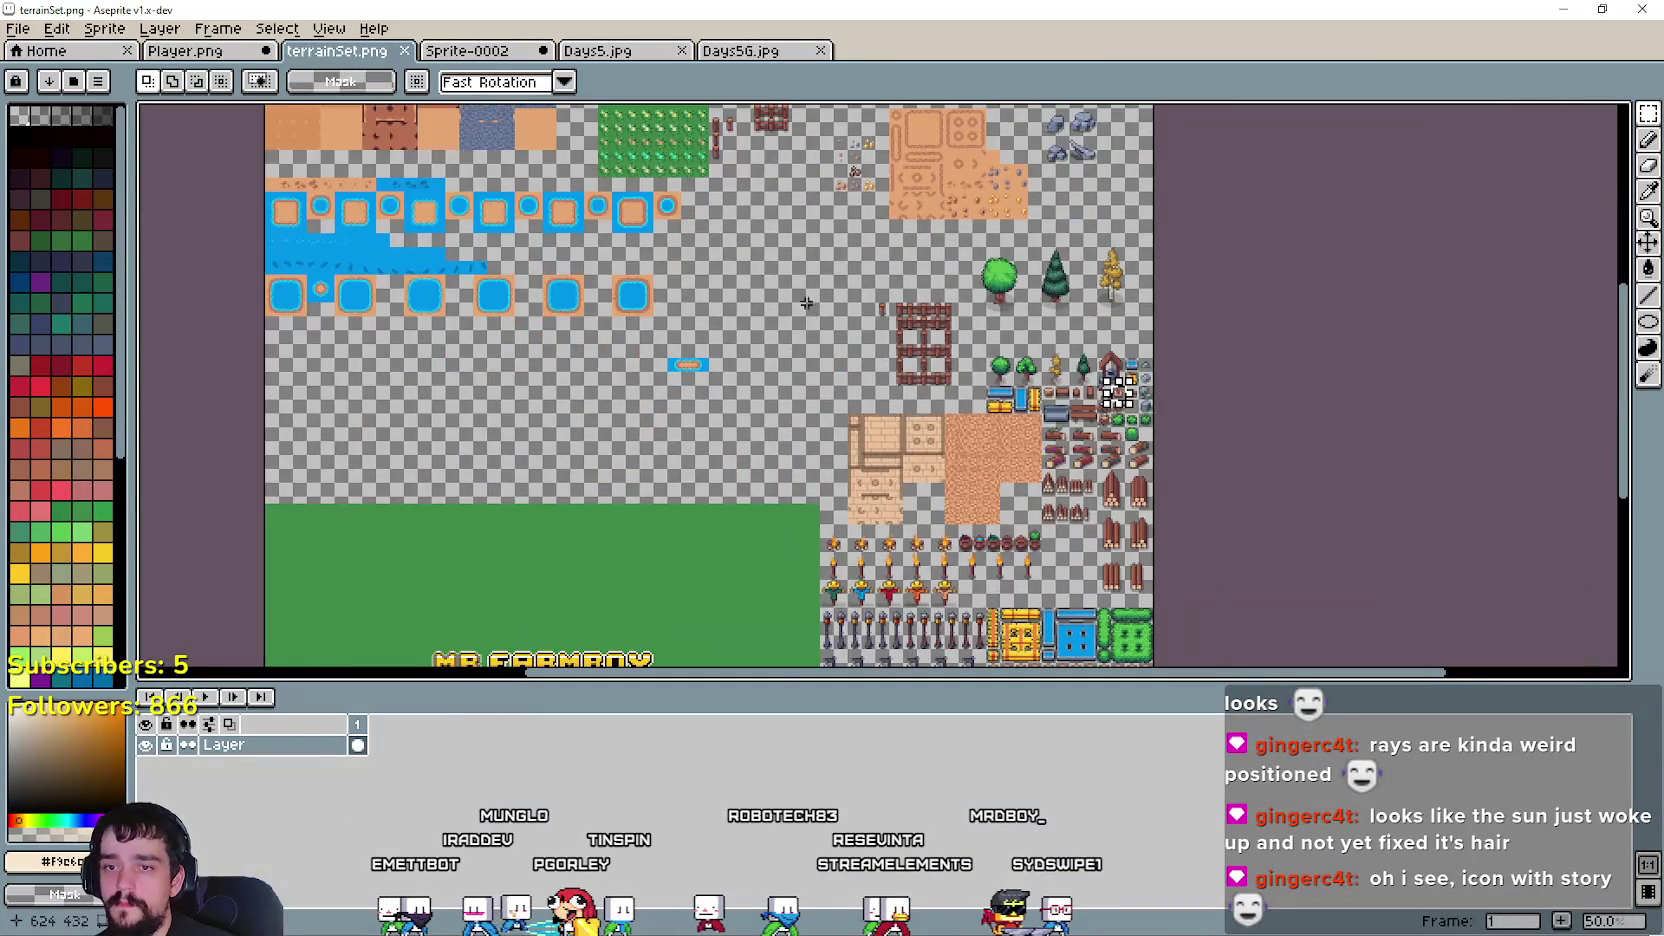
scroll(1003, 180, "up", 1)
scroll(950, 320, "down", 3)
scroll(901, 458, "up", 1)
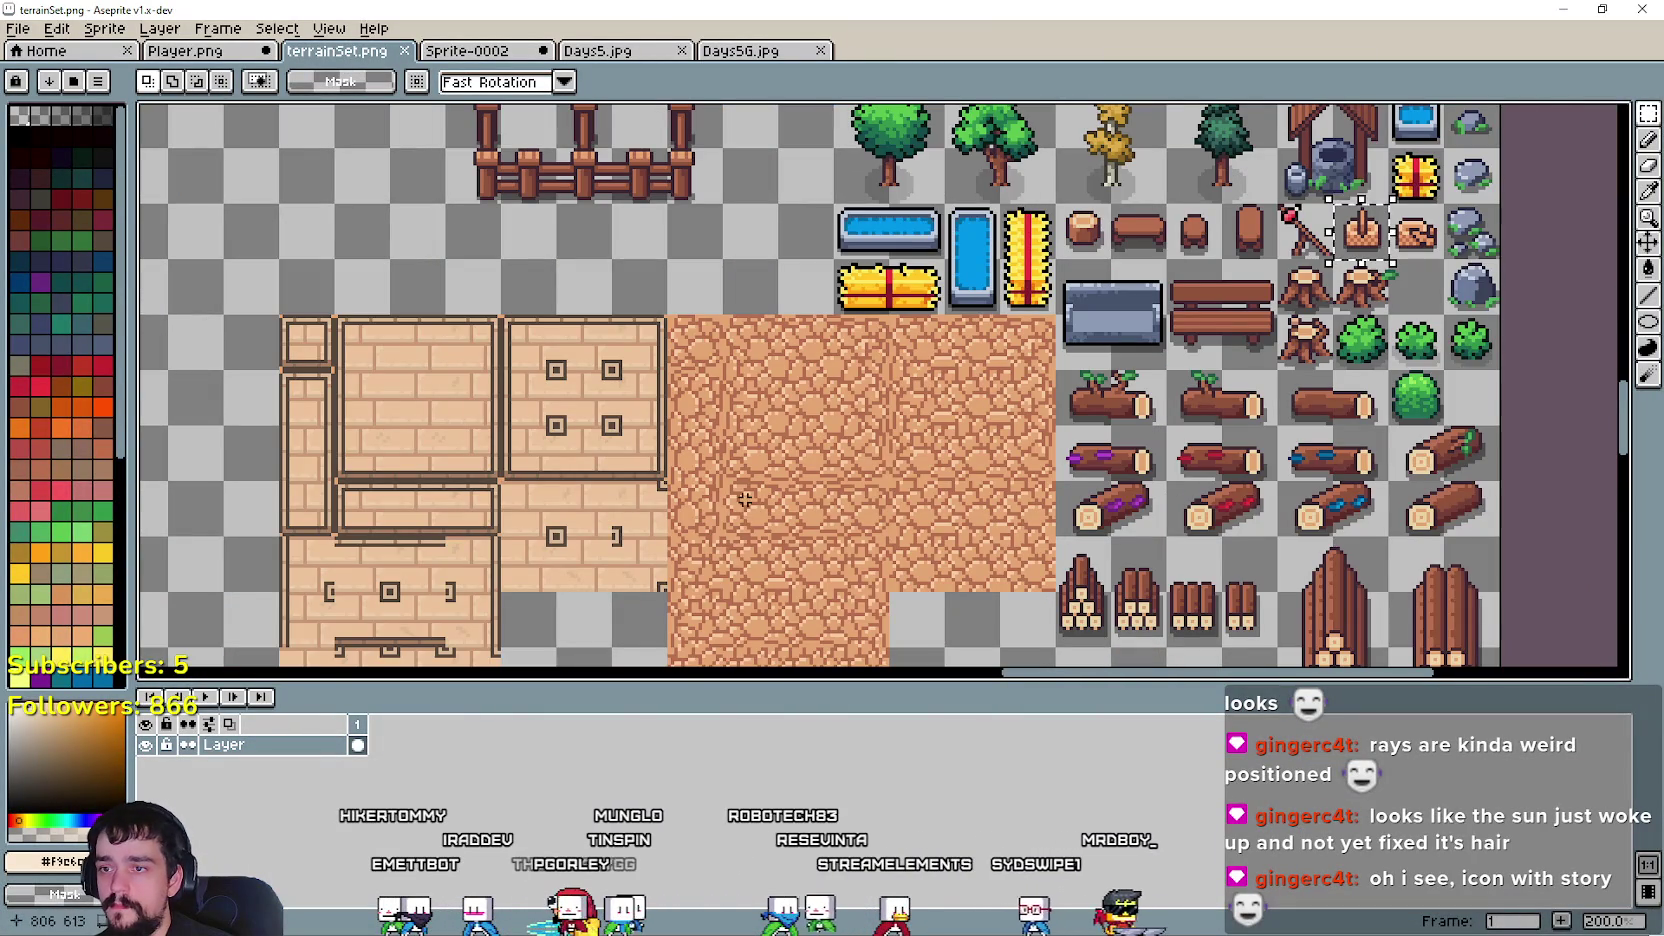
left_click_drag(718, 478, 893, 540)
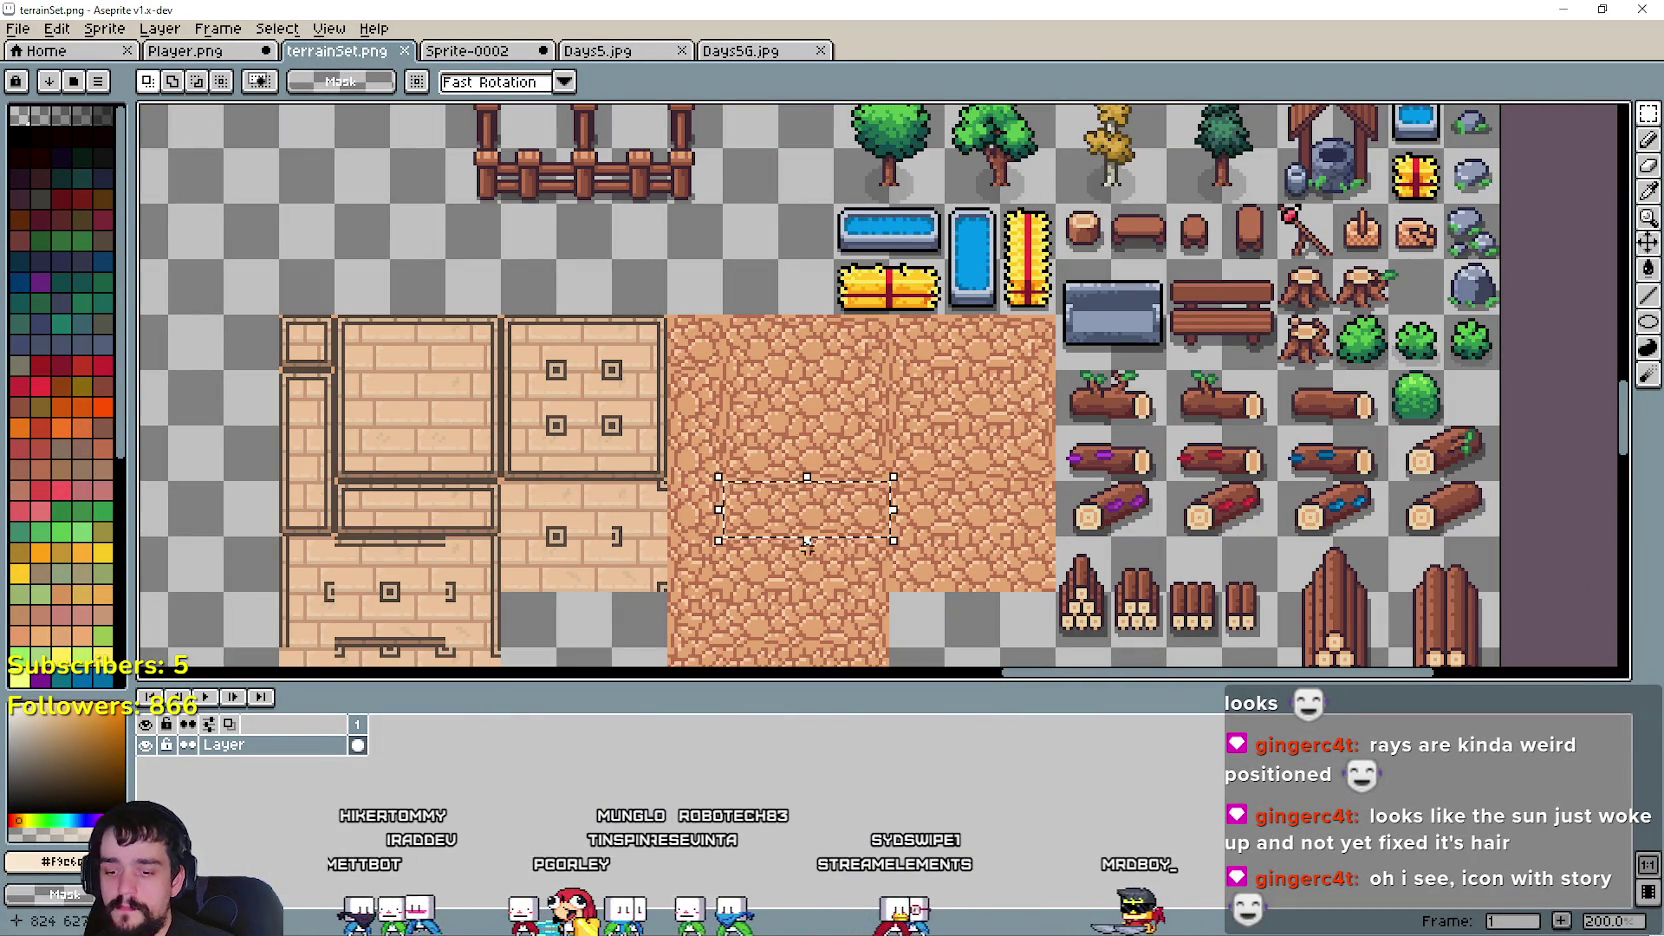
key("ctrl+c")
- Paste the orange cobblestone patch into Player.png below the bench blocks
left_click(185, 50)
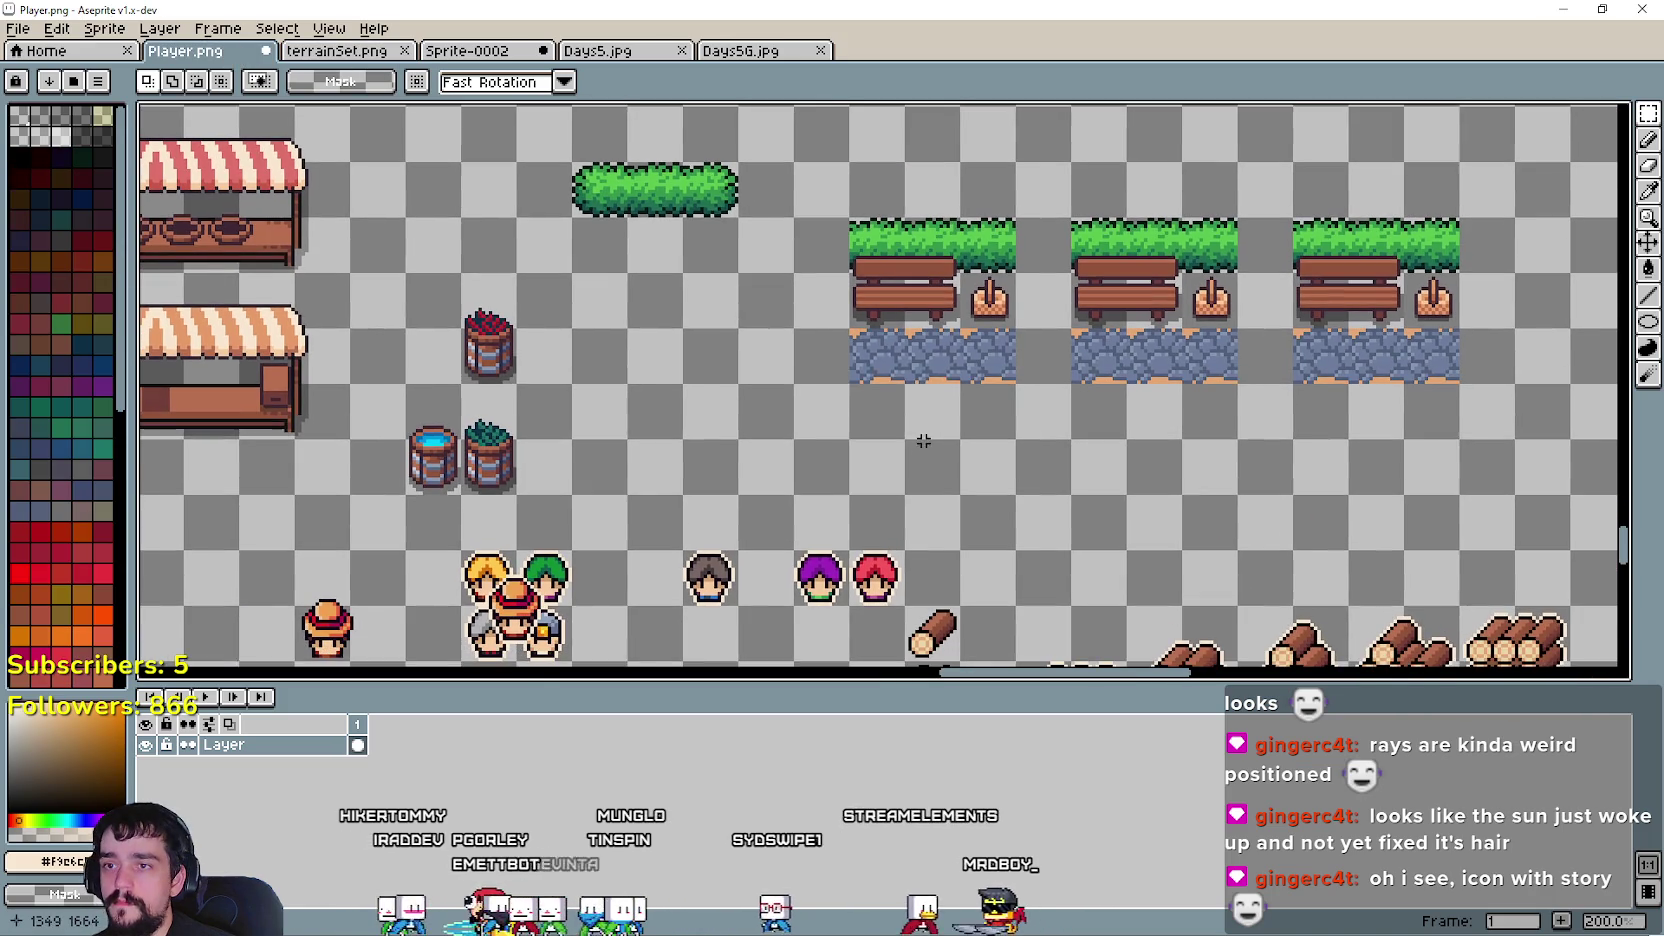
key("ctrl+v")
scroll(890, 403, "up", 1)
left_click_drag(743, 472, 966, 520)
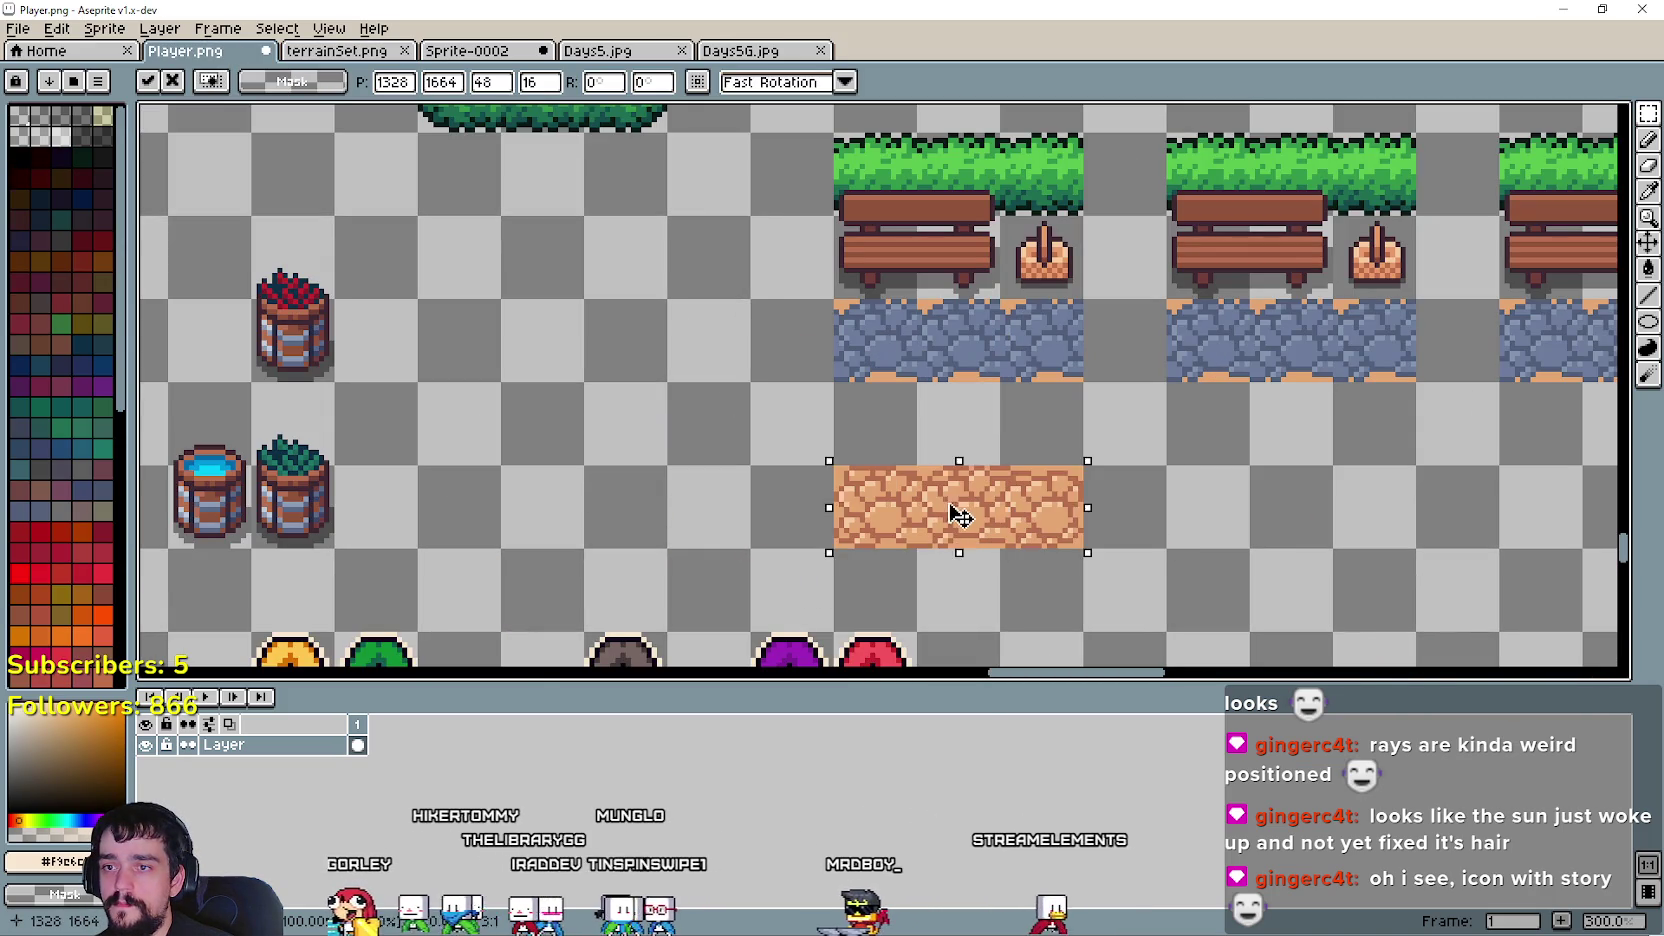
type("16")
key("Return")
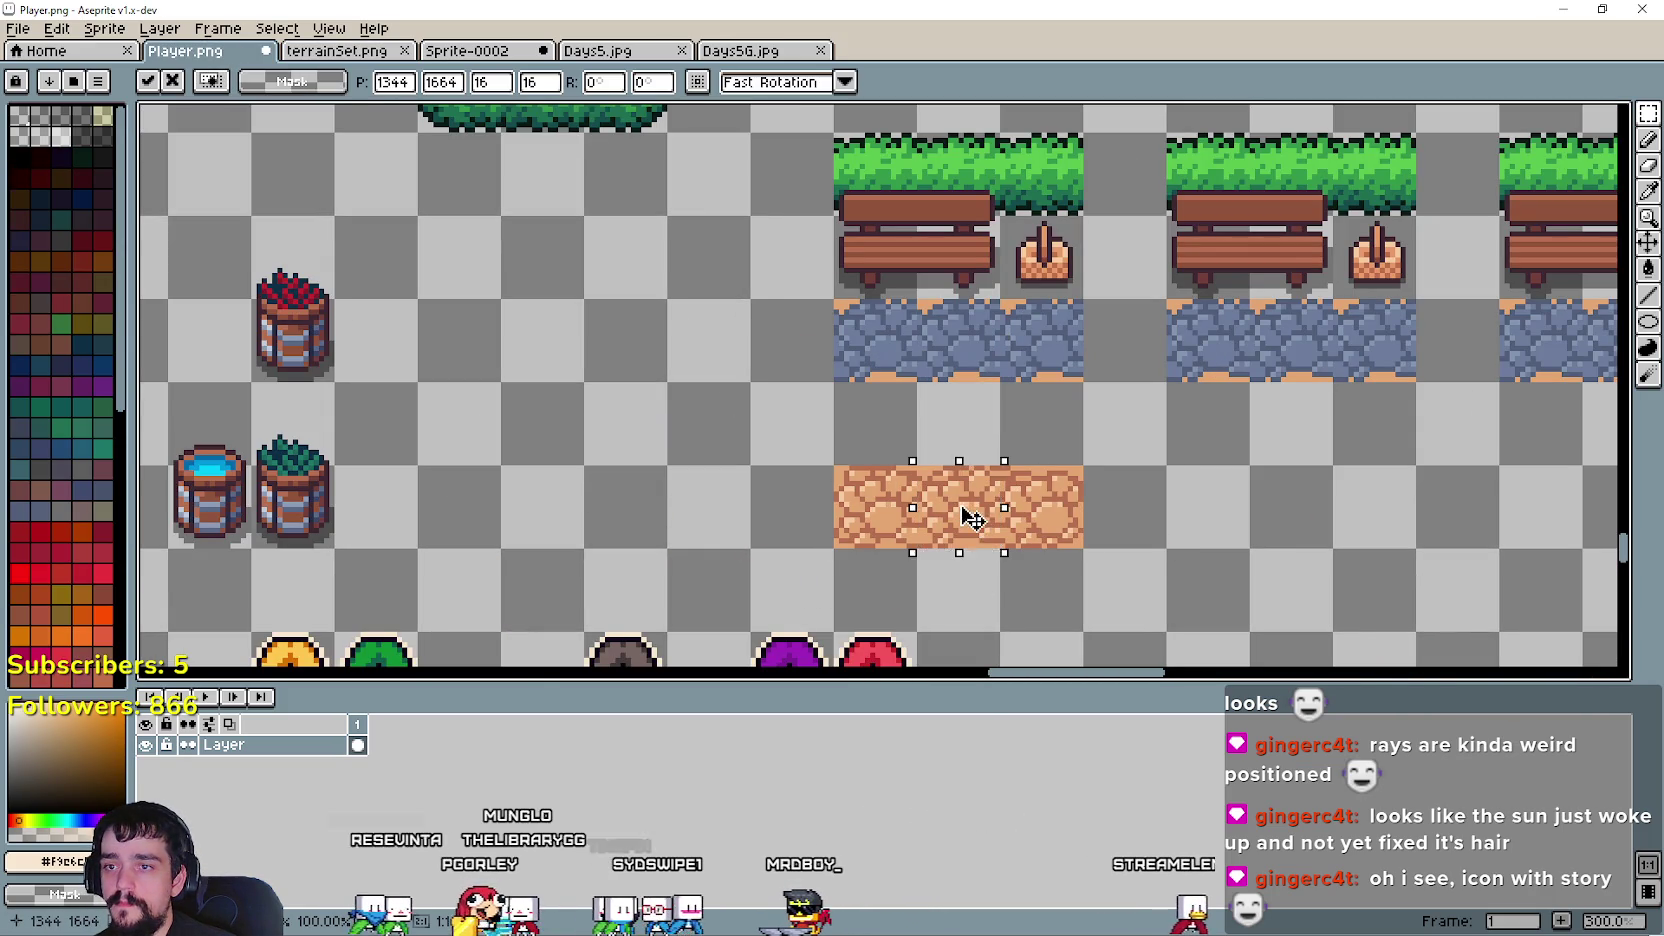
- Stamp orange cobblestone tiles over the first block's path, undoing the extra paste
left_click(872, 338)
key("ctrl+v")
left_click_drag(945, 510, 940, 353)
left_click(966, 409)
key("ctrl+v")
mouse_move(958, 509)
left_mouse_down()
mouse_move(1060, 350)
mouse_move(955, 500)
left_mouse_up()
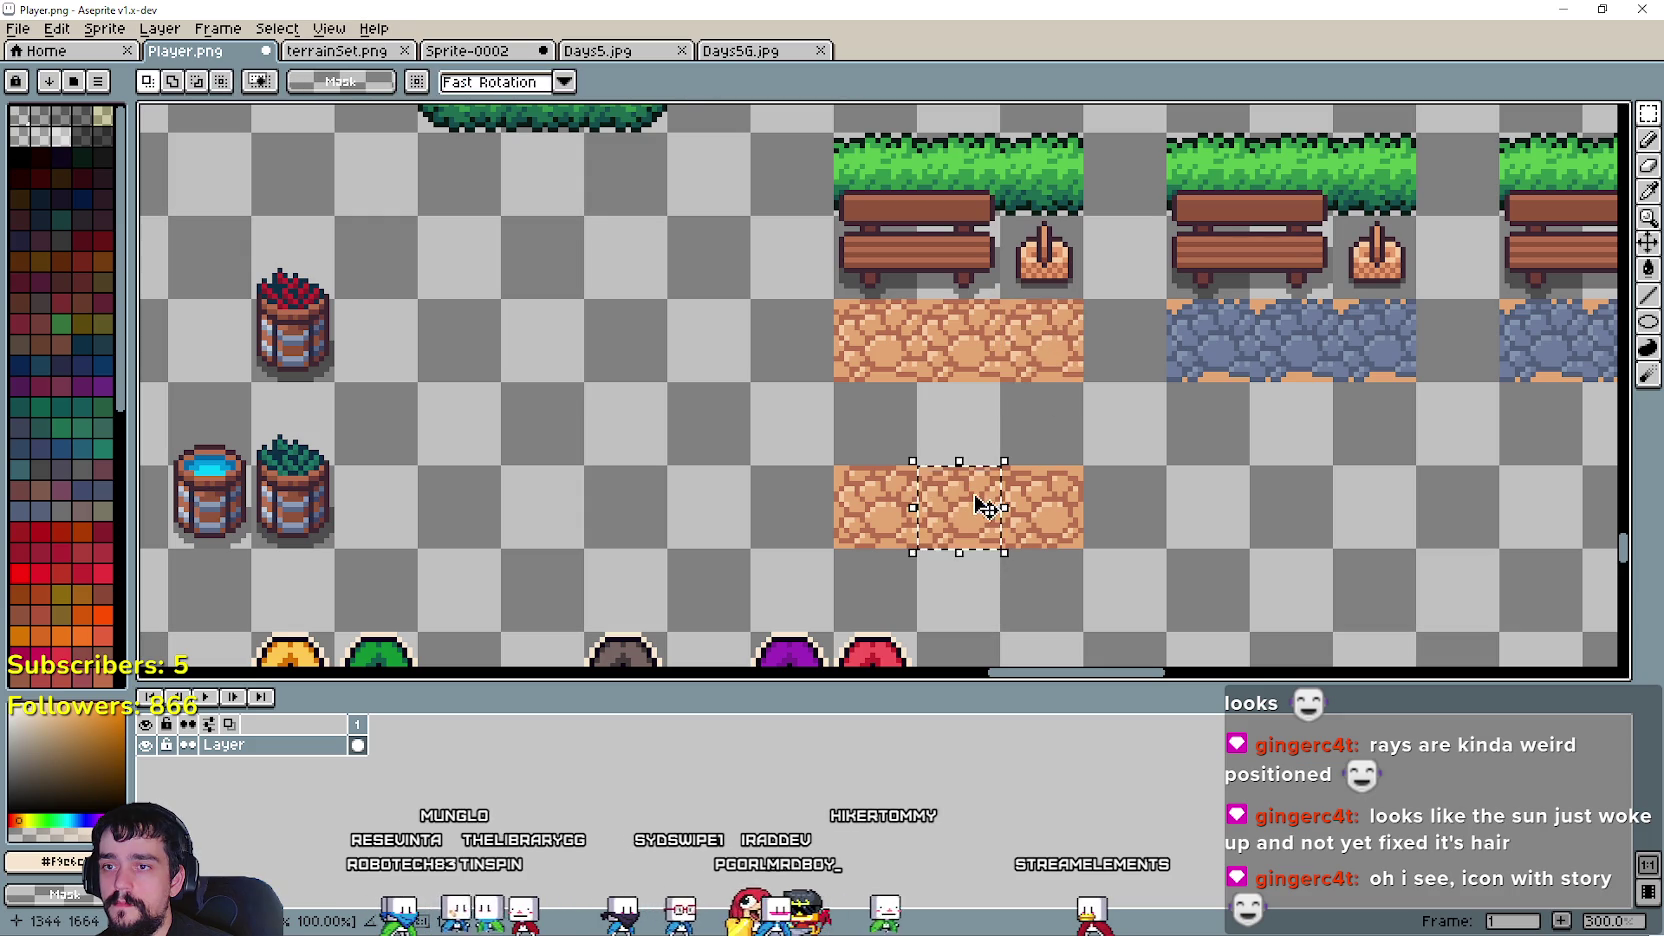
key("ctrl+z")
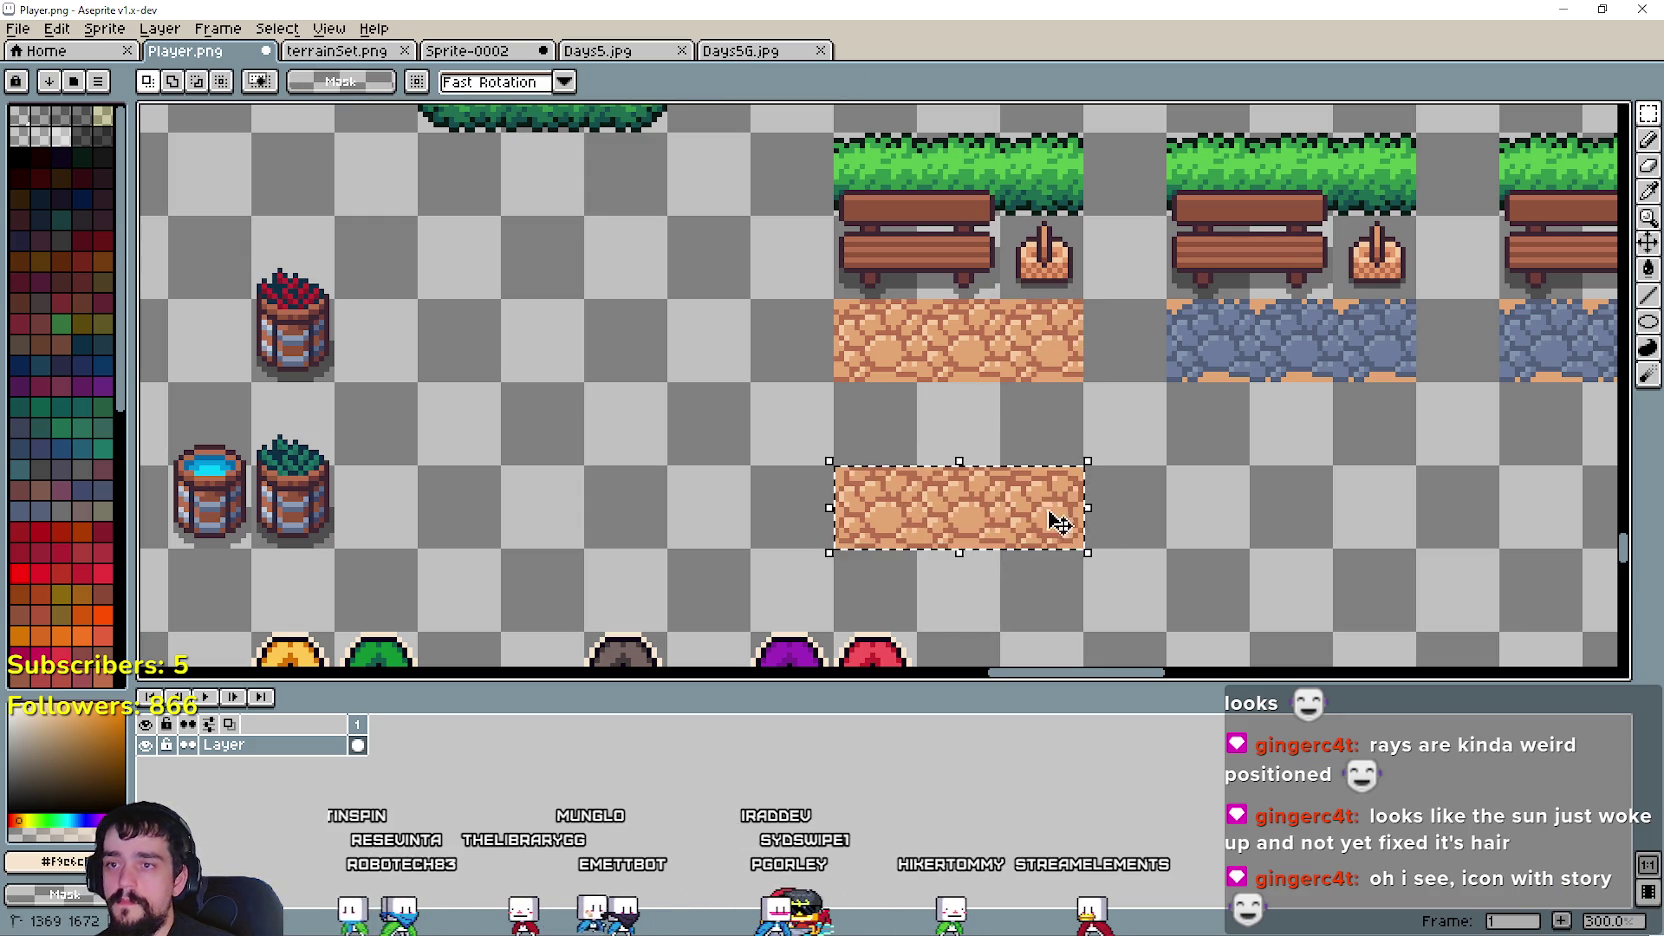
scroll(1043, 507, "down", 4)
scroll(1043, 507, "up", 2)
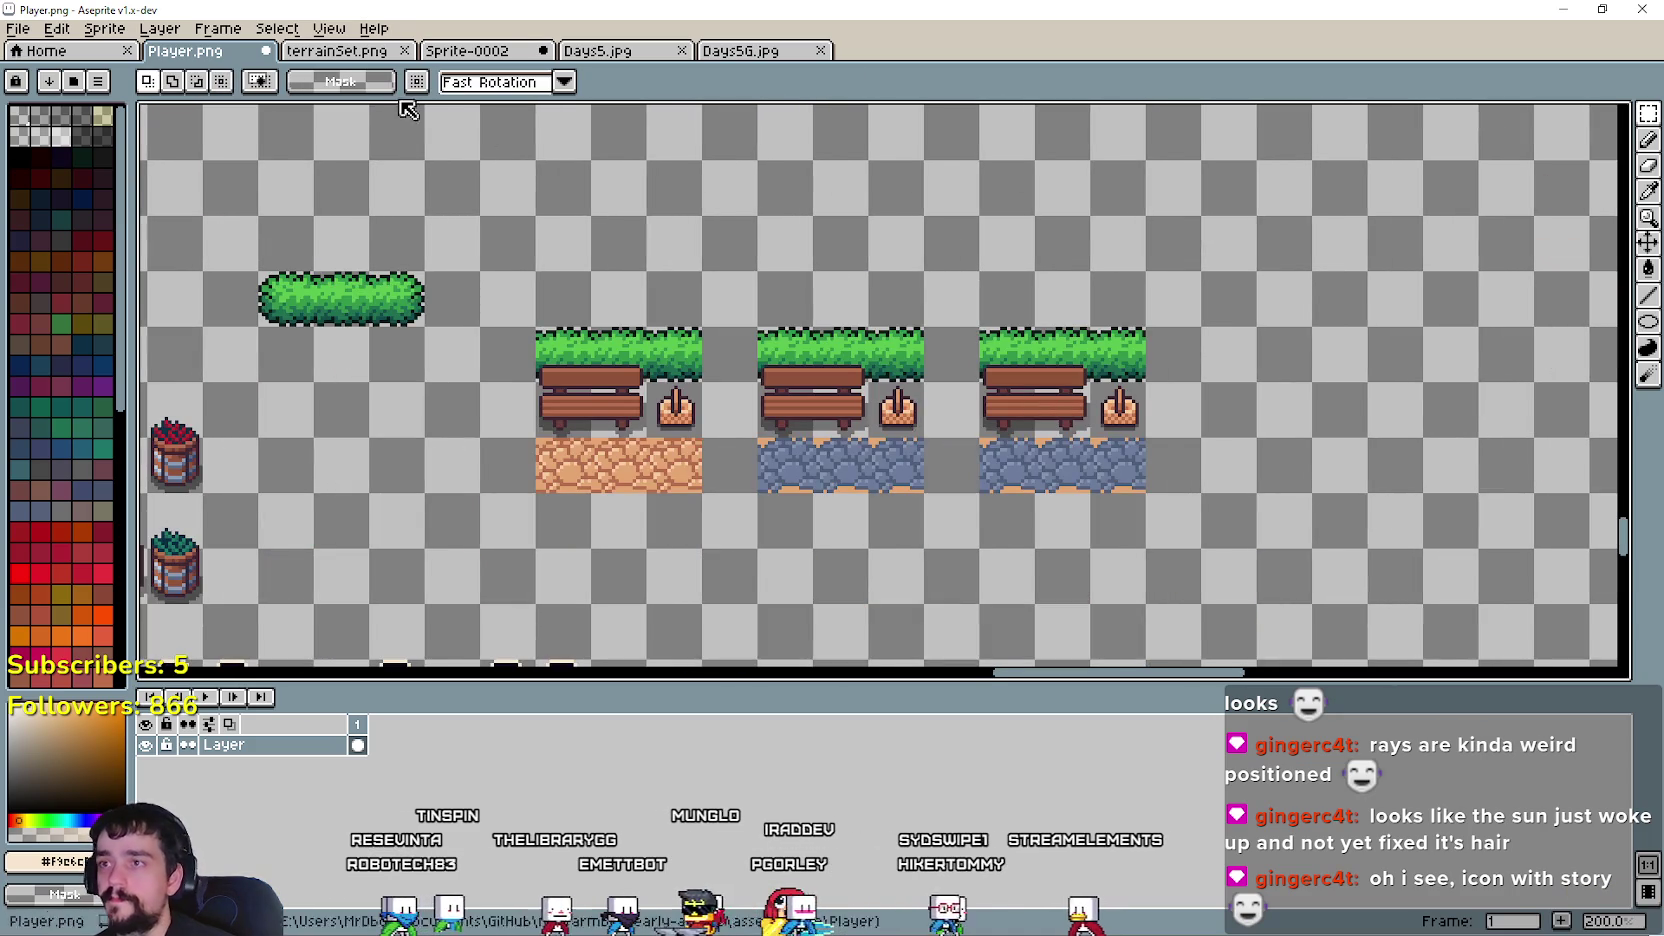
left_click(348, 55)
scroll(669, 173, "down", 1)
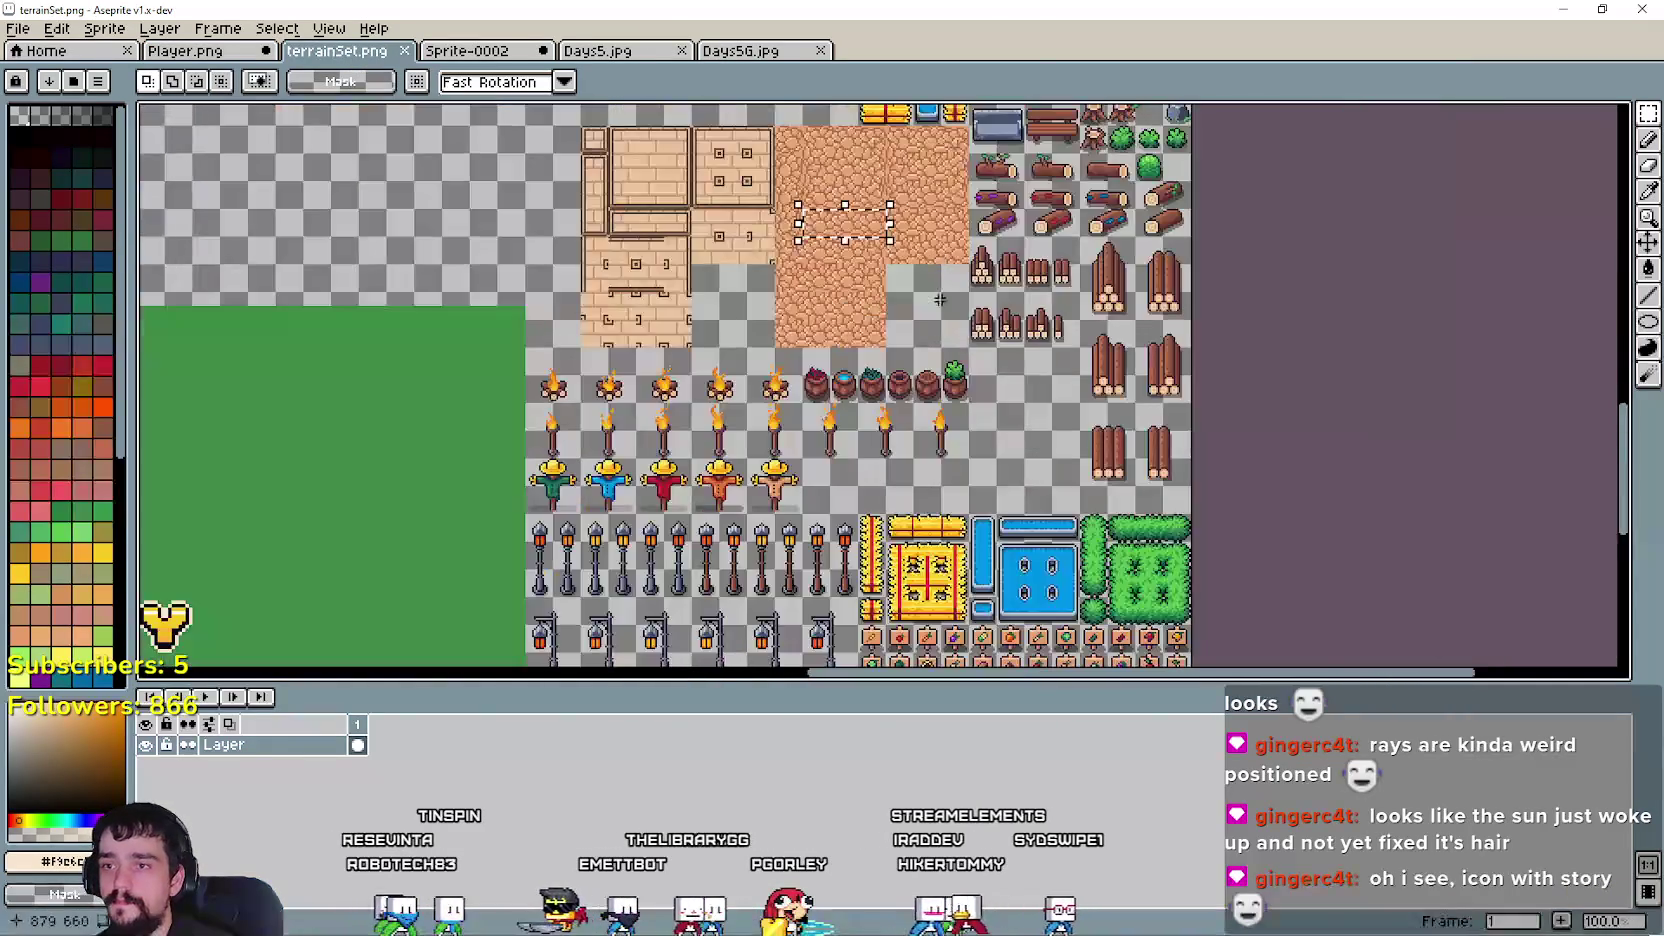
- Copy the light brick tile from terrainSet.png and paste it below the benches in Player.png
scroll(669, 173, "up", 1)
left_click_drag(600, 397, 773, 459)
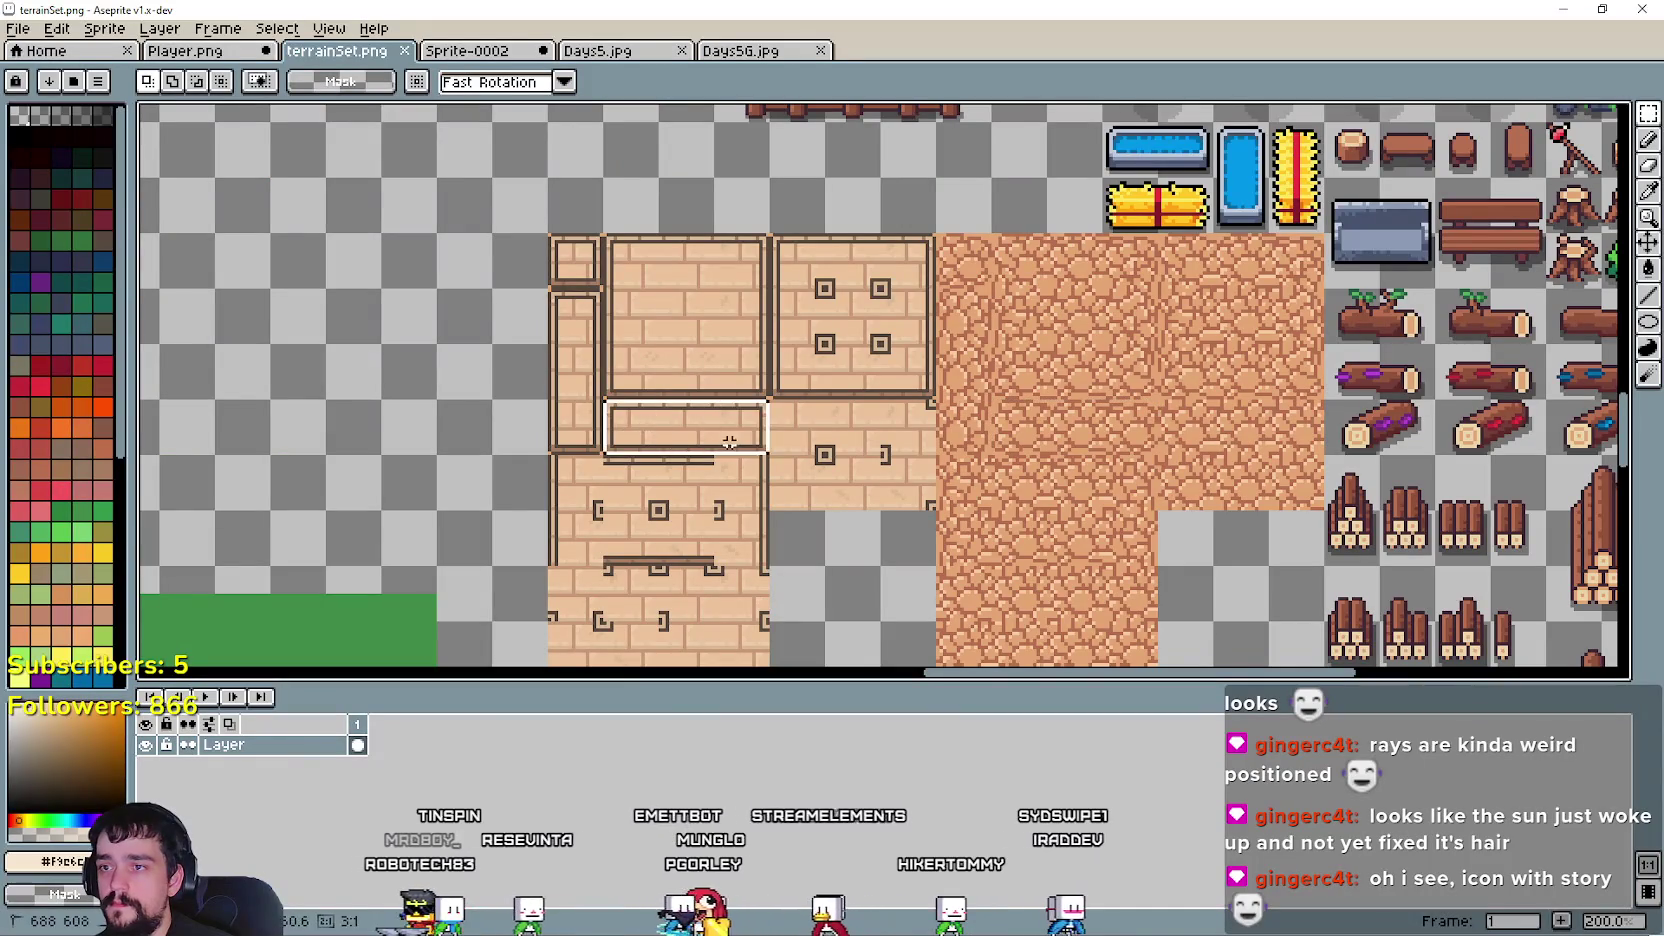
key("ctrl+c")
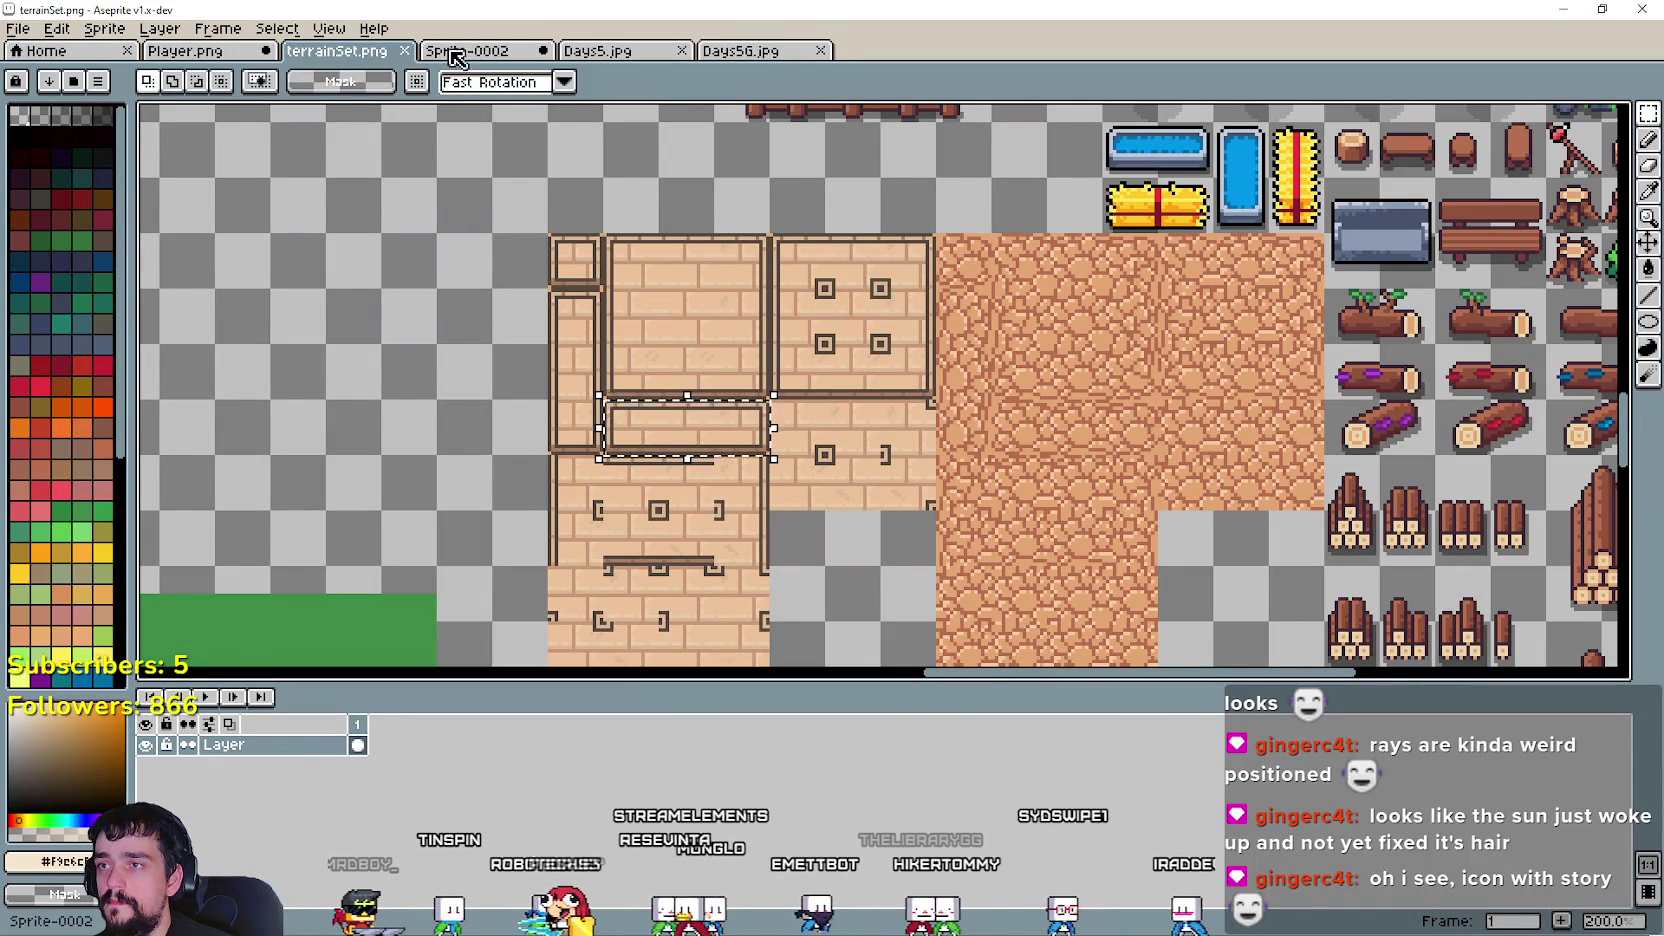
left_click(185, 50)
key("ctrl+v")
left_click_drag(869, 200, 1003, 394)
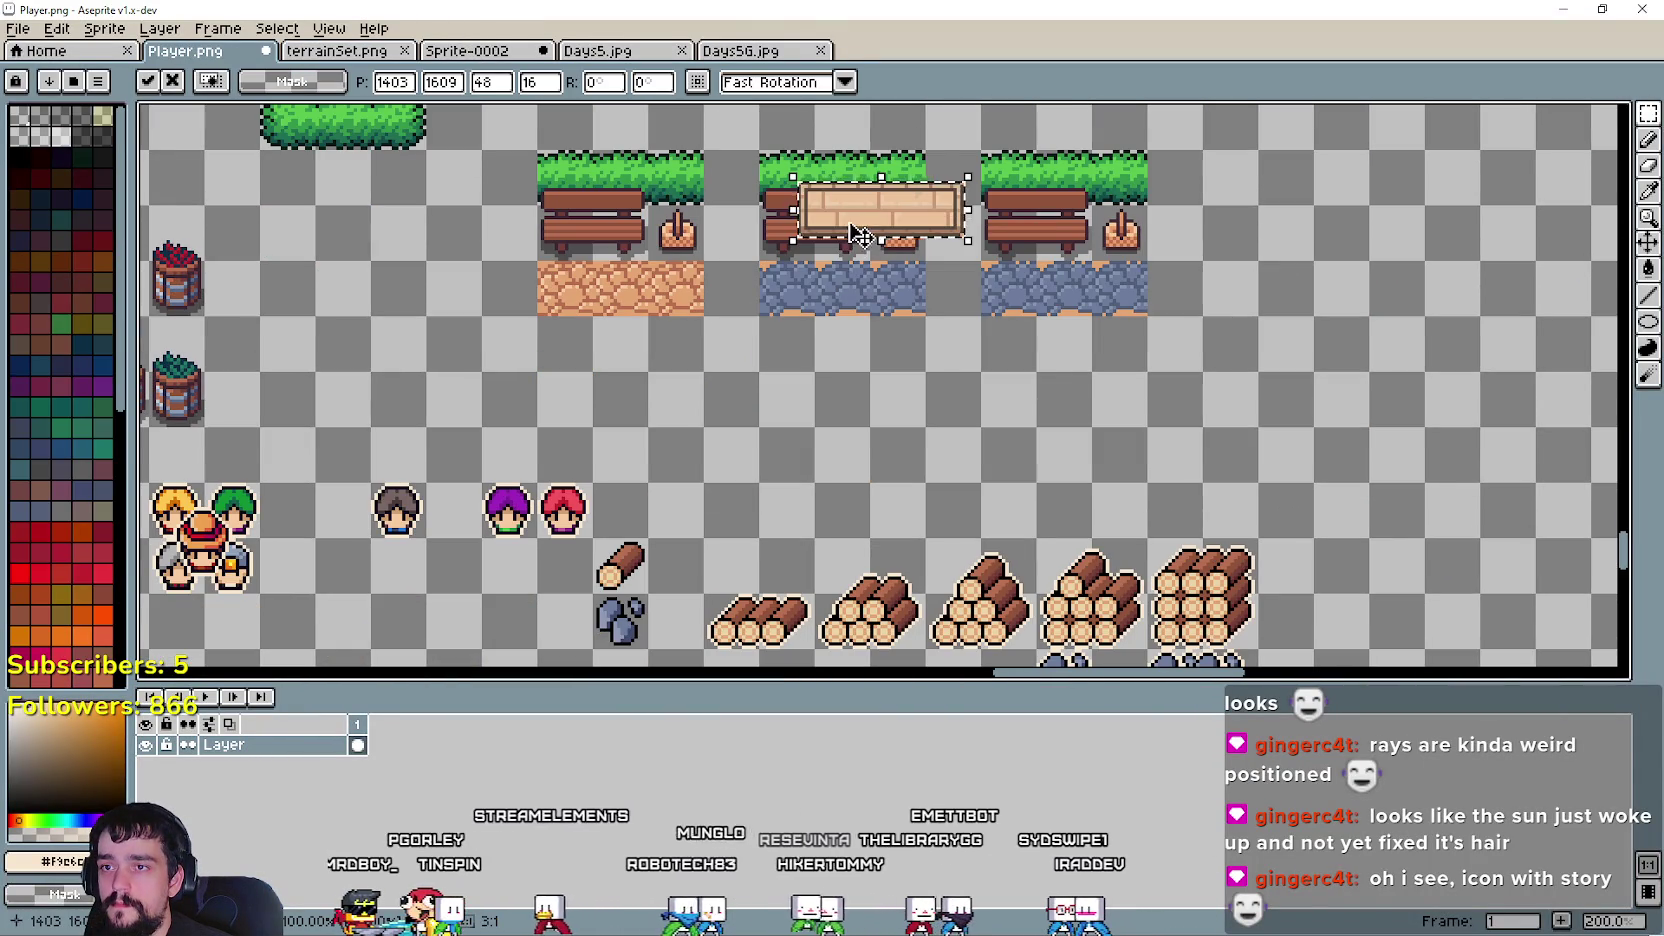
scroll(1012, 495, "up", 1)
left_click(1012, 495)
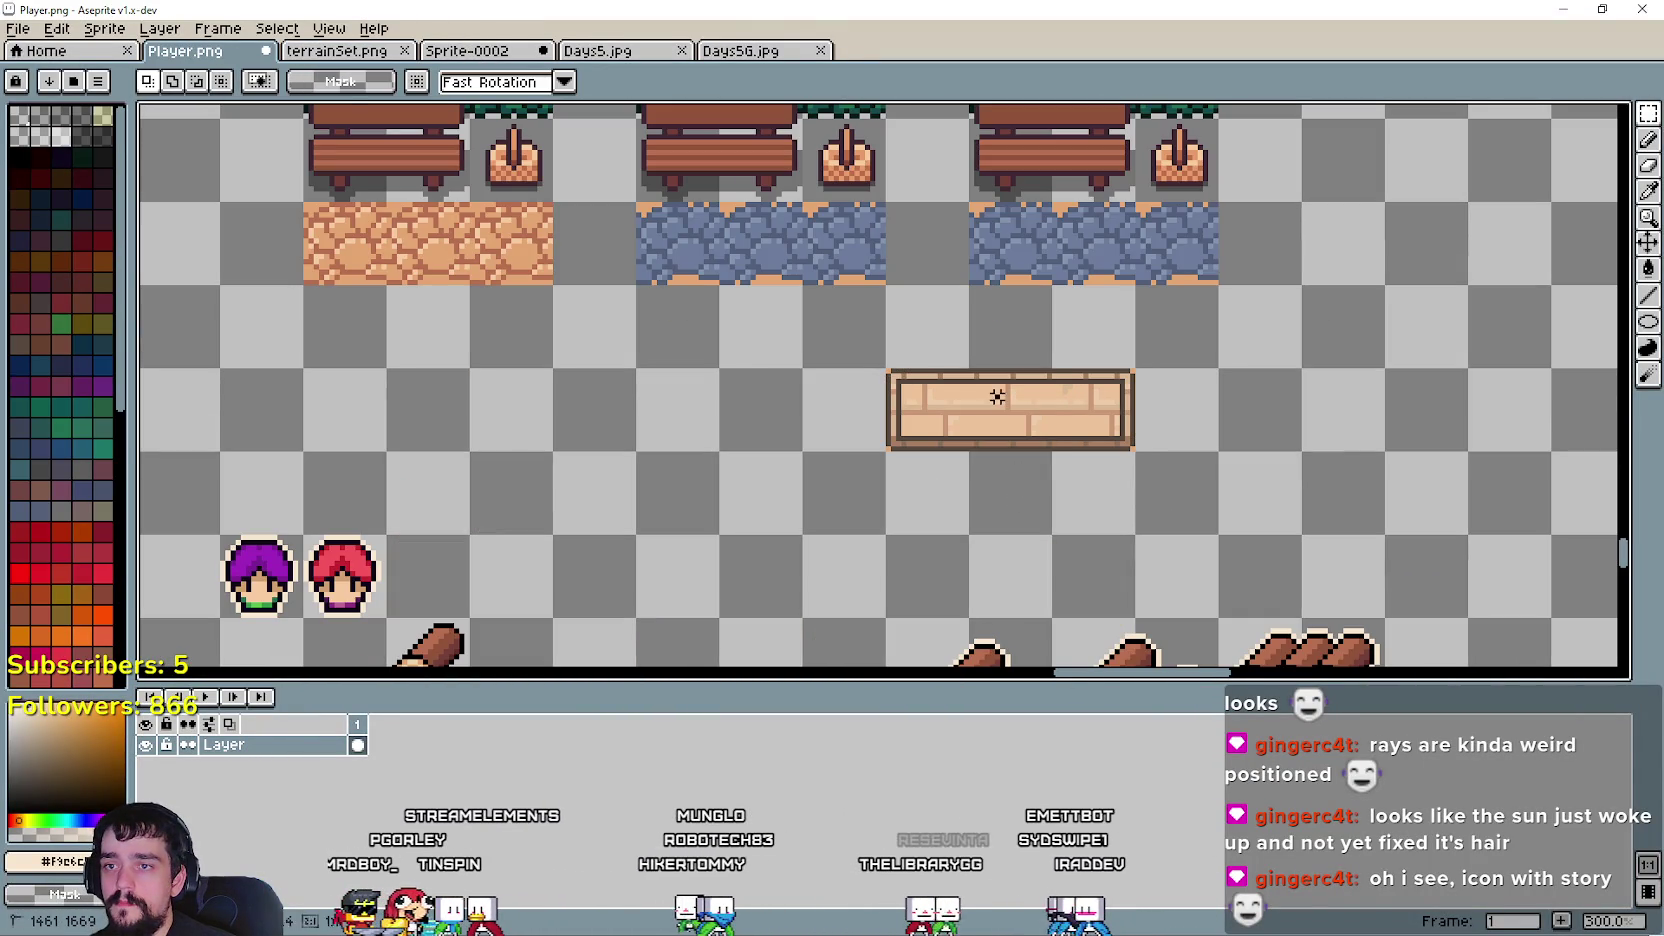
- Lay brick tile copies along the third block's path to its end, then select the orange-path block
left_click_drag(1005, 405, 1010, 245)
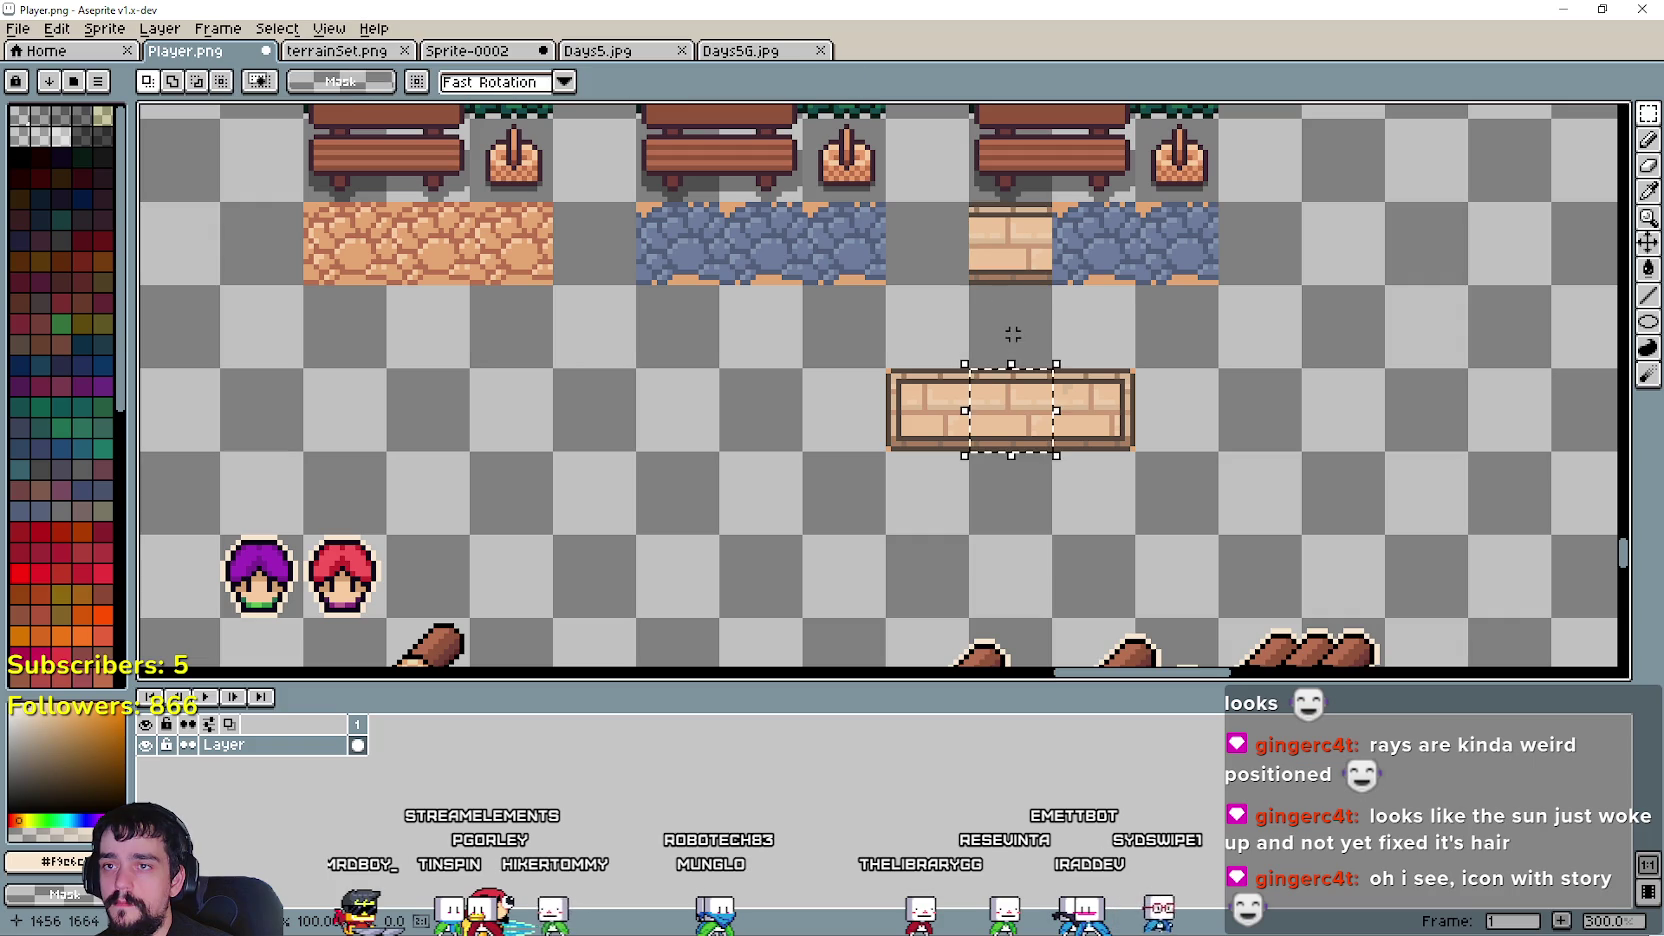
left_click_drag(1015, 415, 1088, 253)
left_click_drag(1040, 438, 1188, 279)
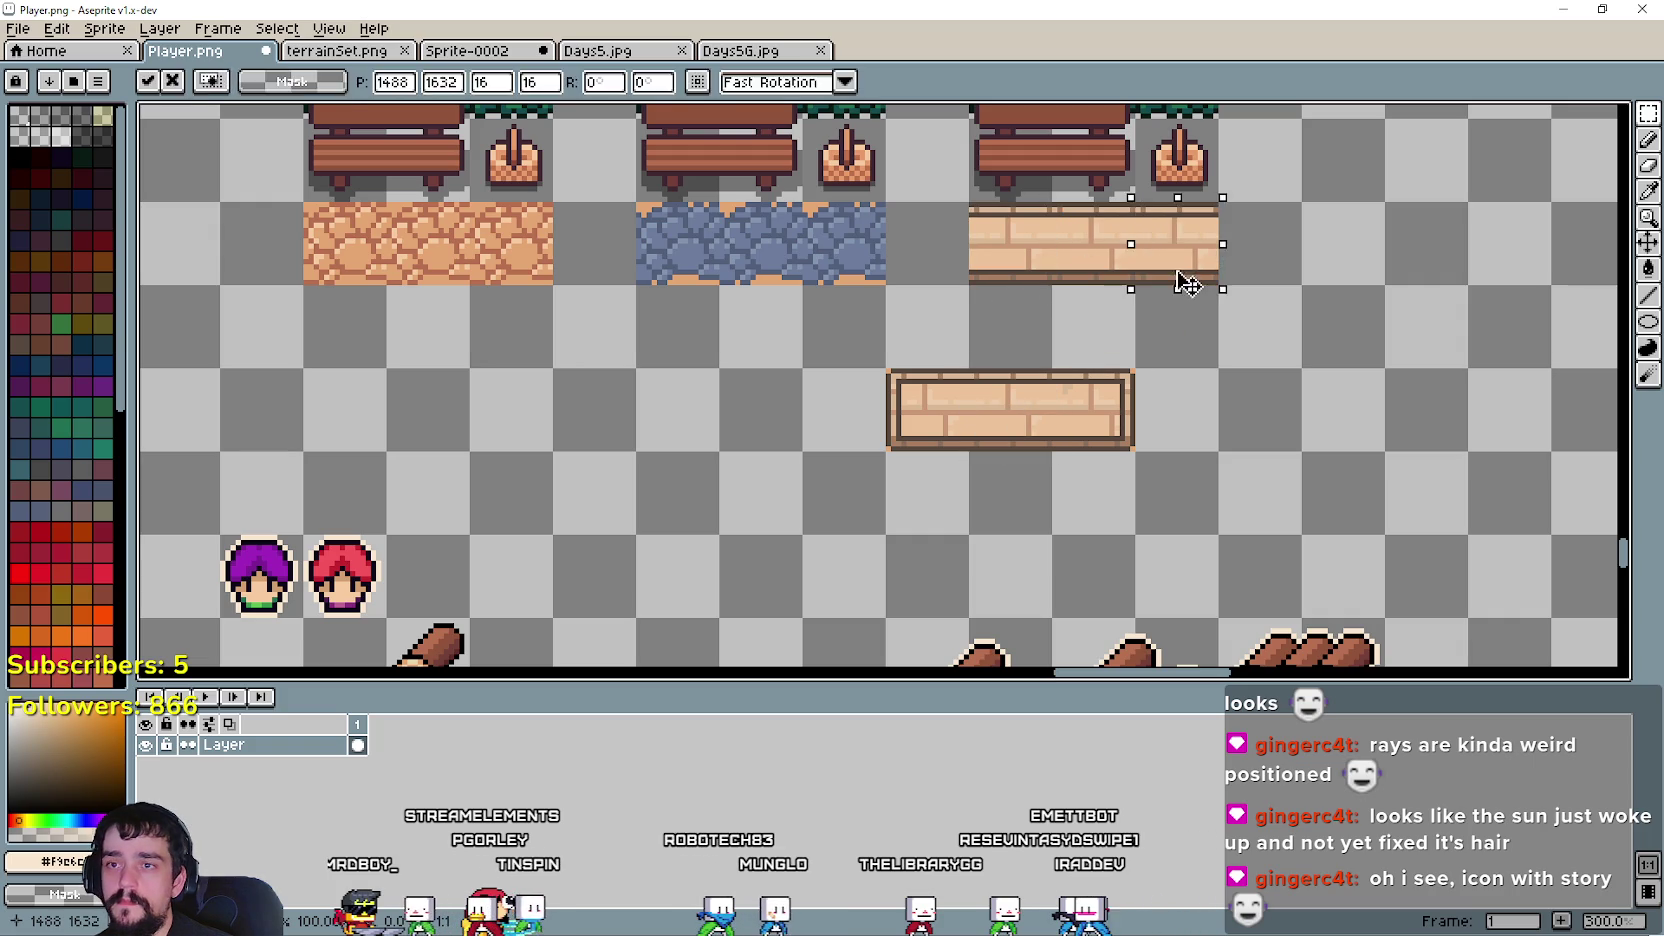
scroll(1108, 308, "down", 1)
scroll(1062, 413, "up", 3)
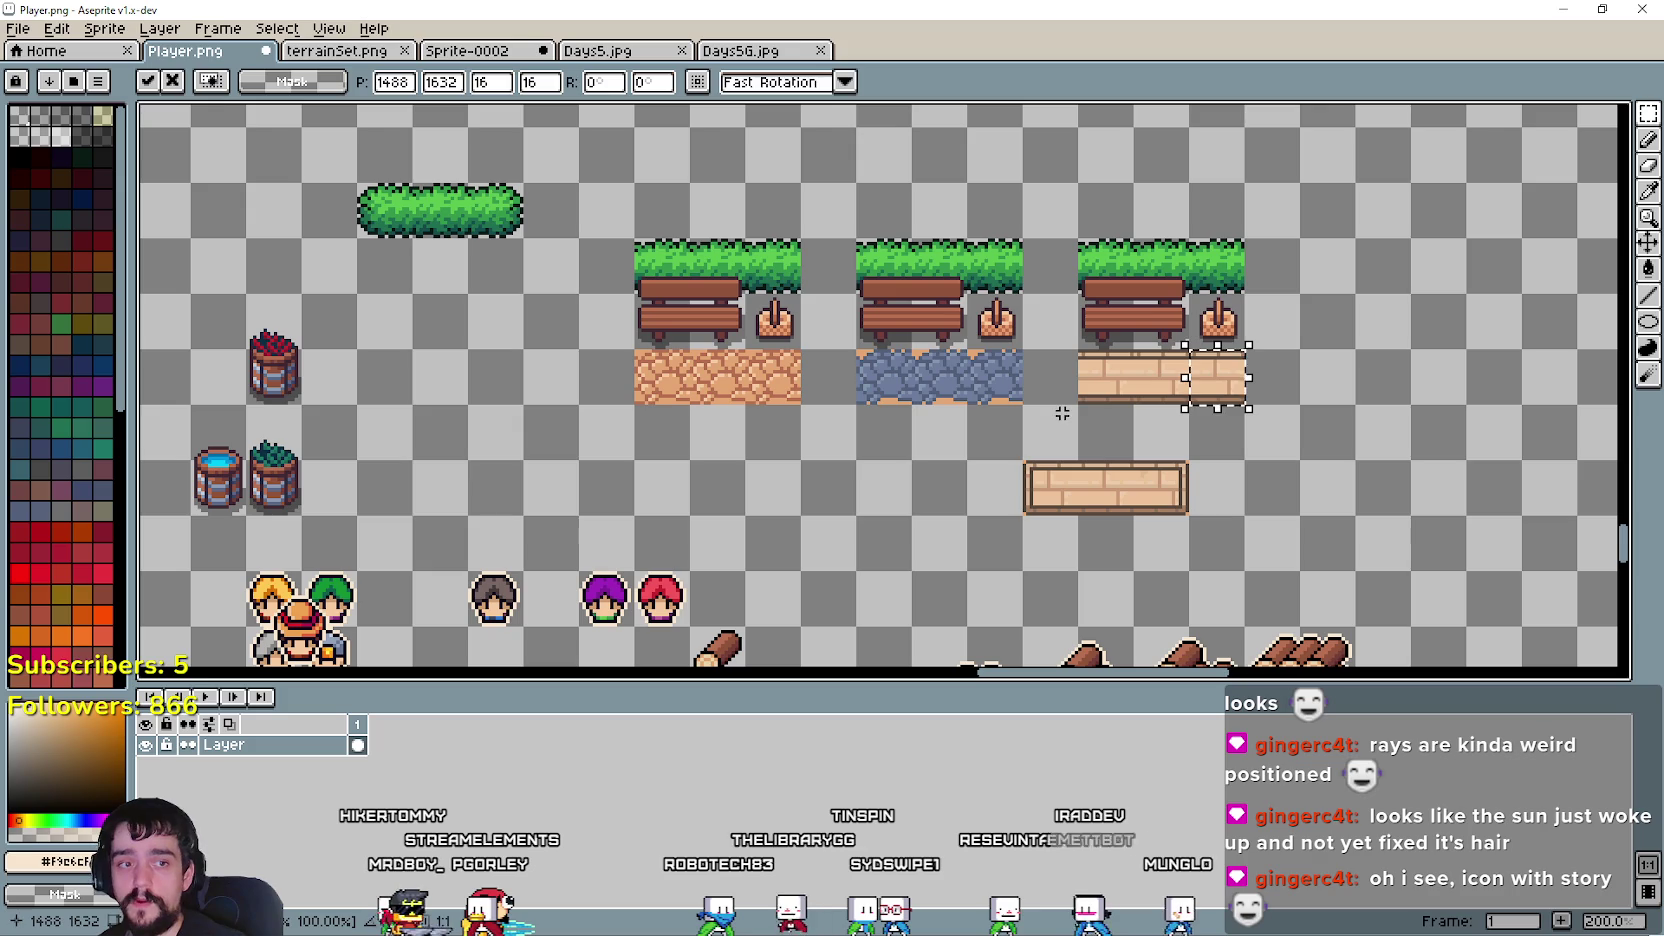
key("ctrl+d")
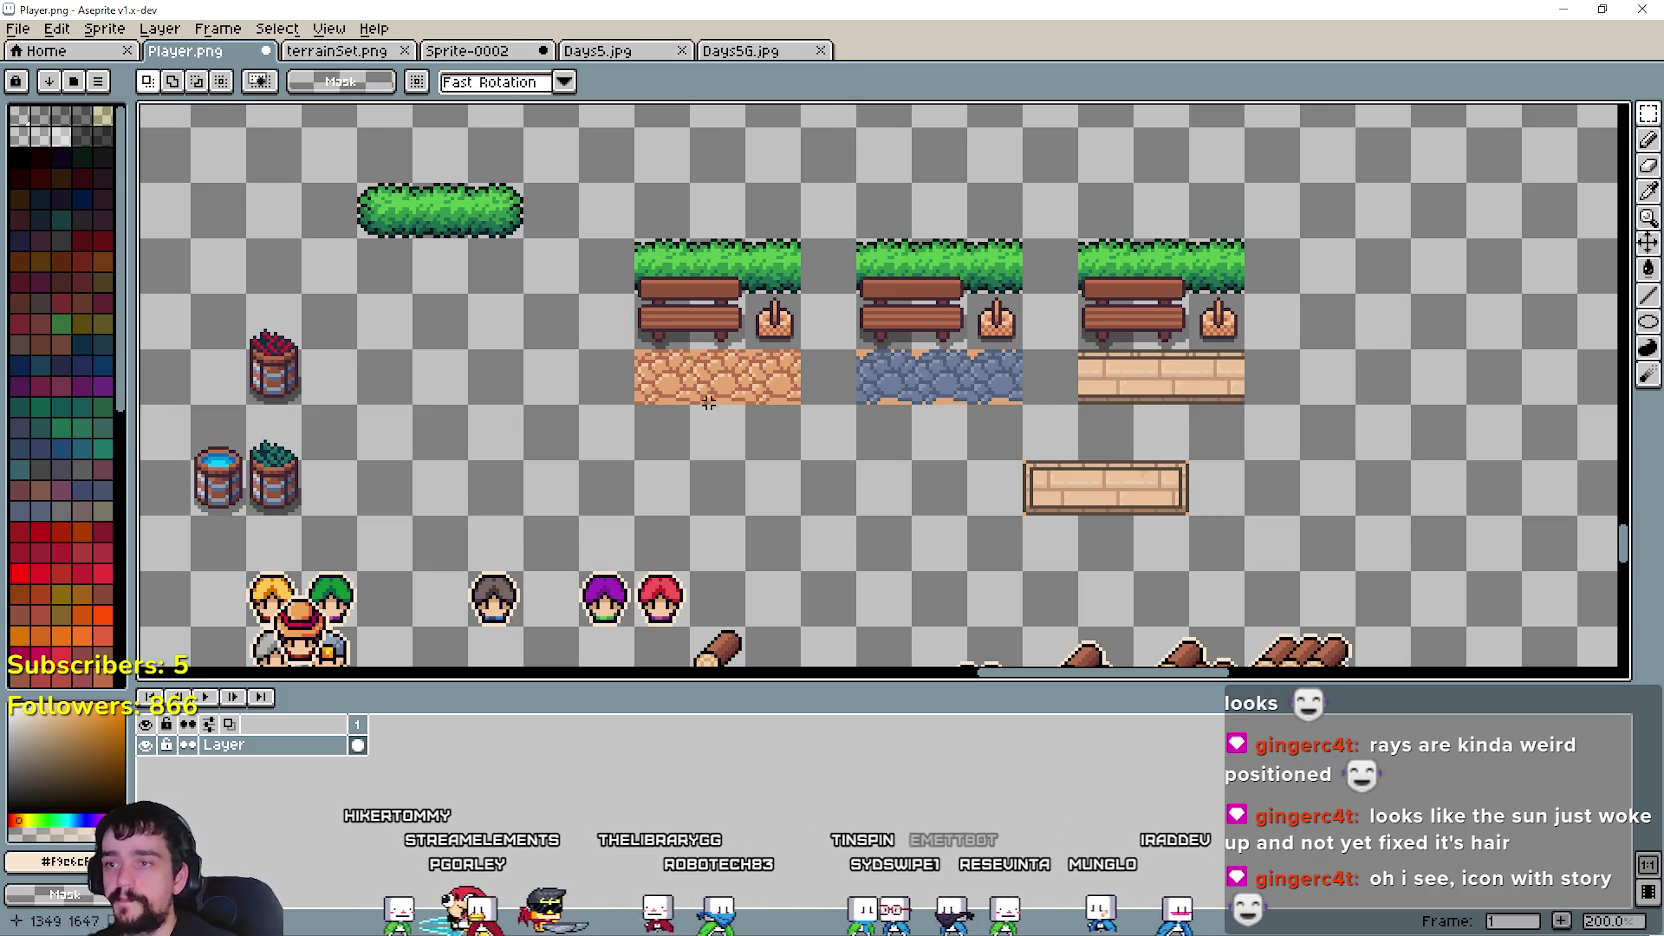
left_click_drag(632, 406, 802, 238)
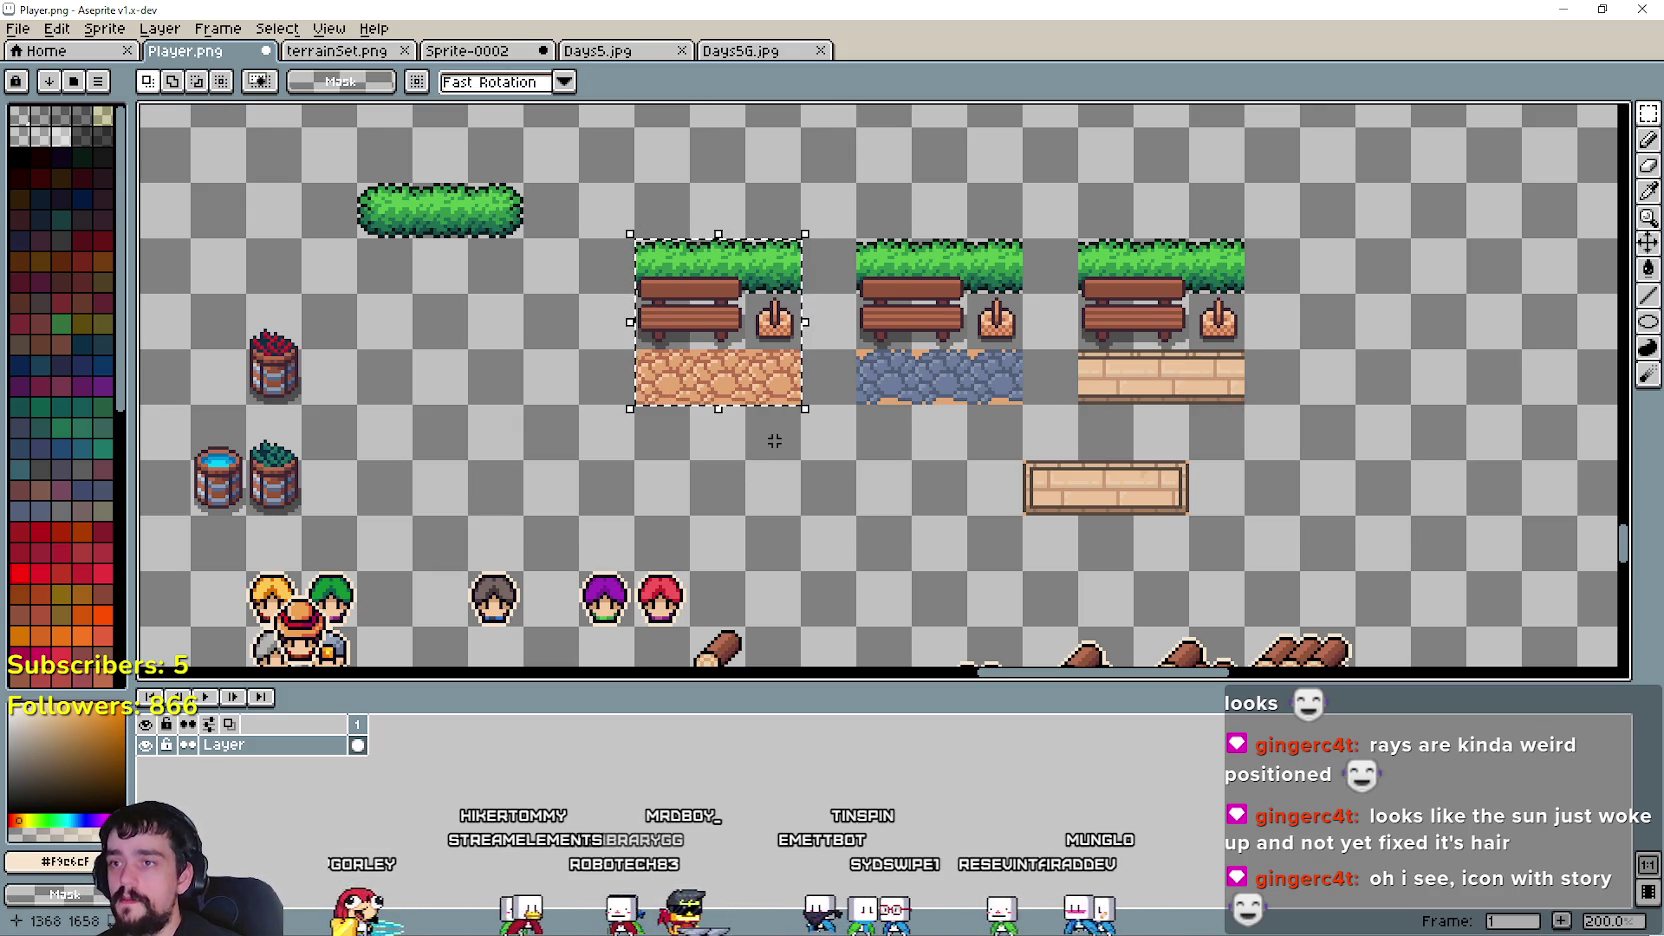
left_click_drag(705, 453, 801, 488)
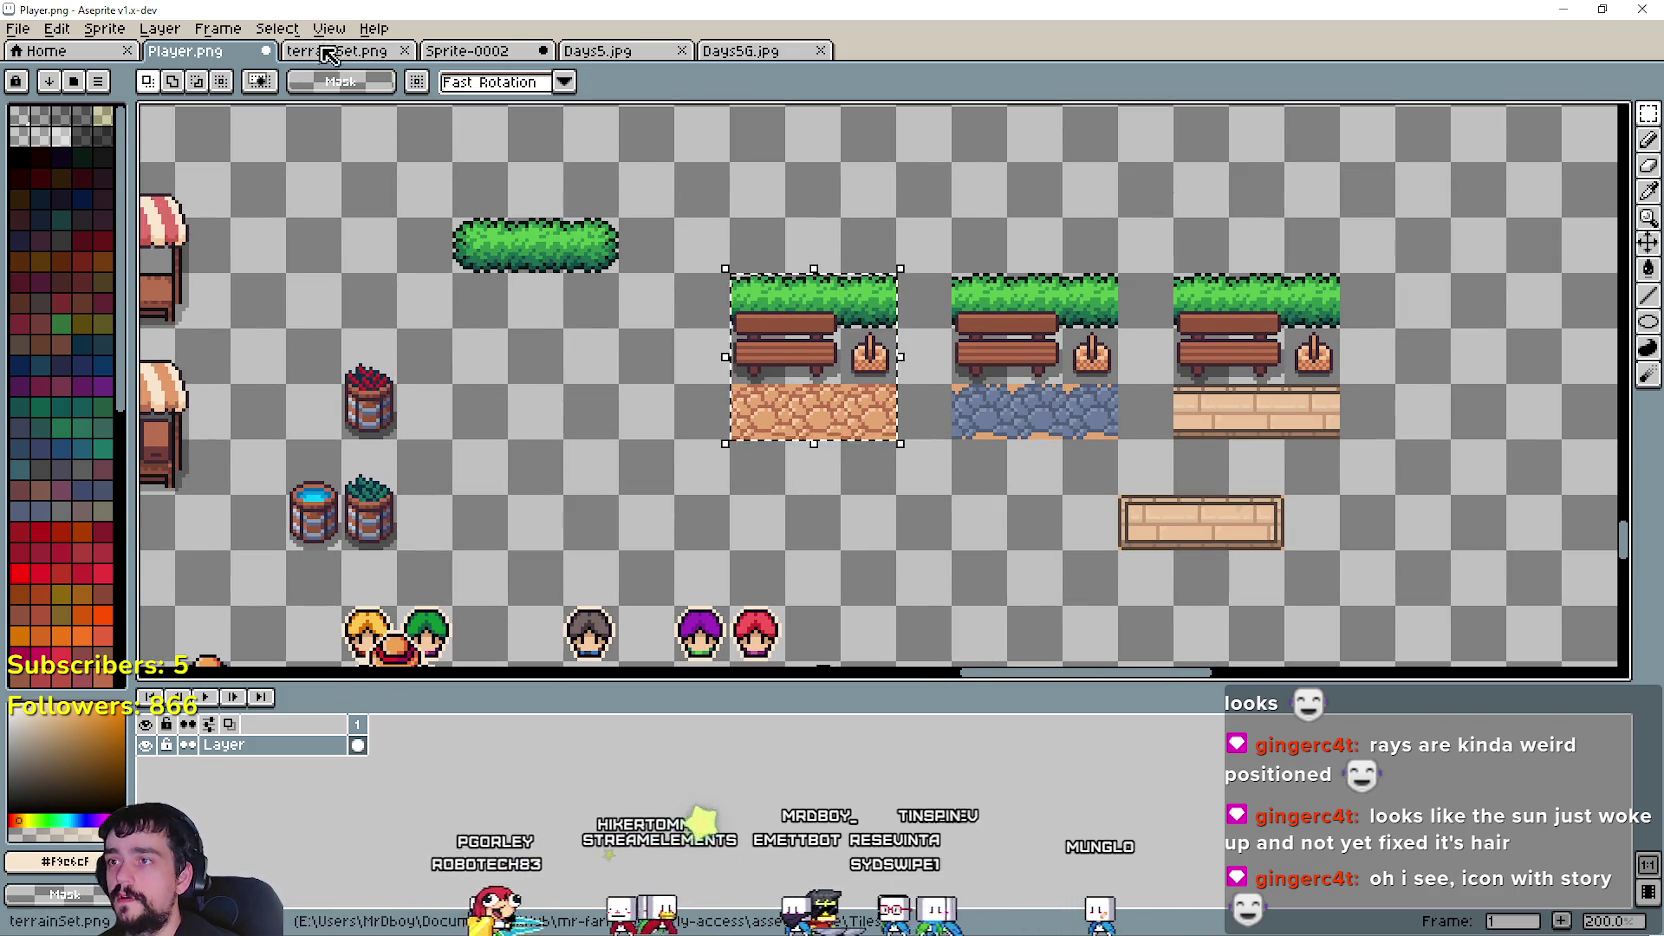
- In the Days5 icon, hide the Top and BackgroundBlue layers so the silver frame shows
left_click(597, 50)
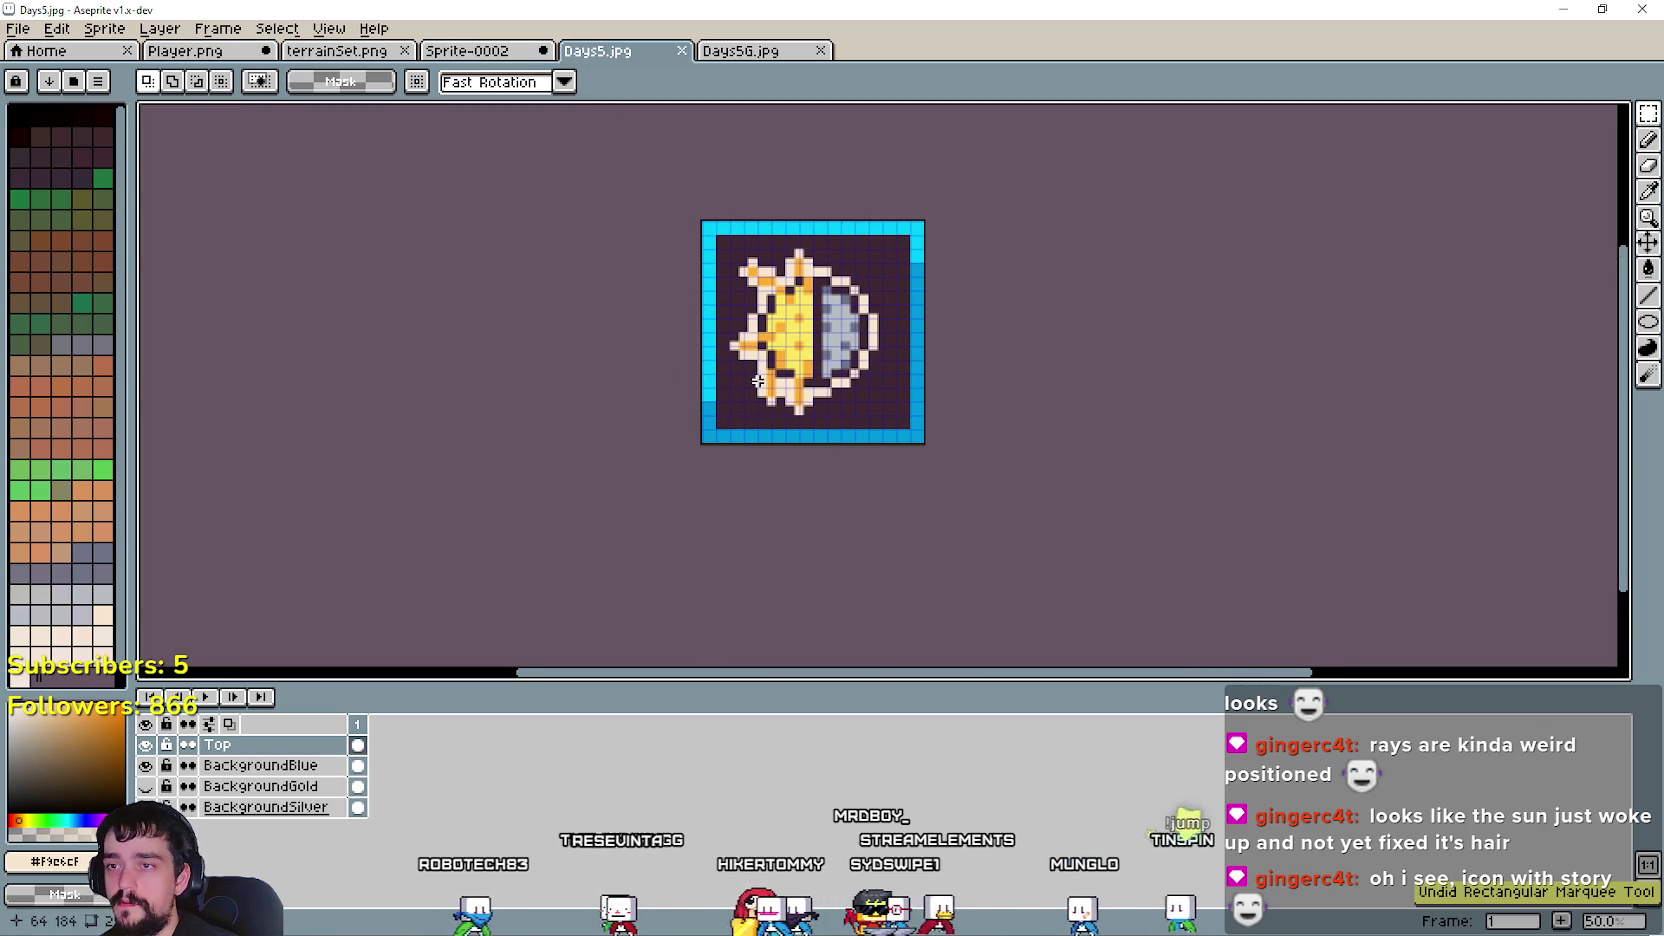
left_click(146, 745)
left_click(146, 765)
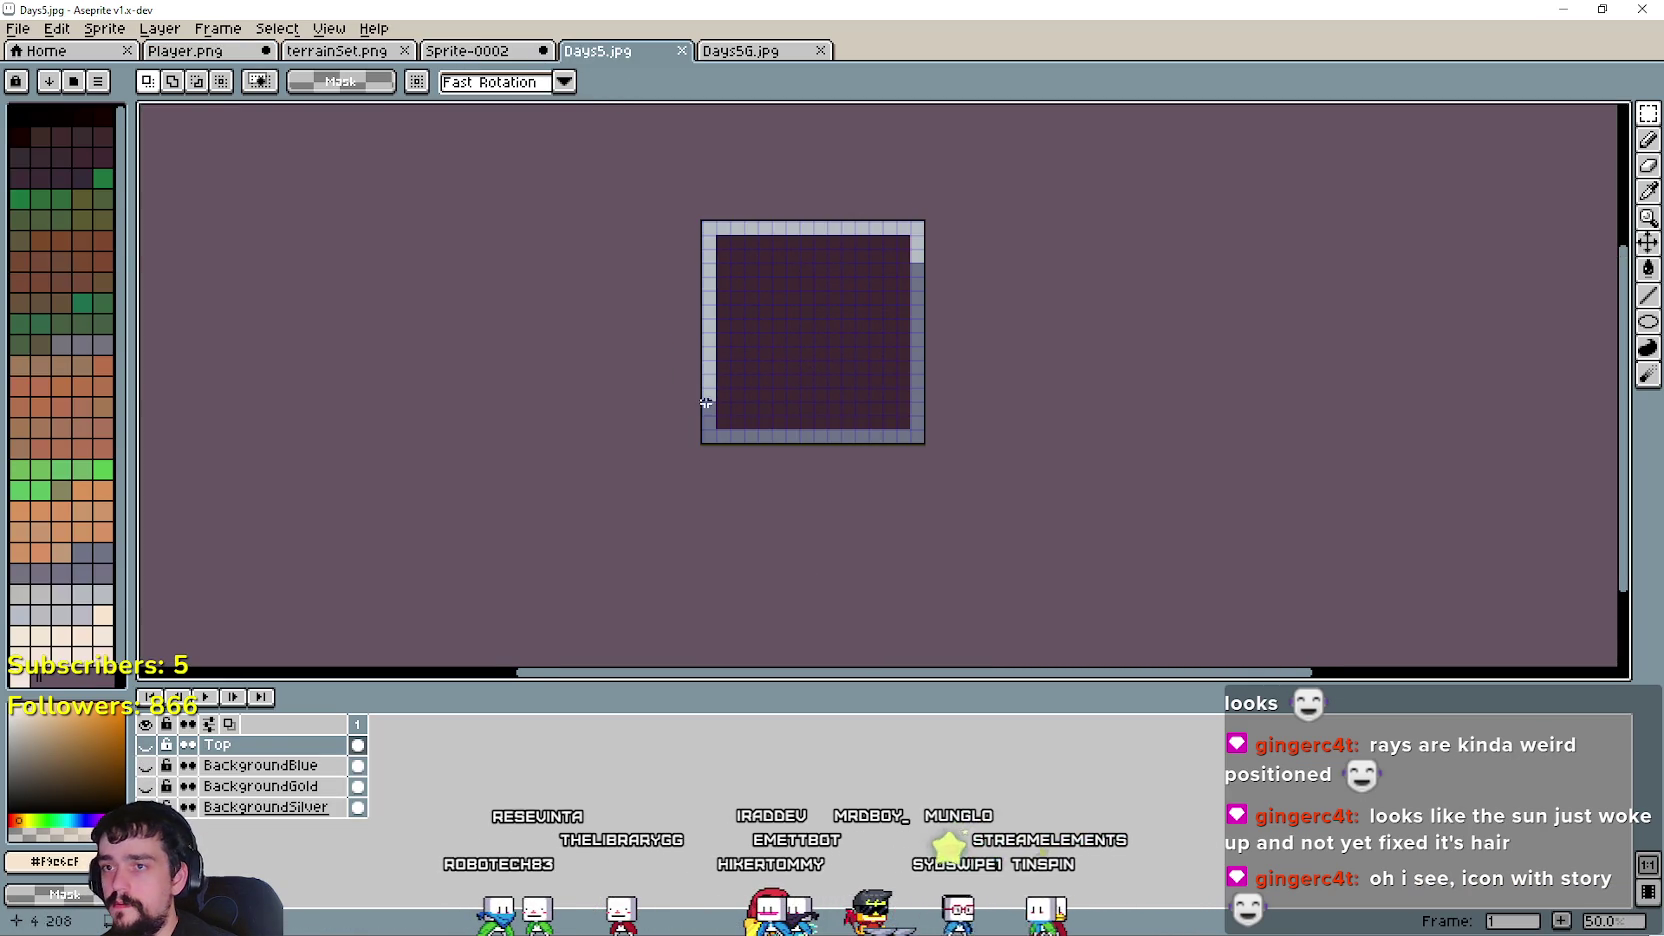
scroll(650, 345, "up", 1)
scroll(647, 345, "down", 1)
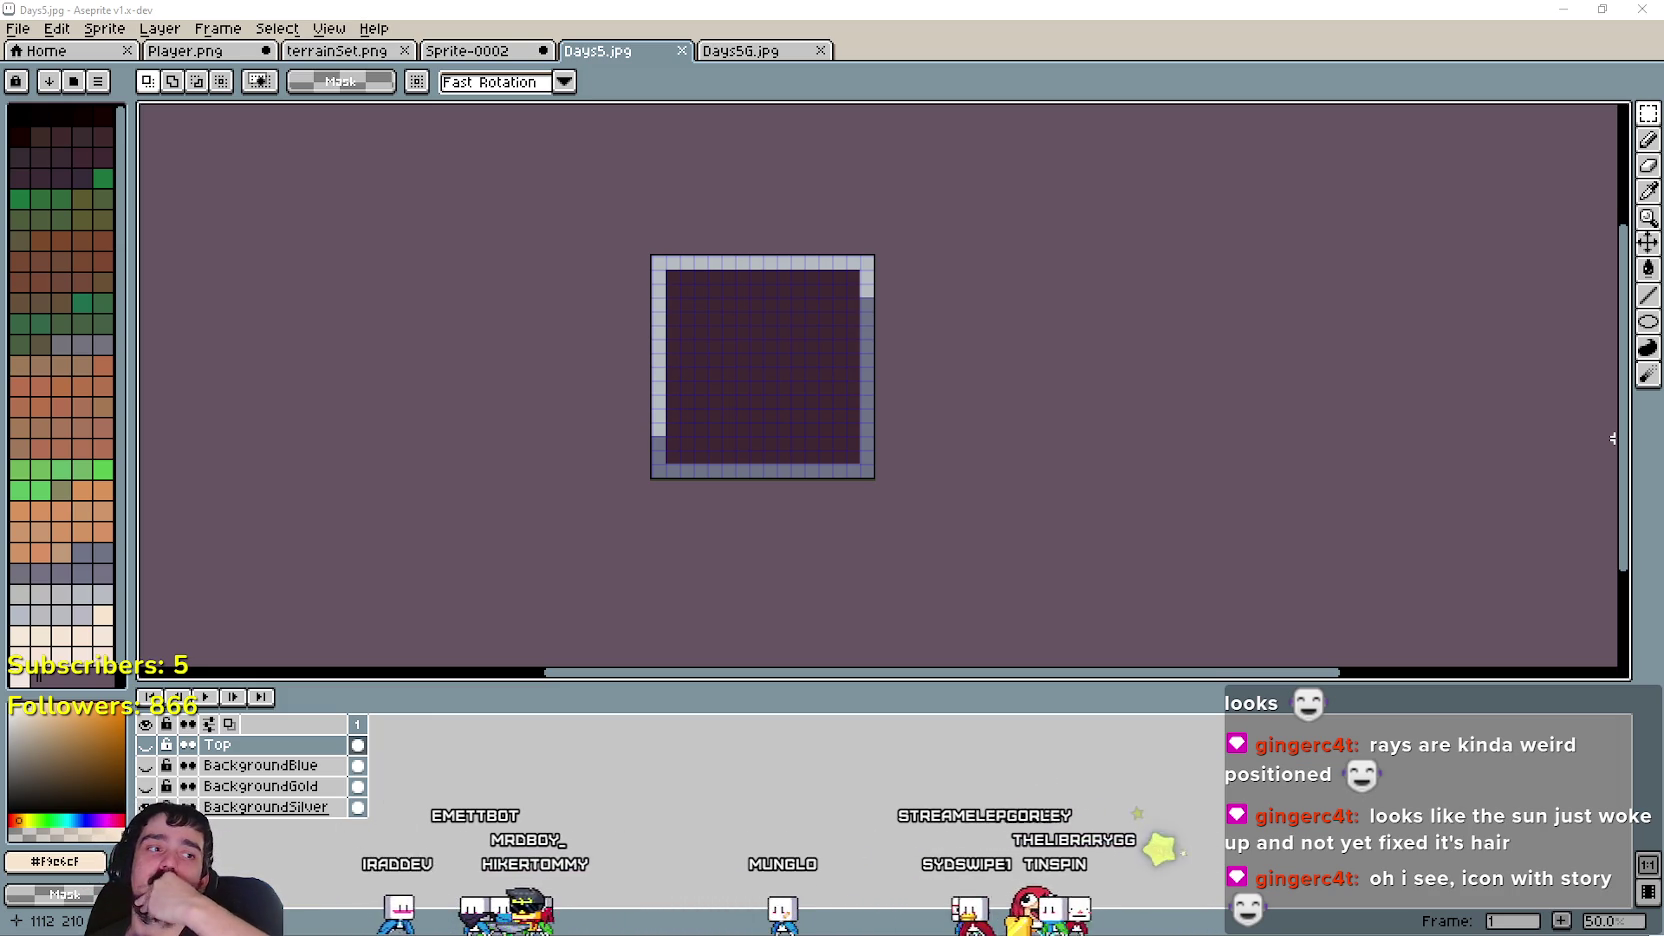
left_click_drag(689, 455, 672, 483)
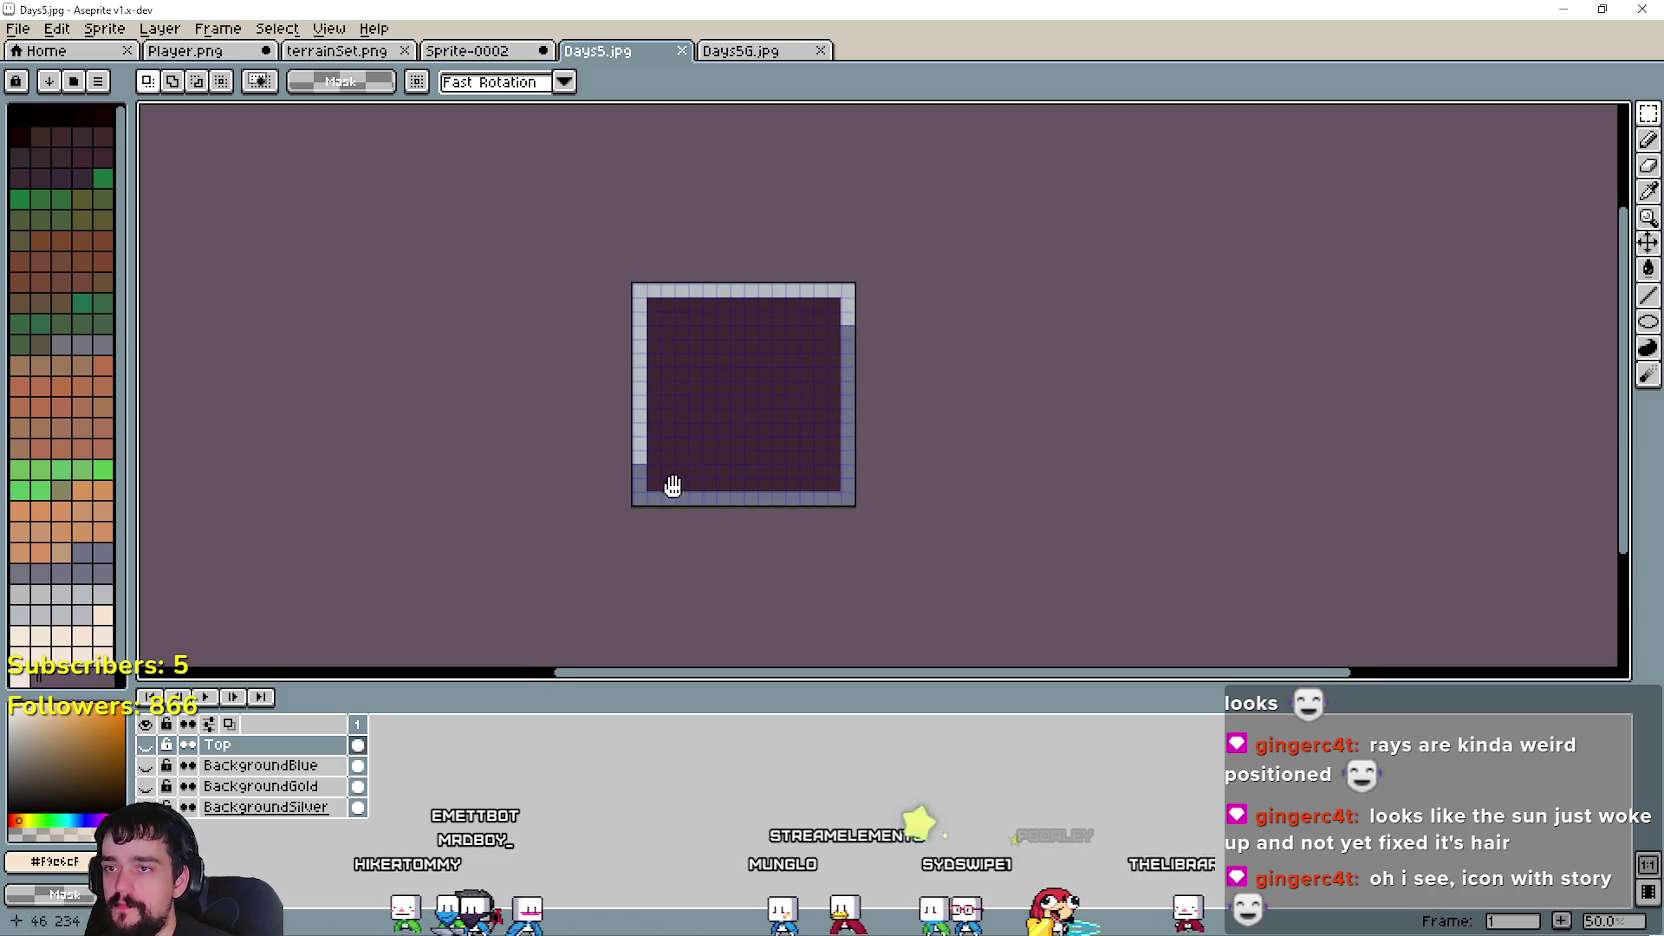
scroll(687, 374, "up", 1)
scroll(735, 383, "down", 1)
left_click_drag(735, 383, 779, 355)
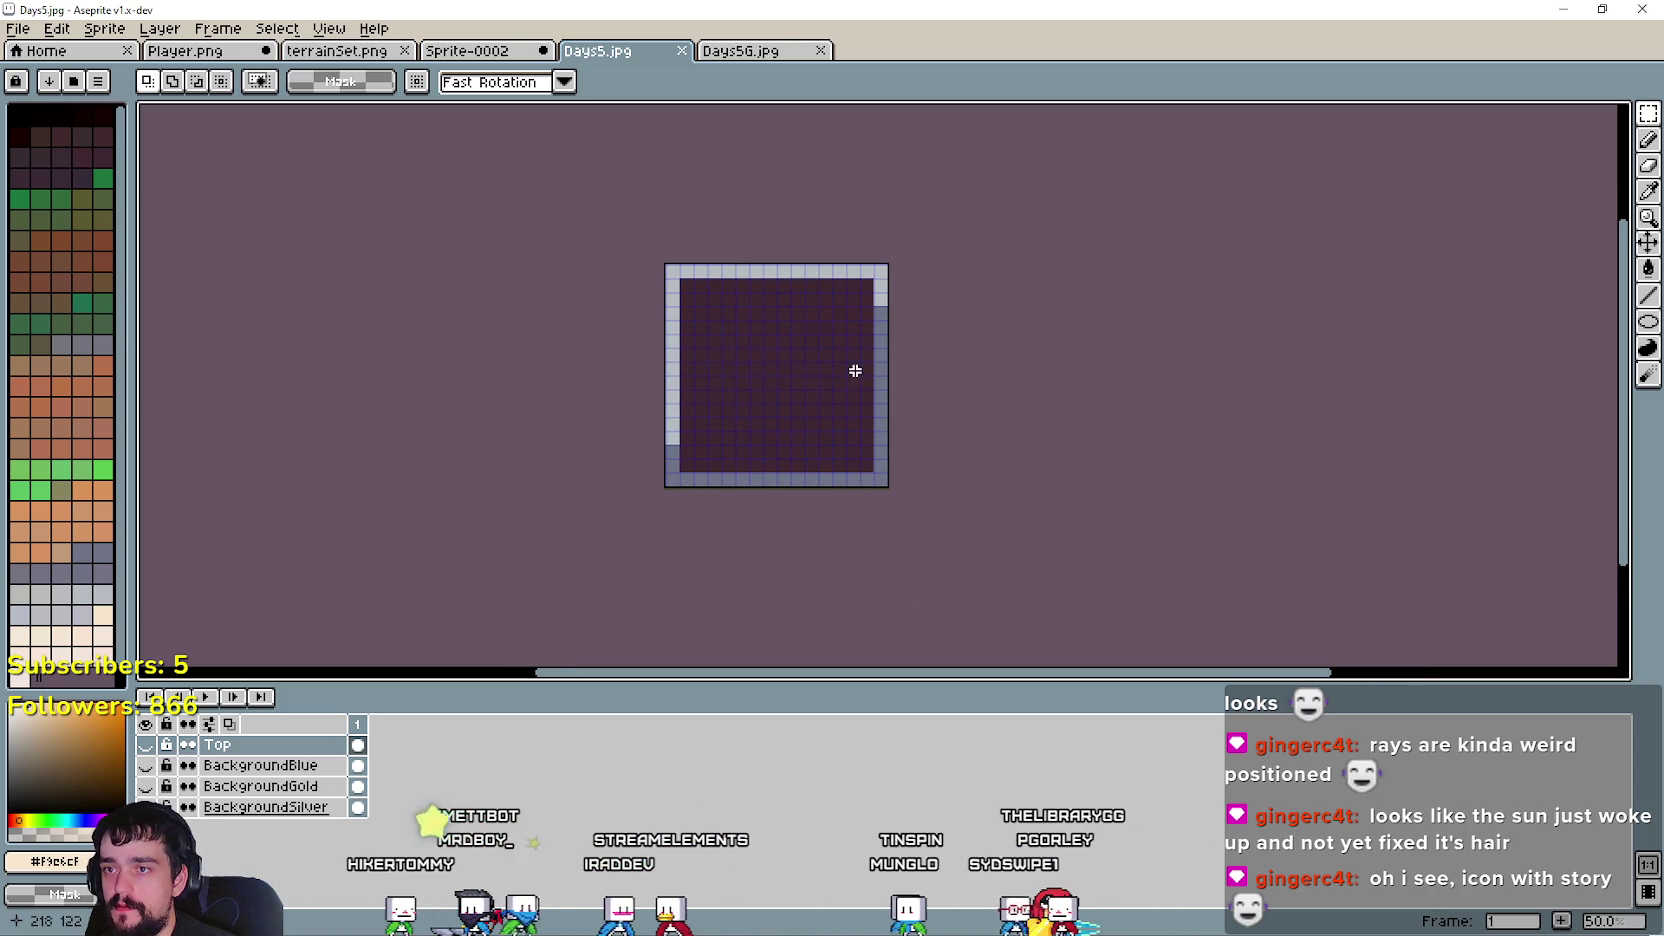
scroll(855, 371, "up", 1)
scroll(869, 388, "down", 1)
- Delete the sun-and-moon art on the Top layer and paste in the bench block
left_click(145, 745)
scroll(764, 372, "up", 1)
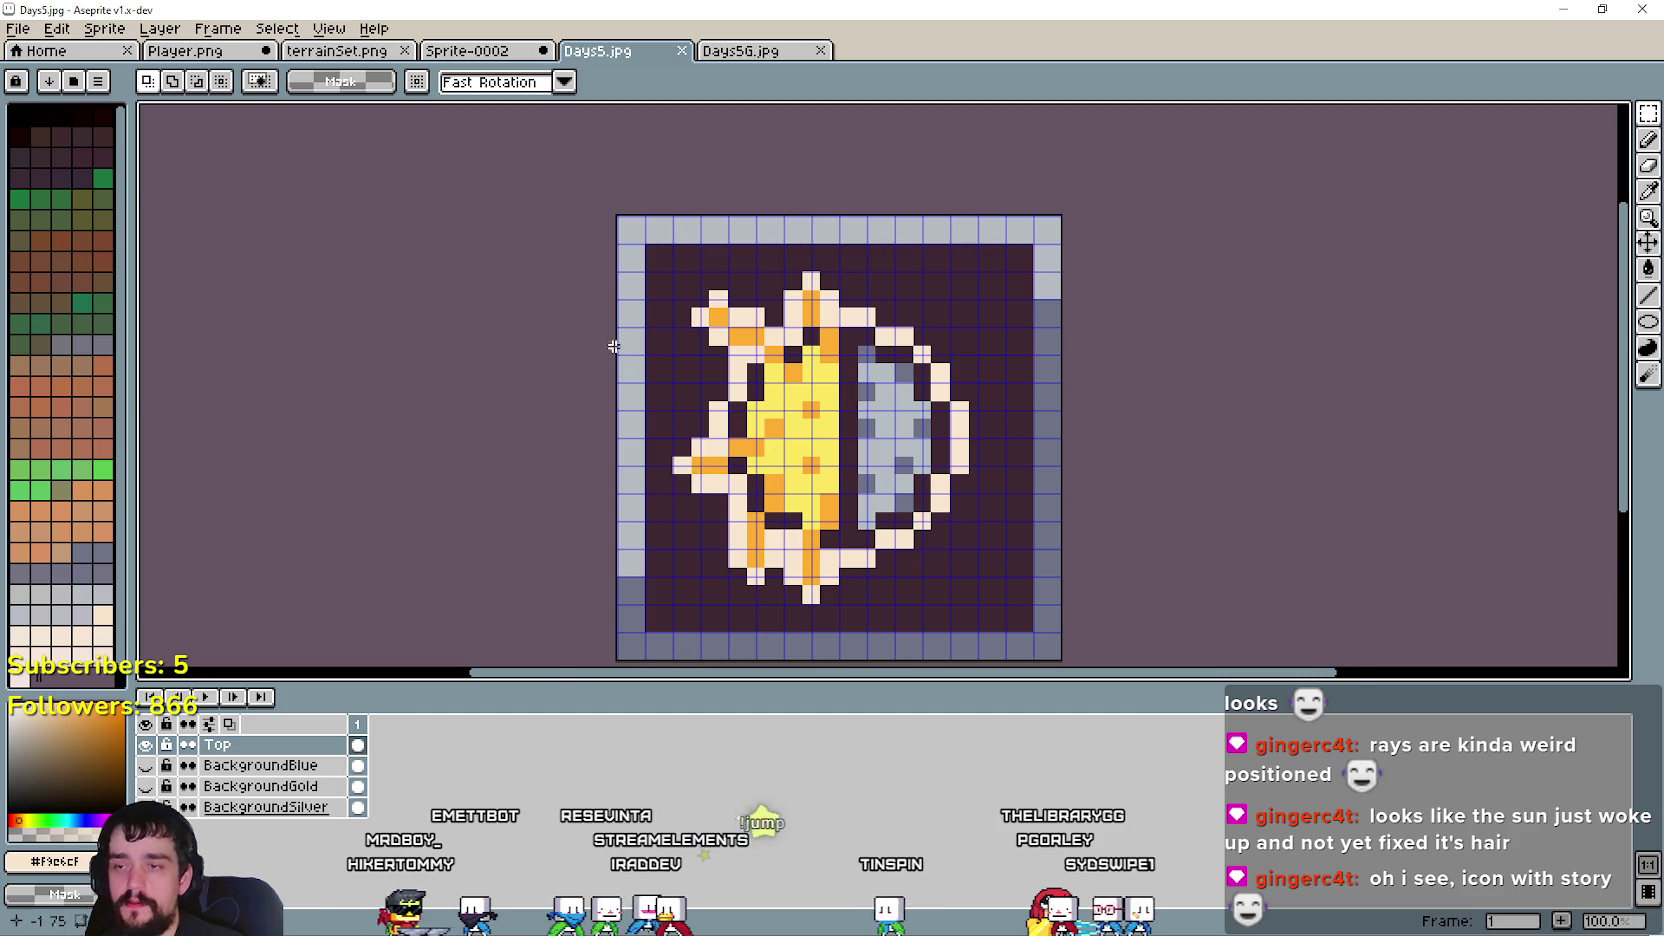
scroll(614, 346, "down", 1)
key("Delete")
scroll(670, 332, "up", 1)
key("ctrl+v")
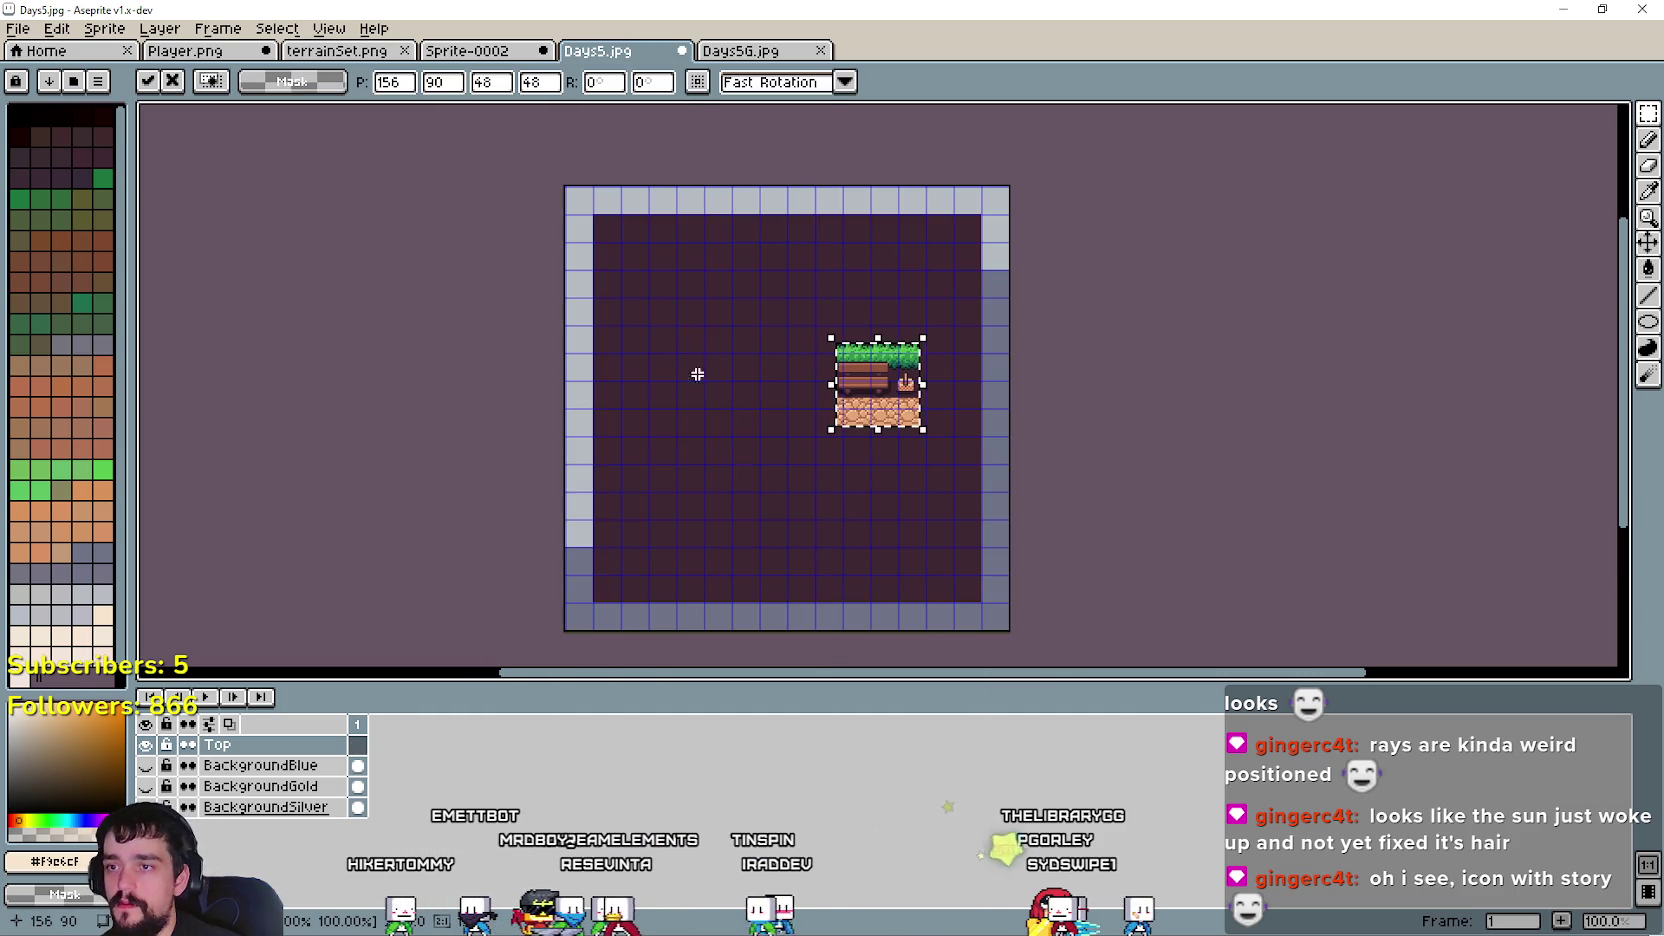
- Scale the pasted bench tile to 224×224 and commit it at 16,16 inside the Days5 border
type("224")
key("Tab")
type("224")
left_click_drag(703, 281, 806, 390)
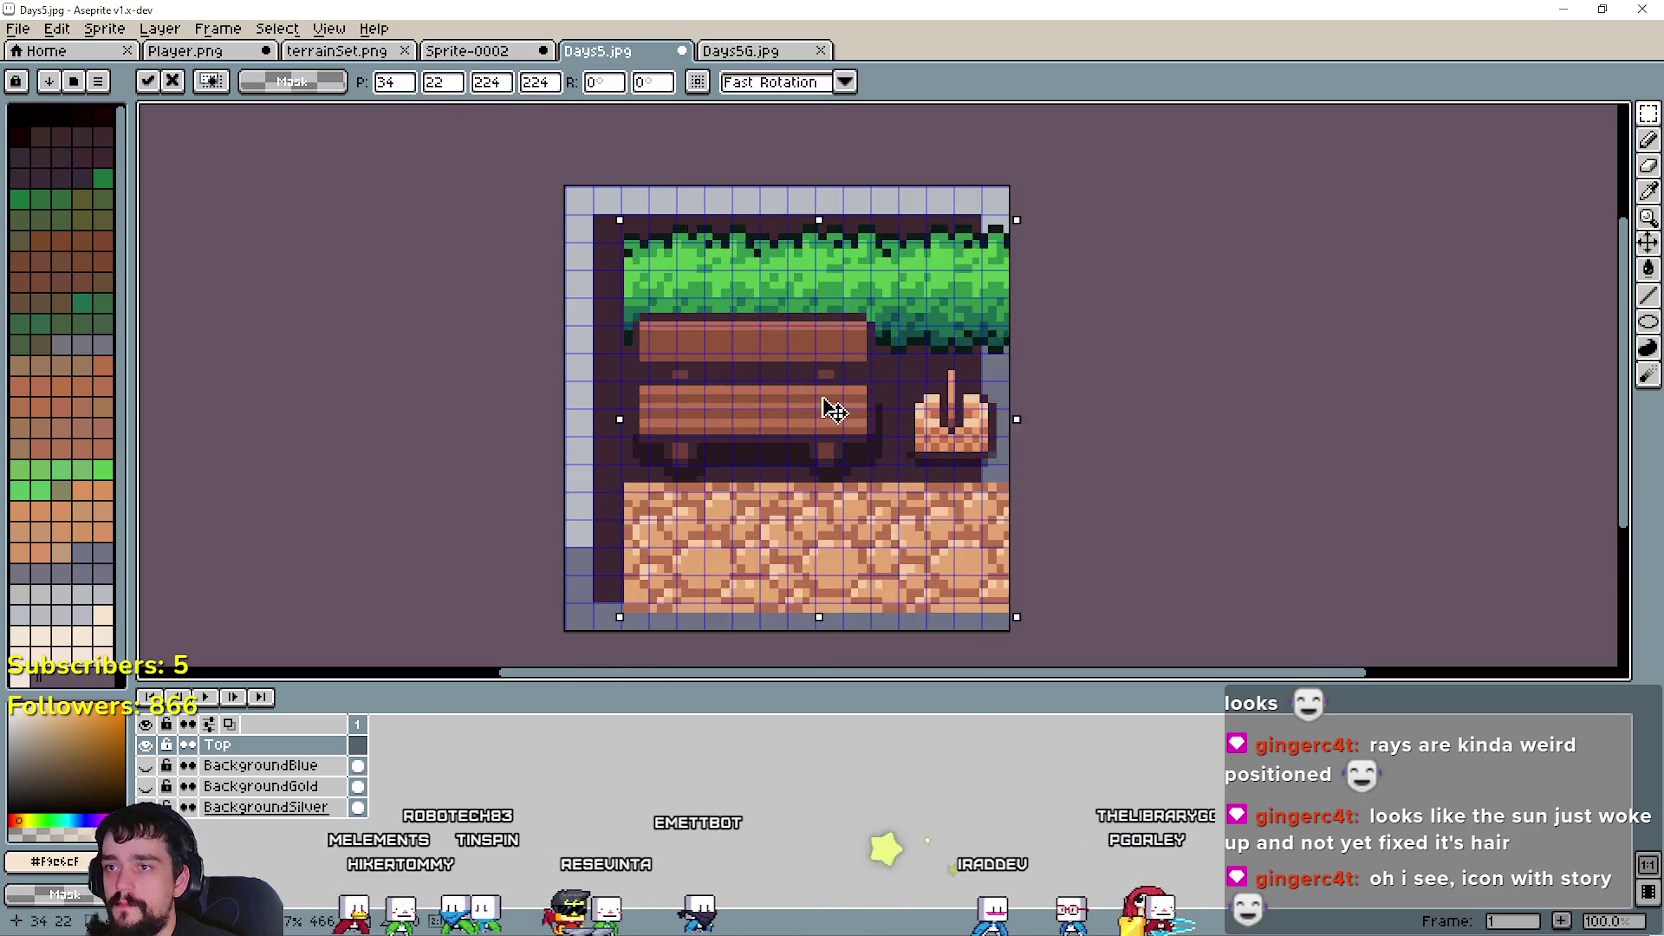
key("Return")
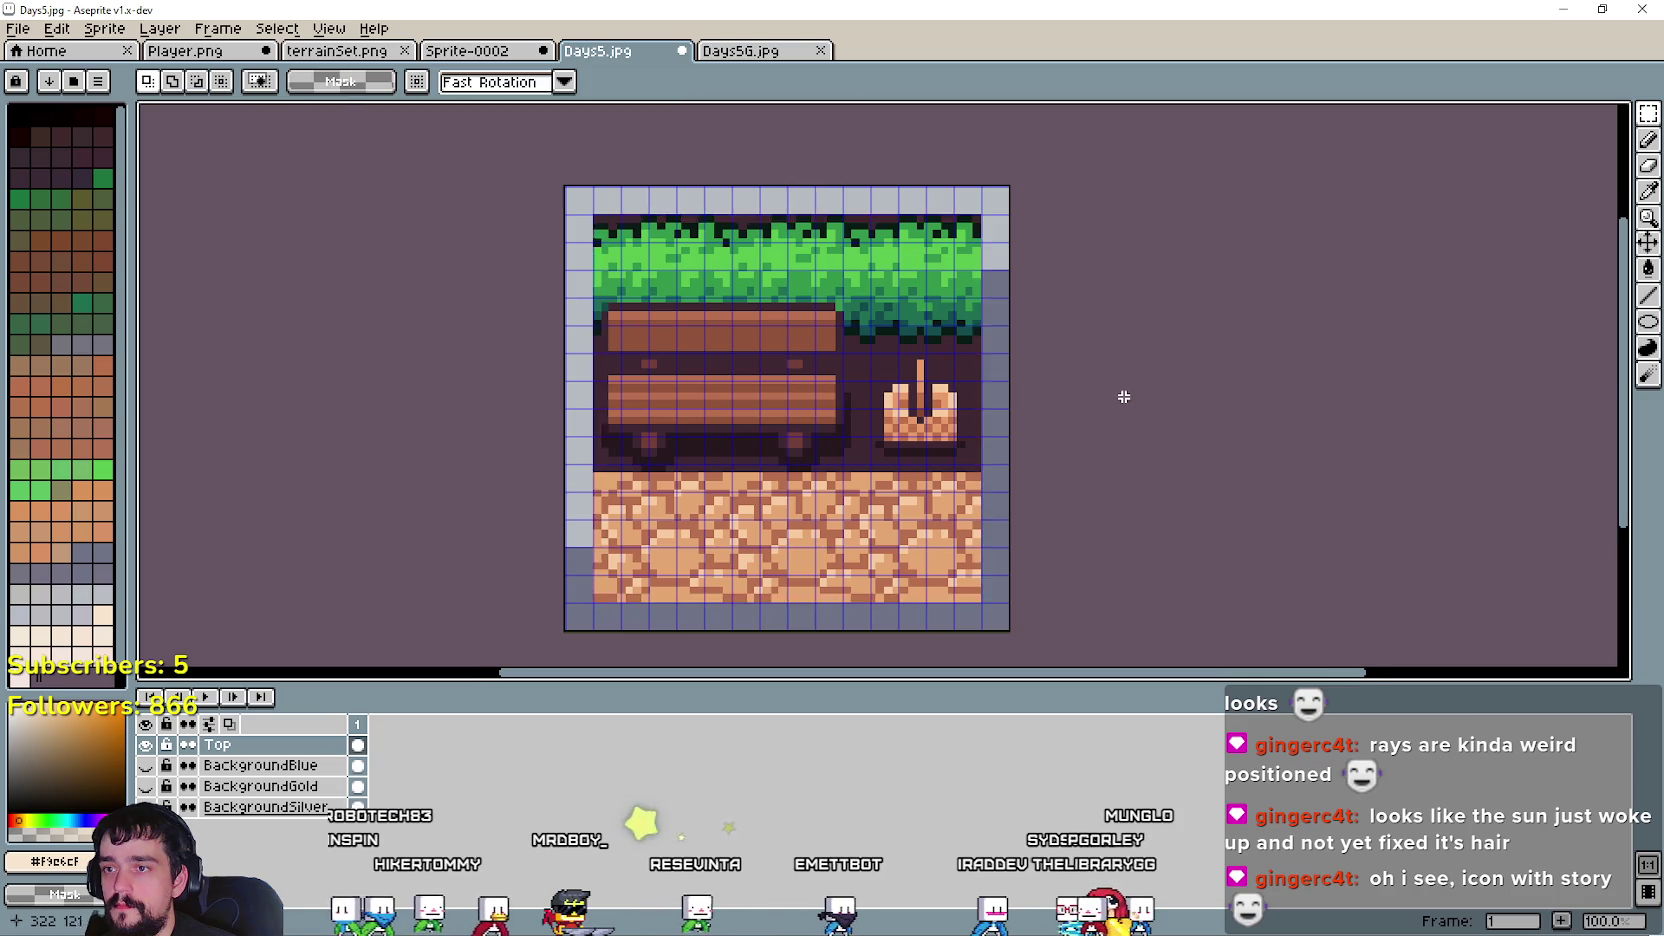
scroll(1054, 419, "down", 1)
scroll(997, 431, "up", 1)
scroll(945, 401, "down", 1)
scroll(945, 400, "up", 1)
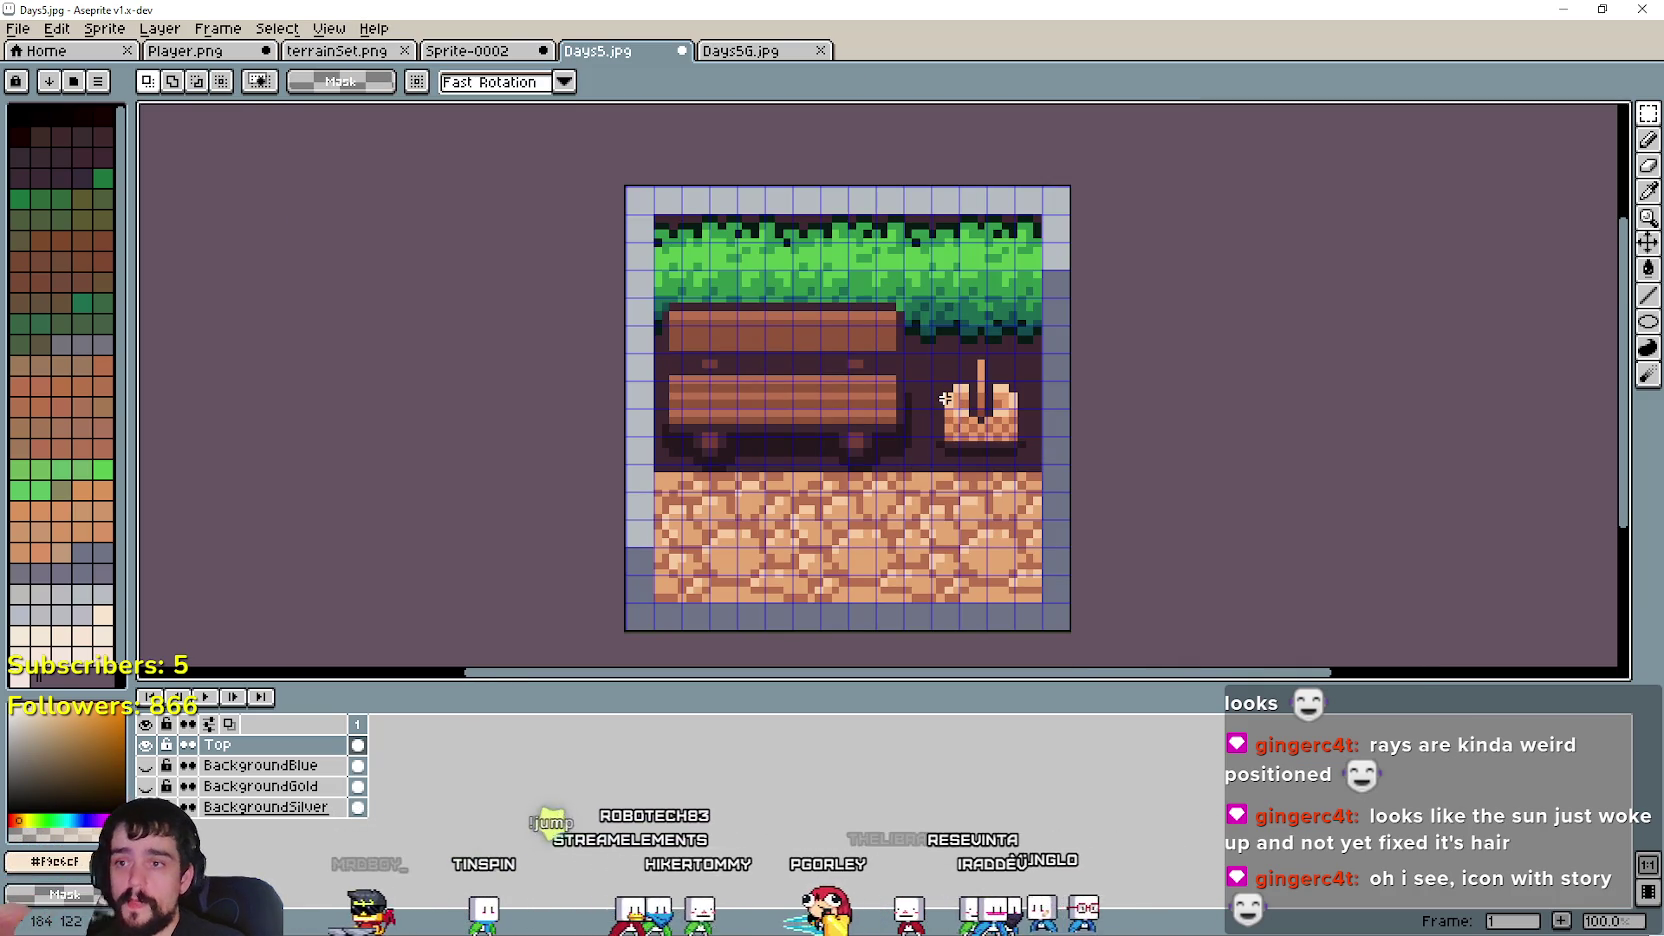
left_click(20, 29)
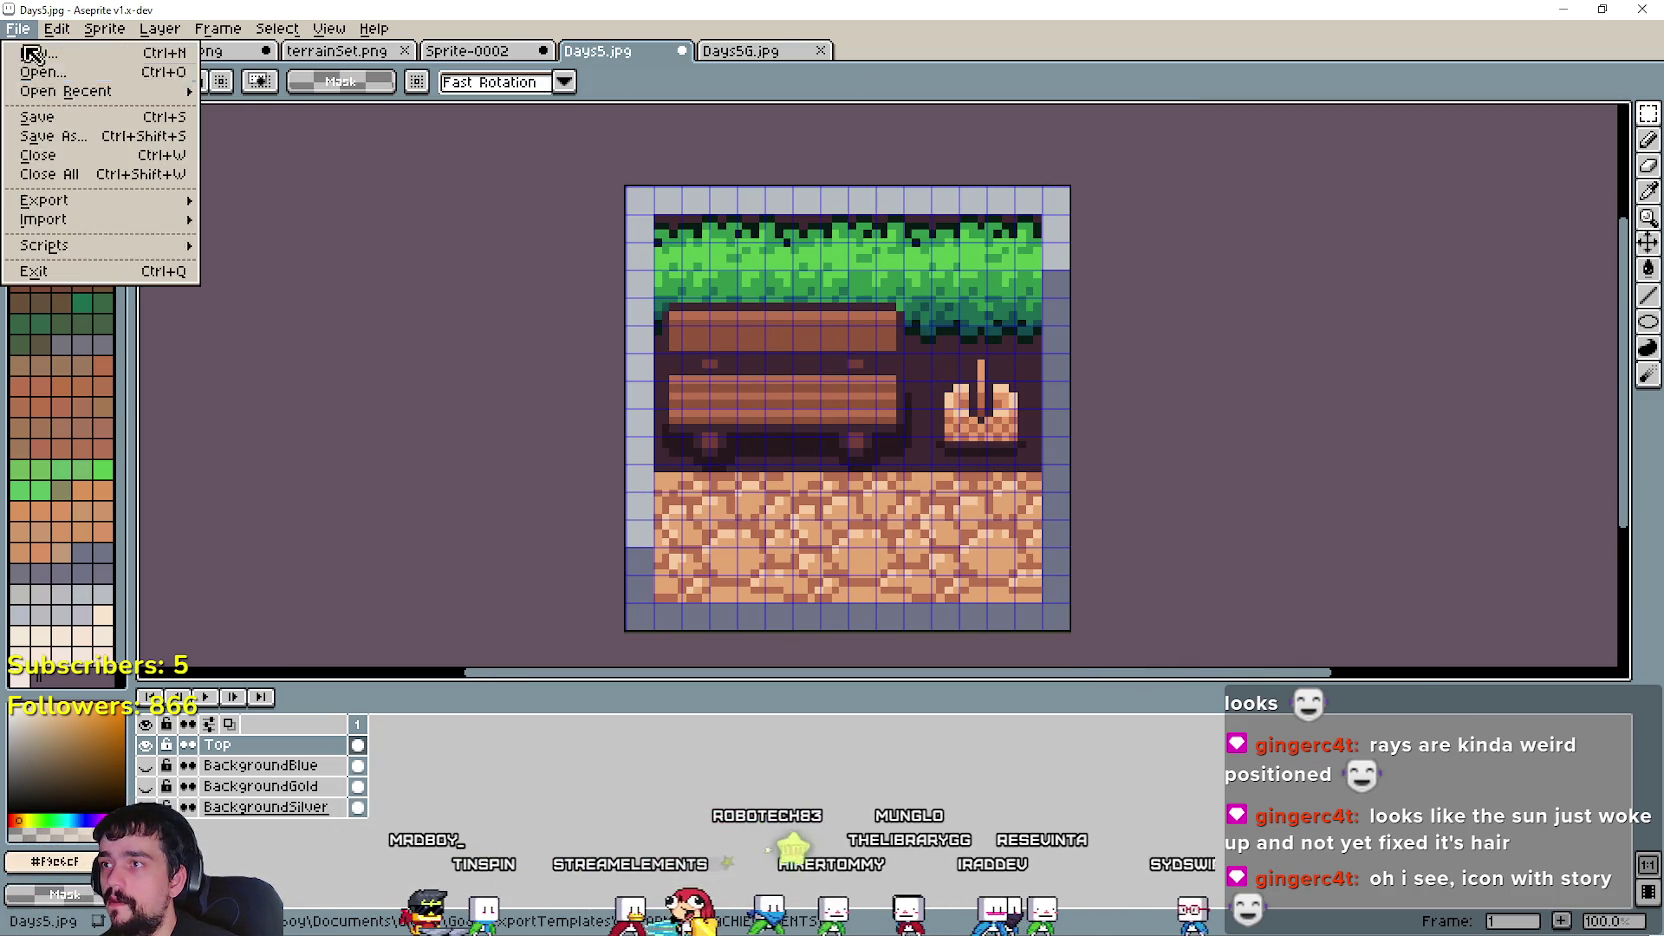
- Save the icon as BuildDecor1.jpg in MRFARMBOY_ACHIEVEMENTS, accepting JPEG quality 10
left_click(52, 136)
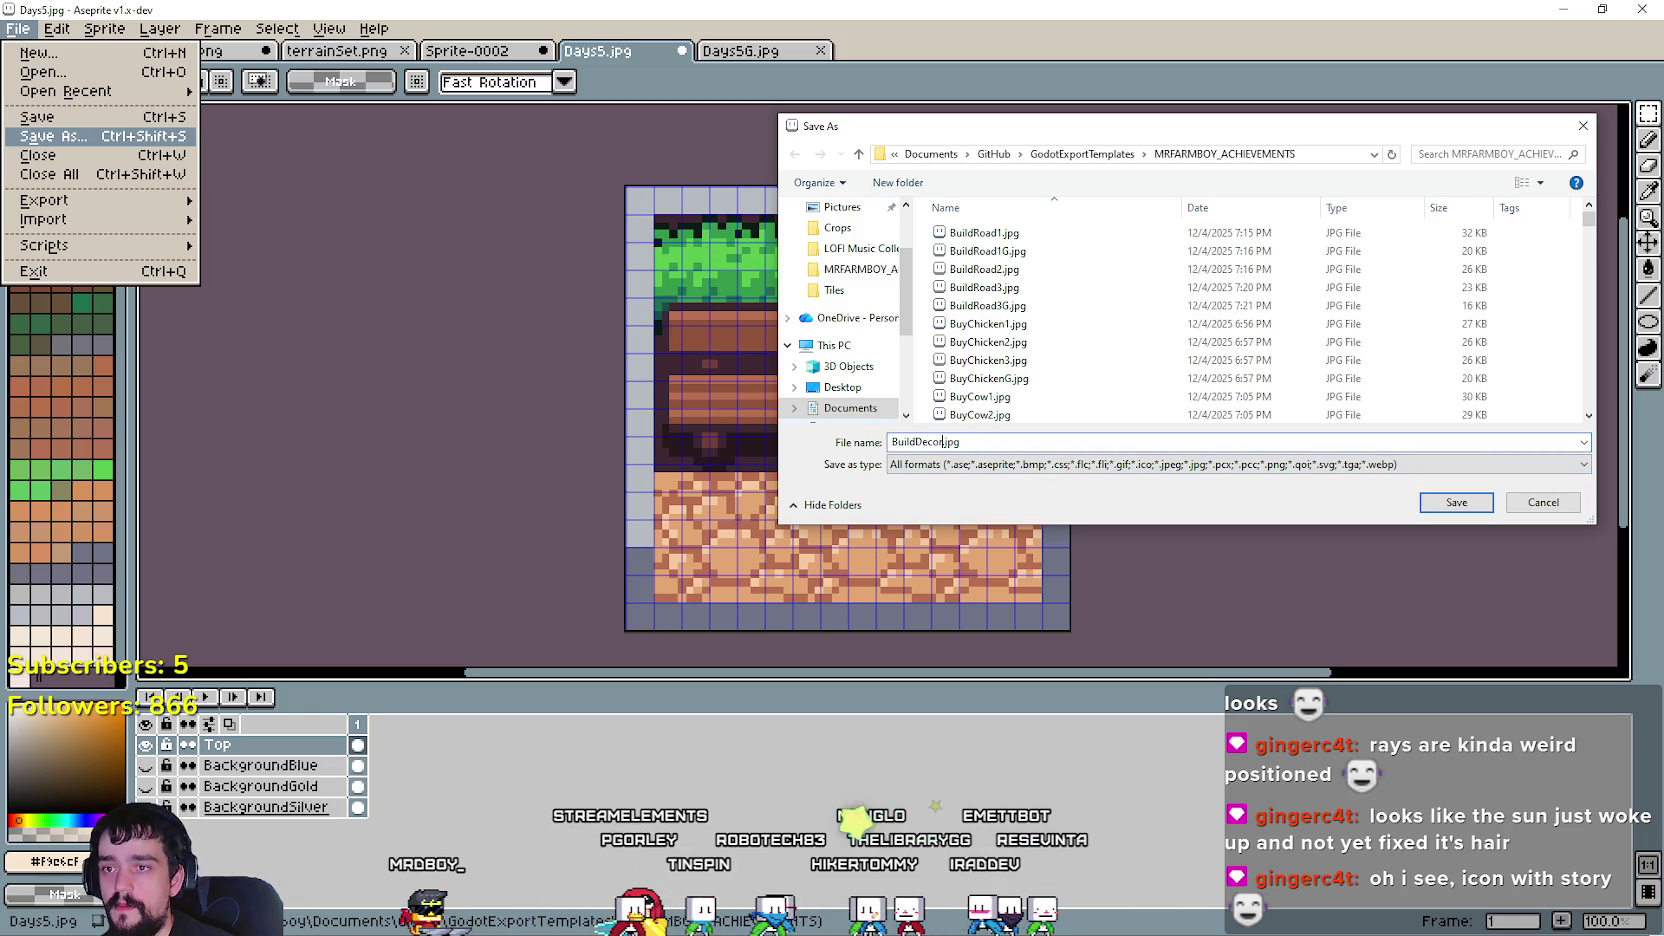
key("Return")
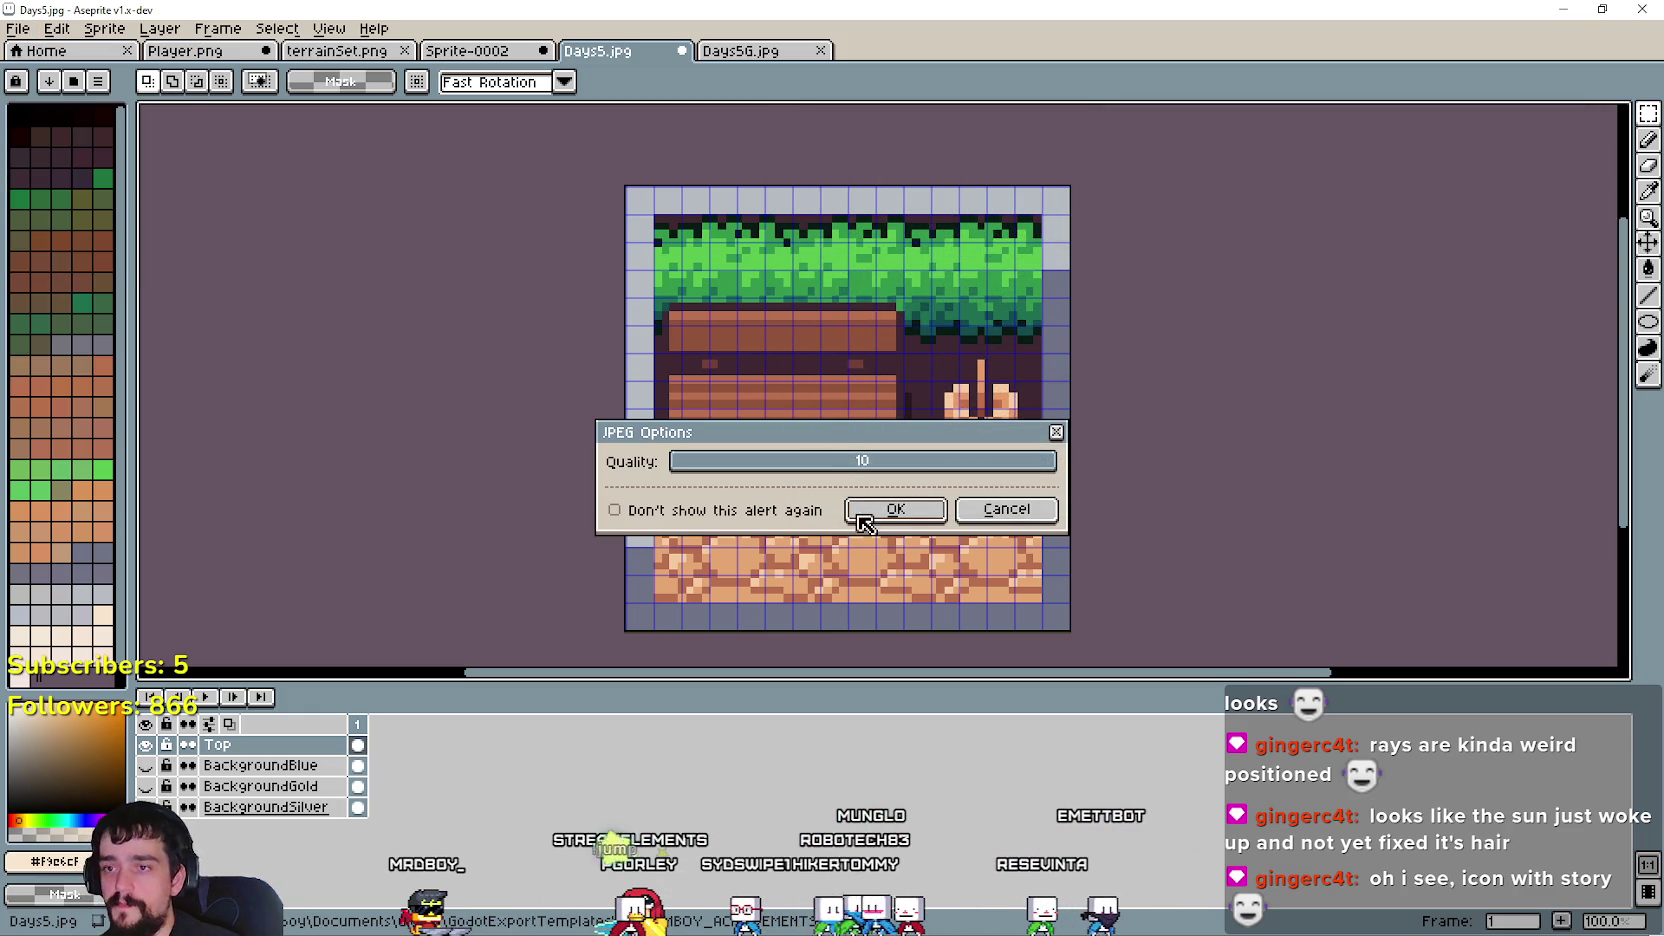
left_click(860, 516)
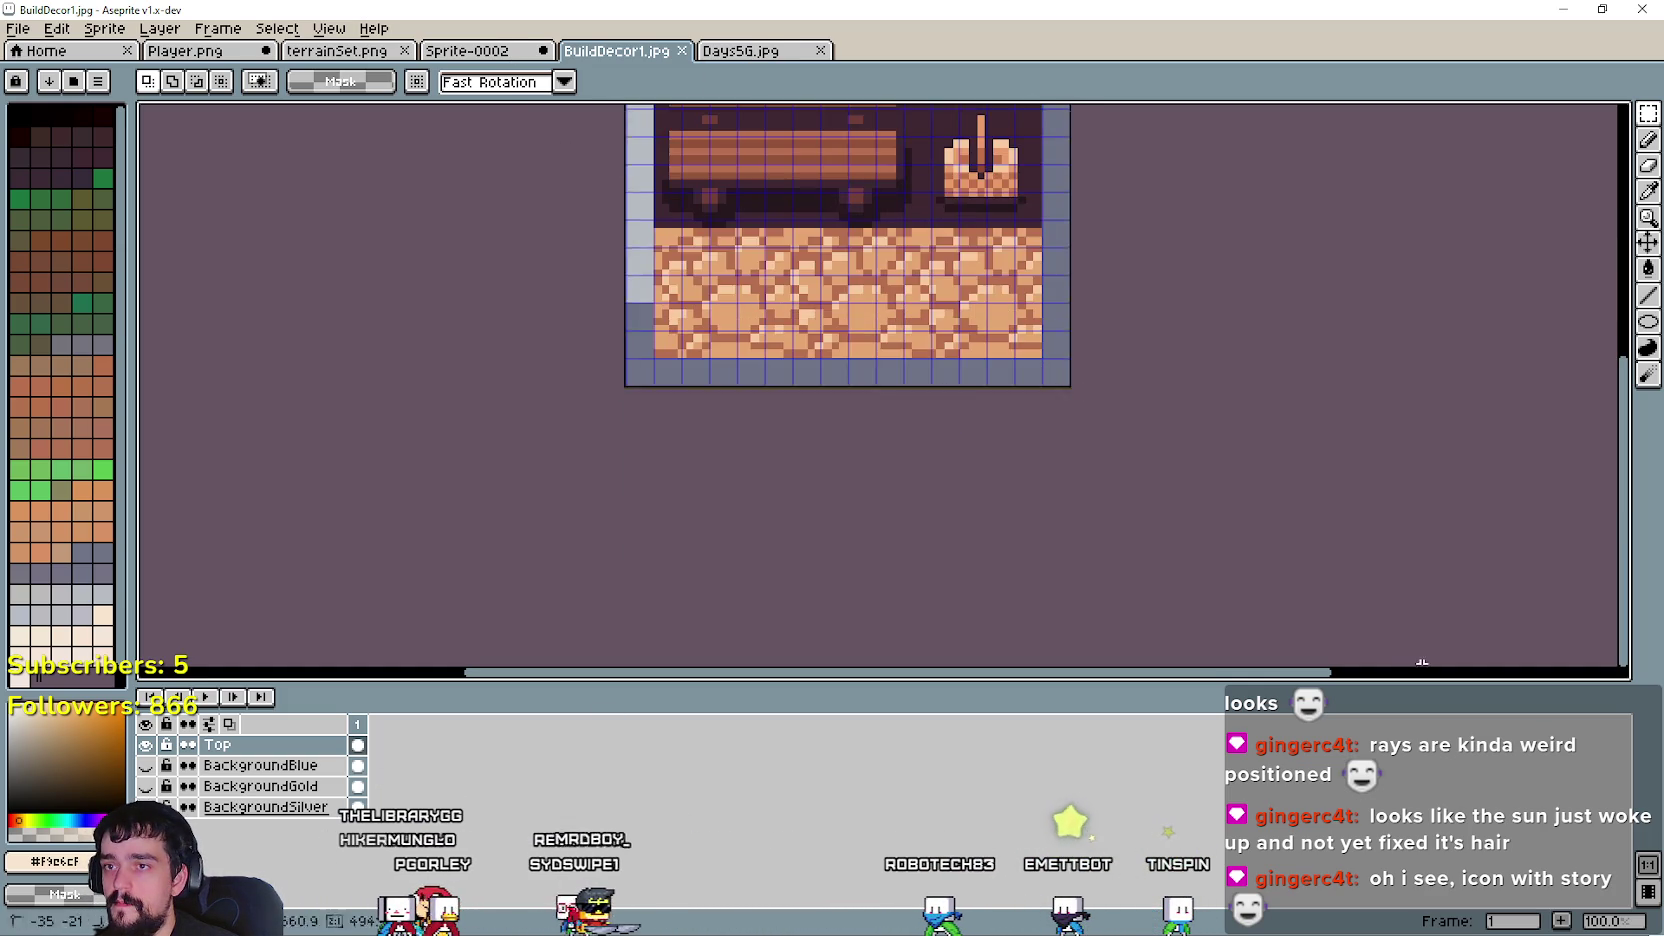
- Replace the grey sun artwork in Days5G.jpg with the pasted bench image
left_click(750, 55)
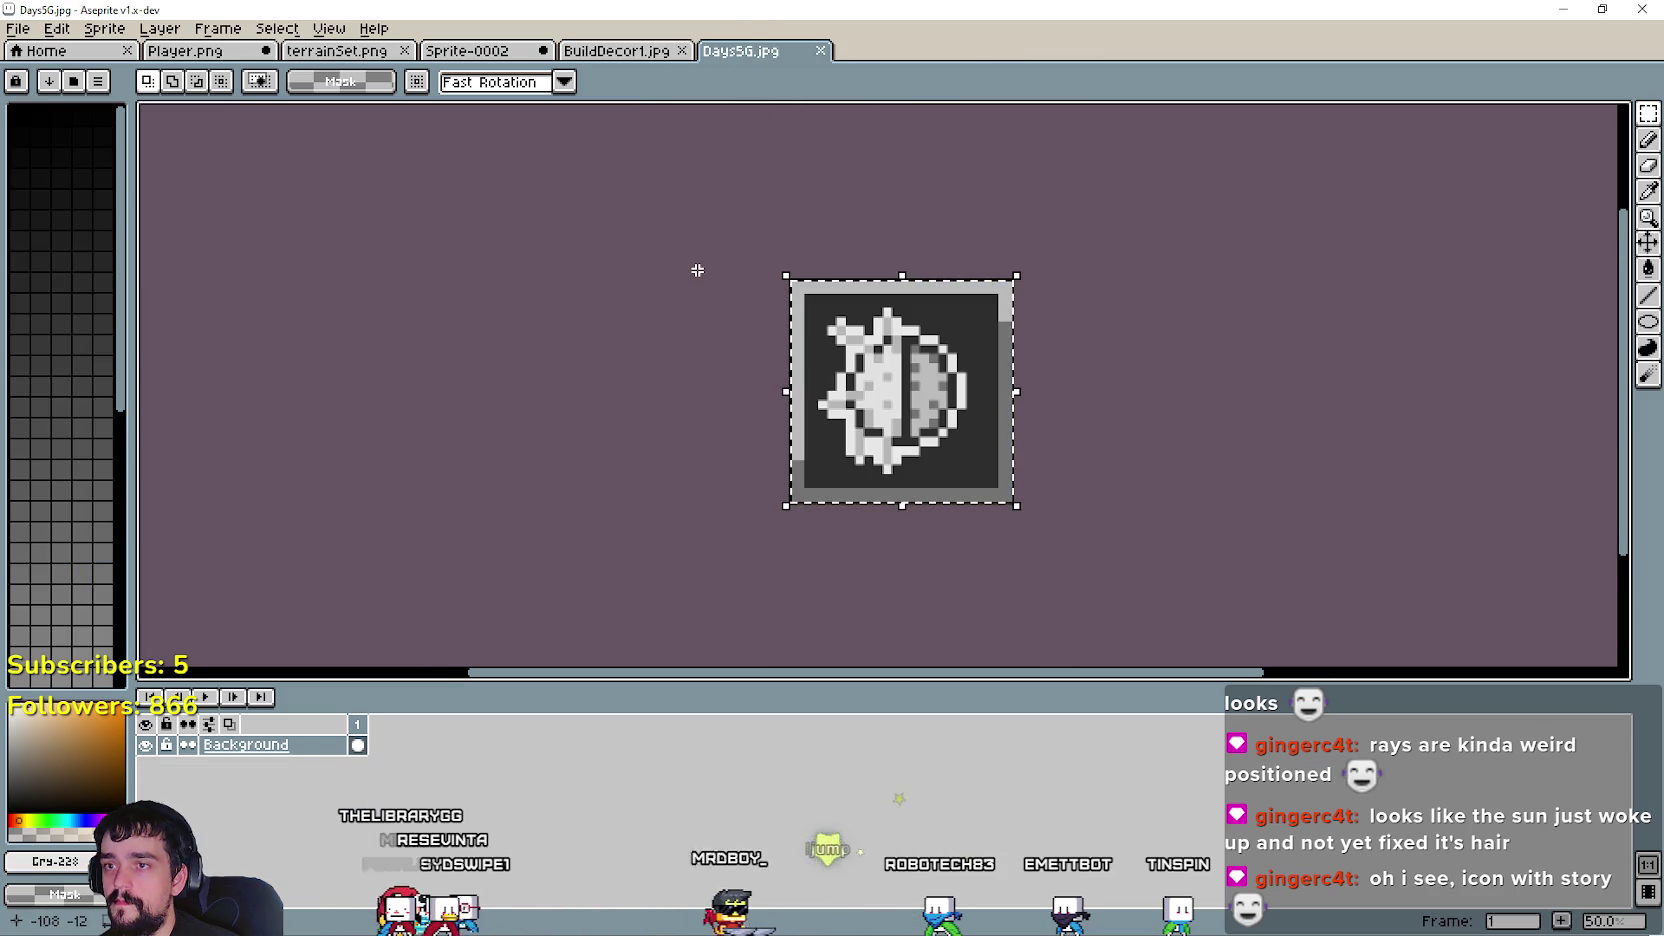
key("Delete")
key("ctrl+v")
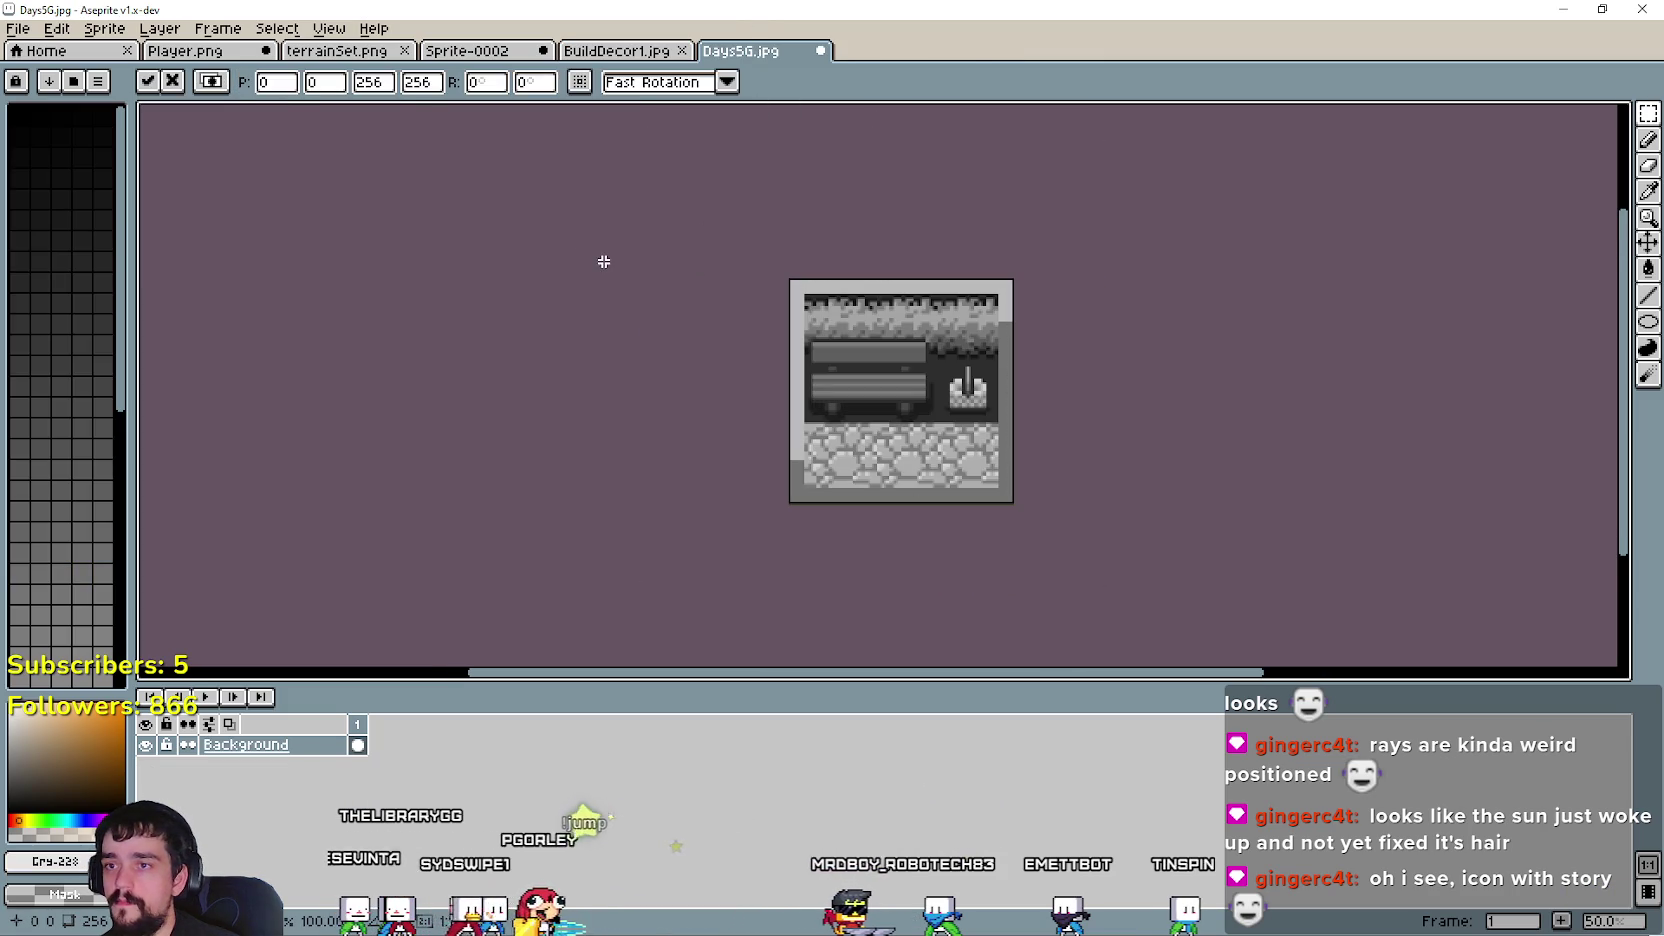
key("Return")
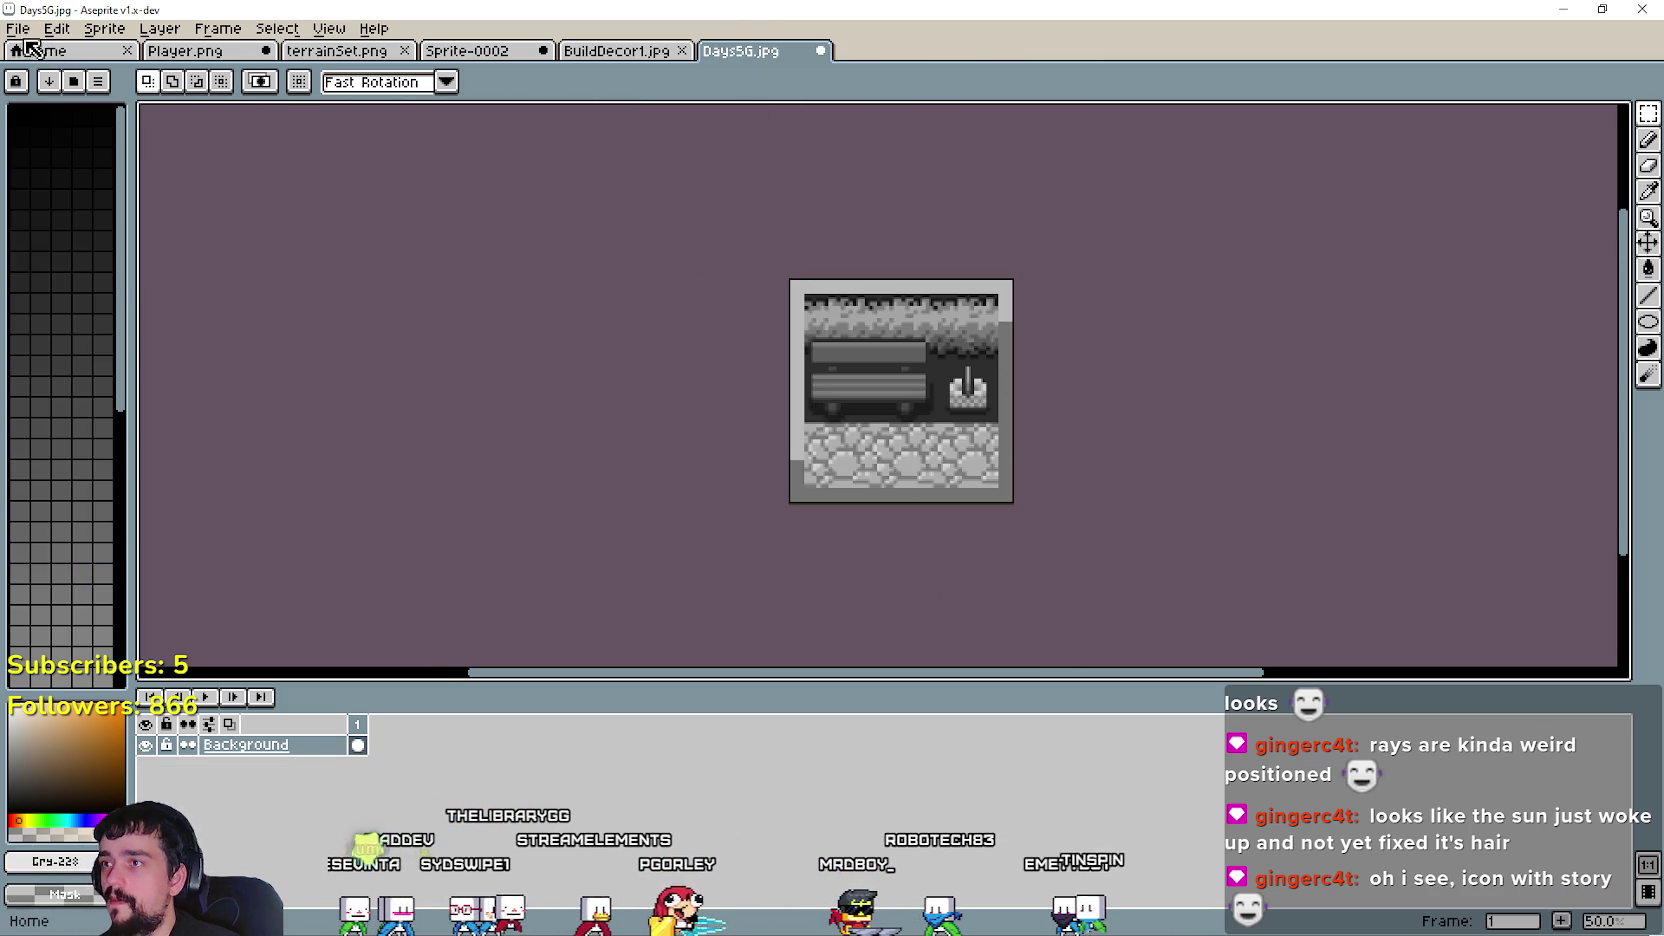
- Save the grey icon as BuildDecor1G.jpg and return to the coloured BuildDecor1.jpg
left_click(19, 29)
left_click(98, 135)
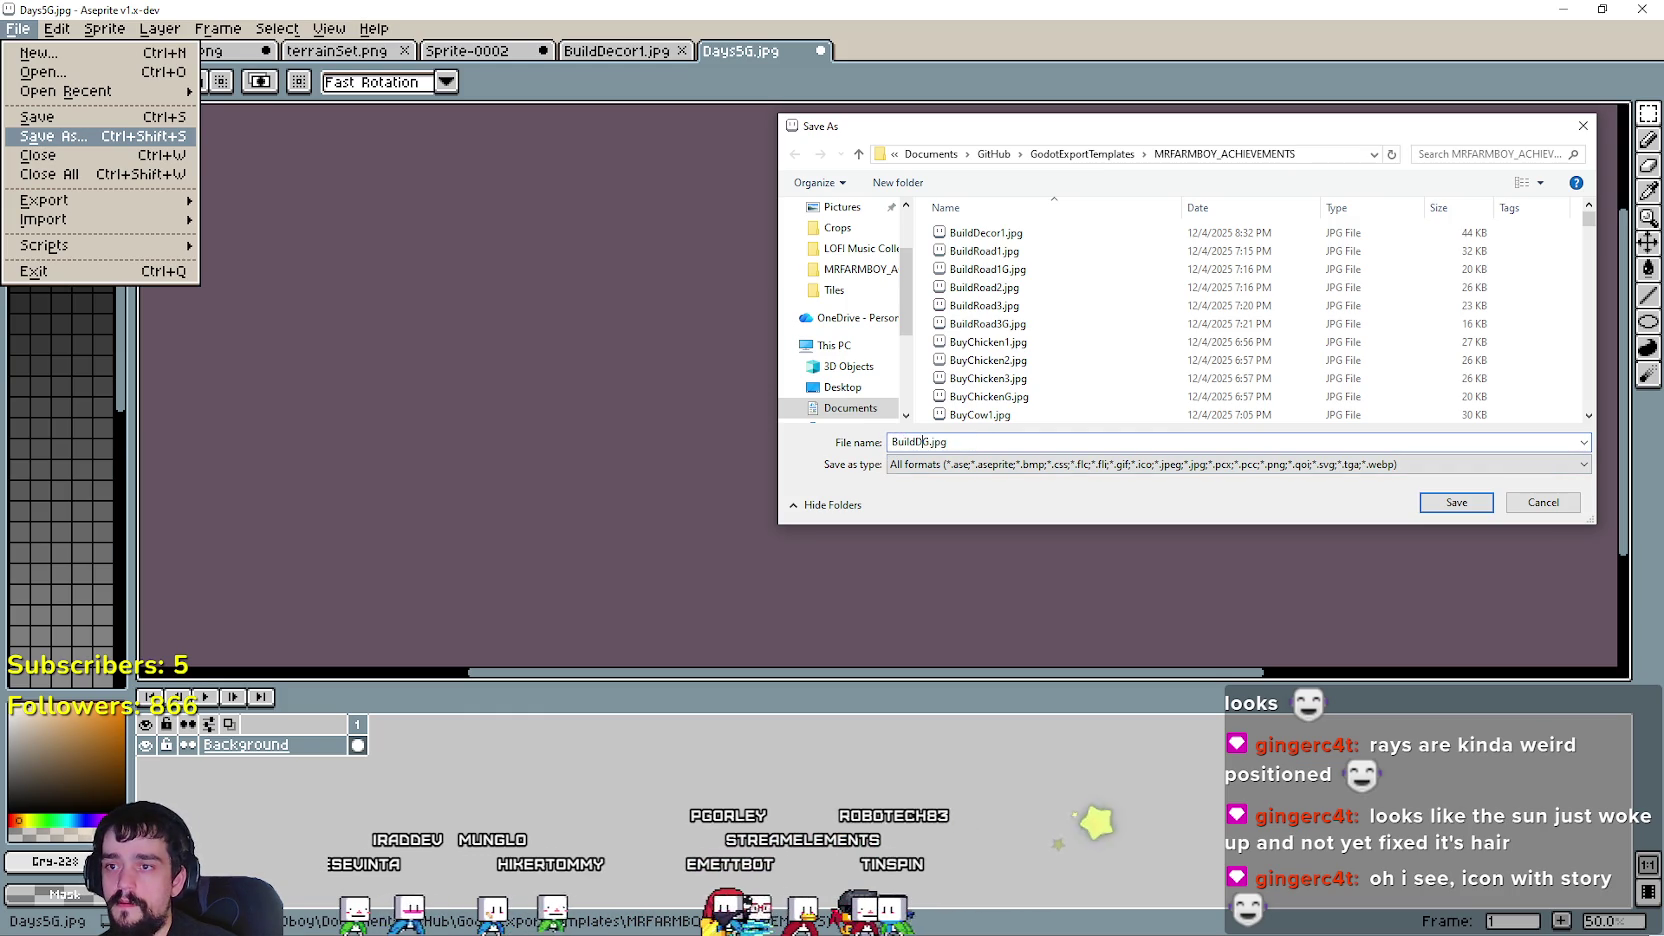
key("Return")
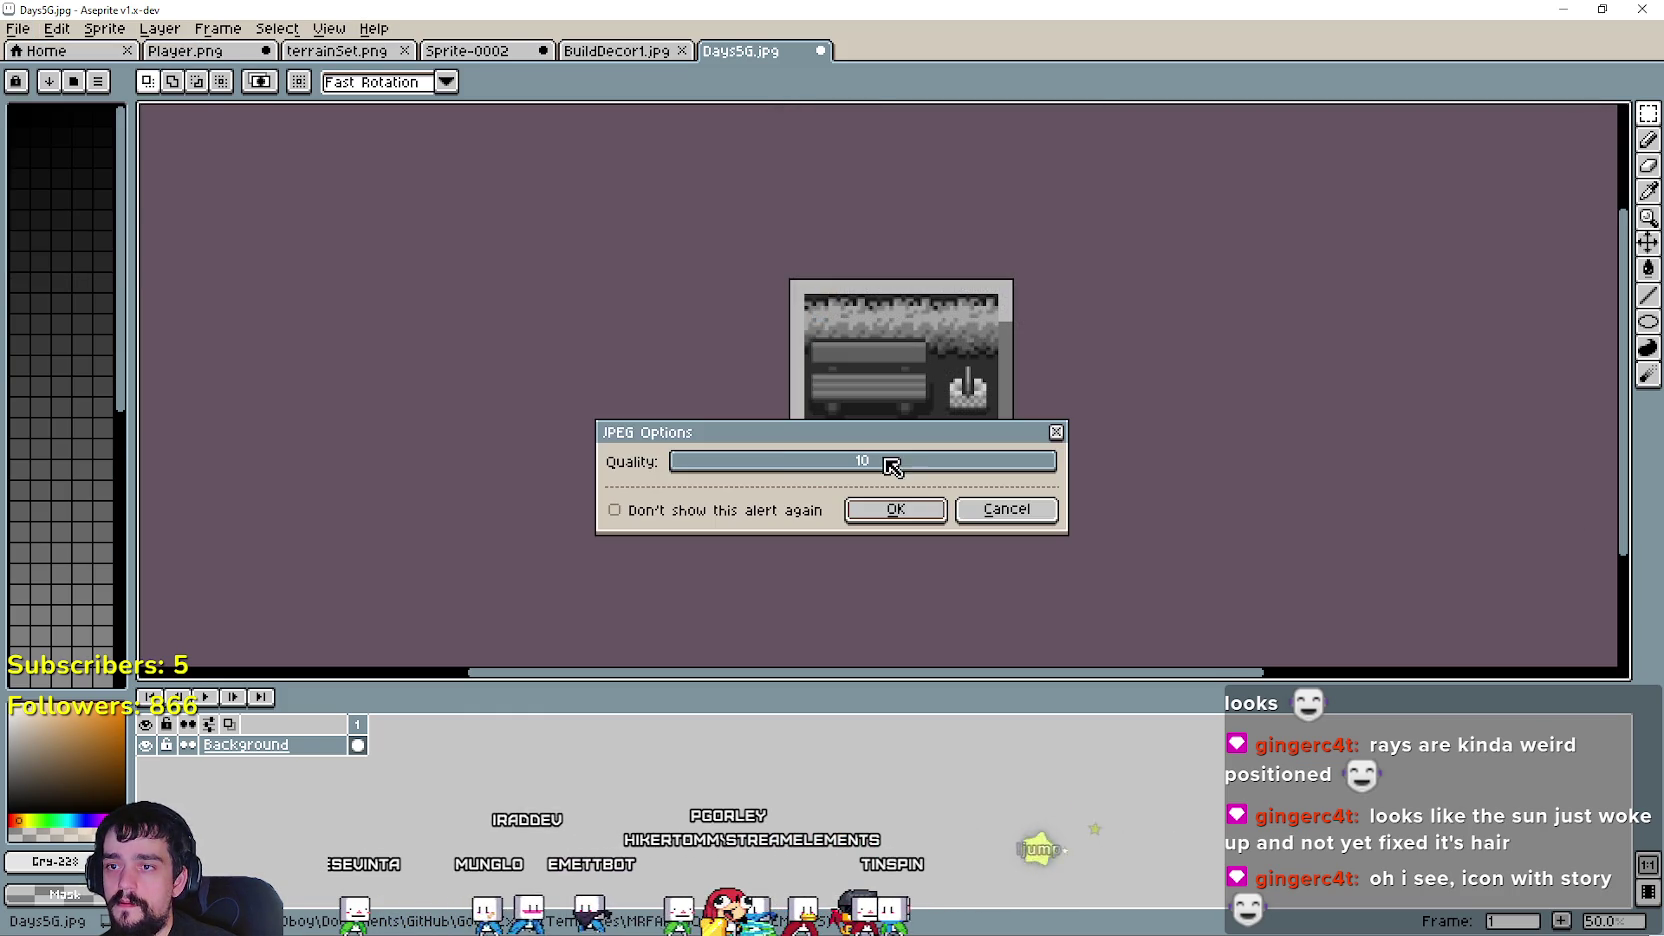
left_click(898, 510)
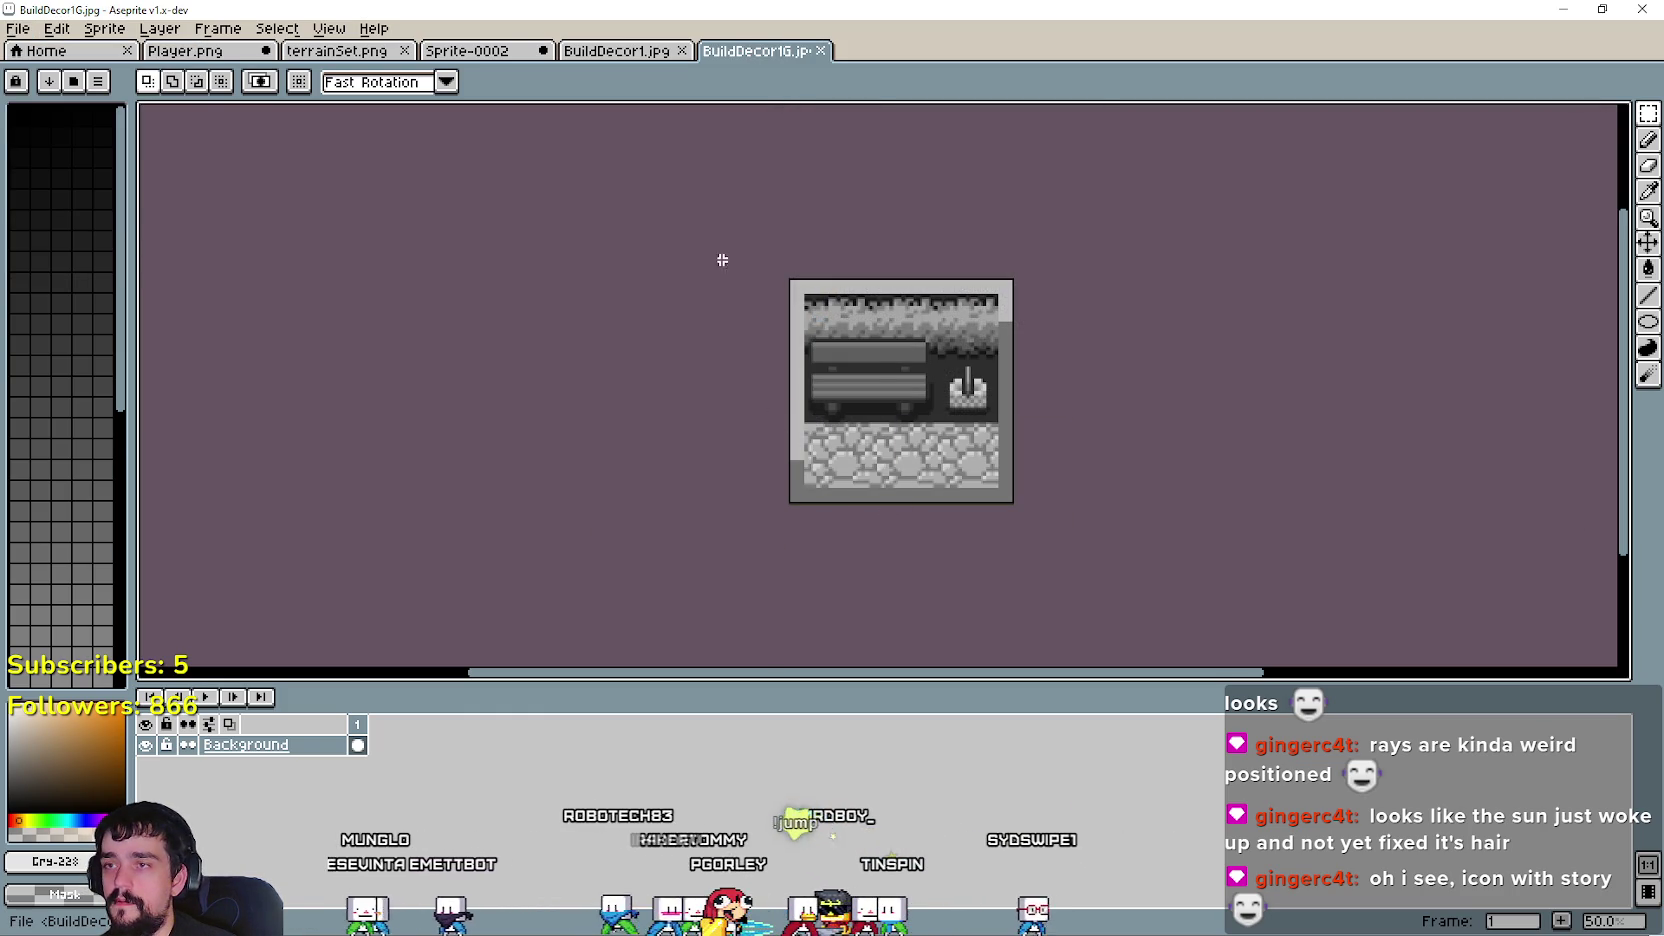
key("ctrl+shift+Tab")
key("ctrl+shift+Tab")
key("ctrl+Tab")
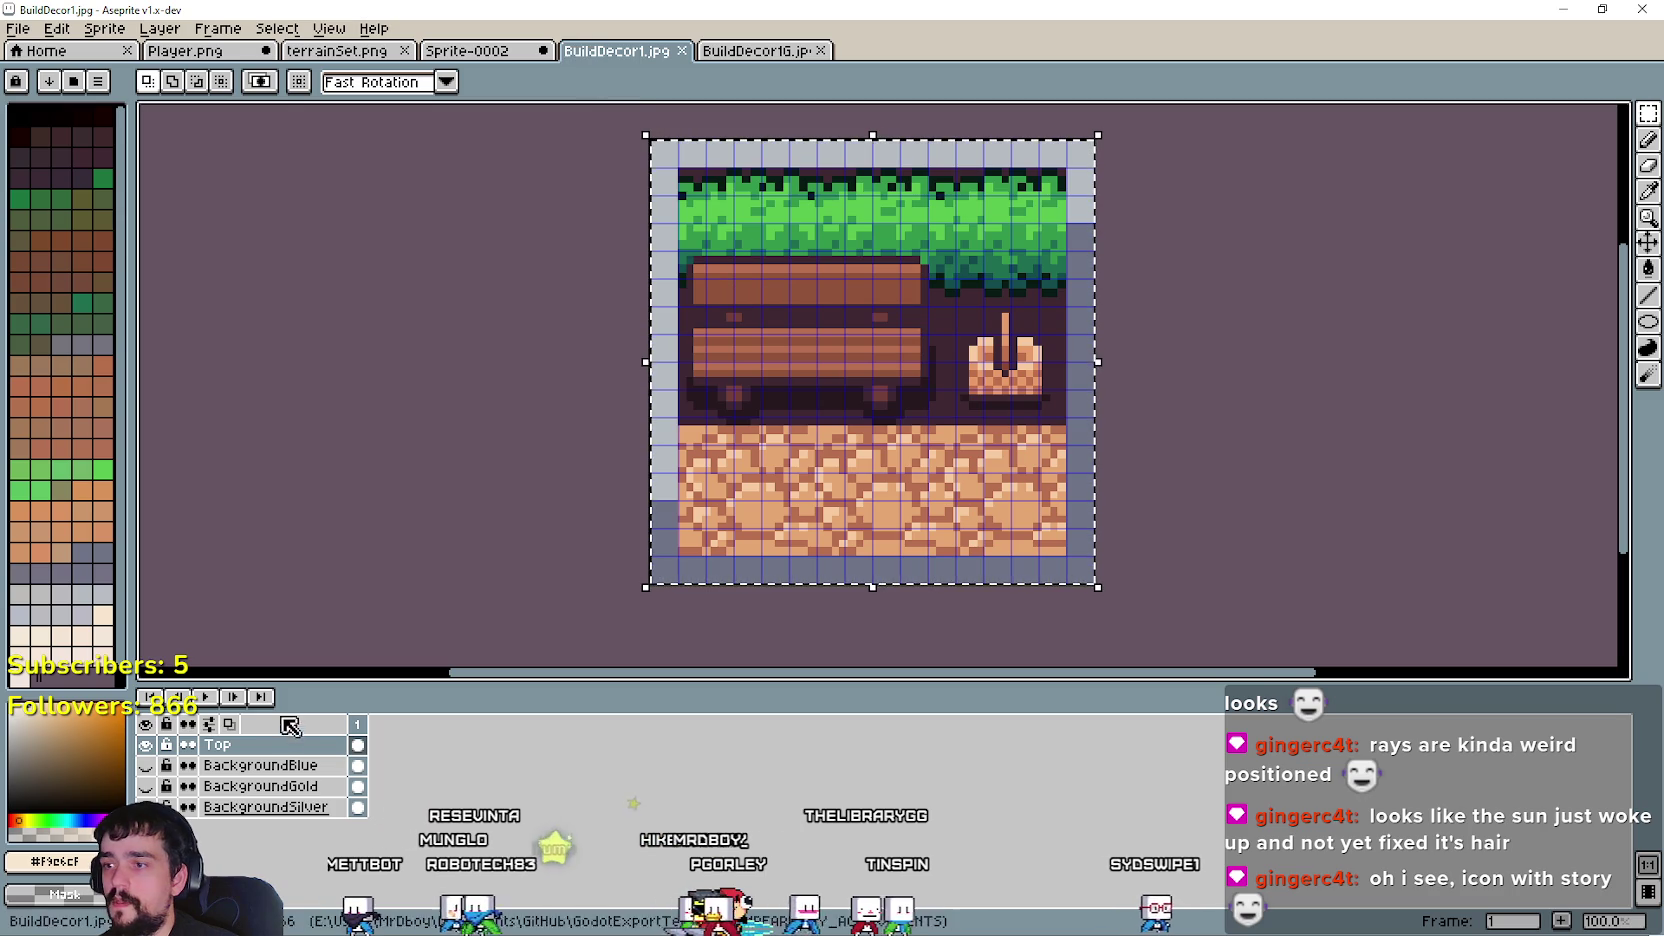
- Show the BackgroundGold border layer, keeping BackgroundBlue hidden
left_click(145, 765)
left_click(145, 765)
left_click(145, 786)
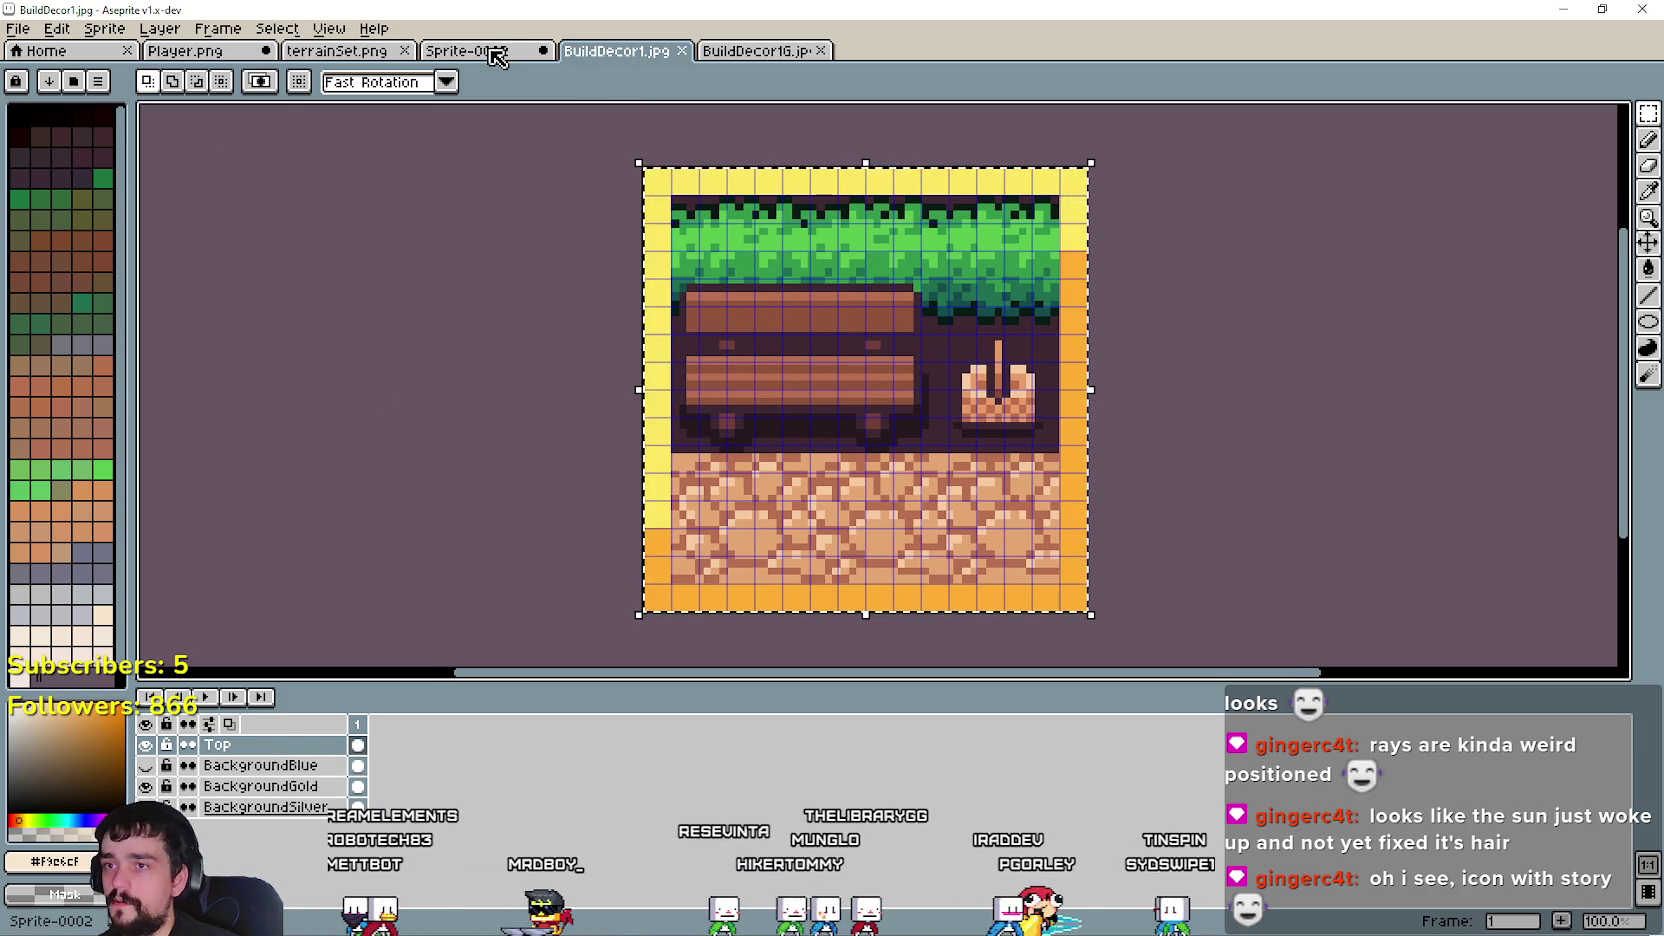
- Replace the Top layer artwork with Player.png's blue cobblestone bench tile, resized to 224×224
left_click(185, 50)
left_click_drag(1120, 442, 949, 270)
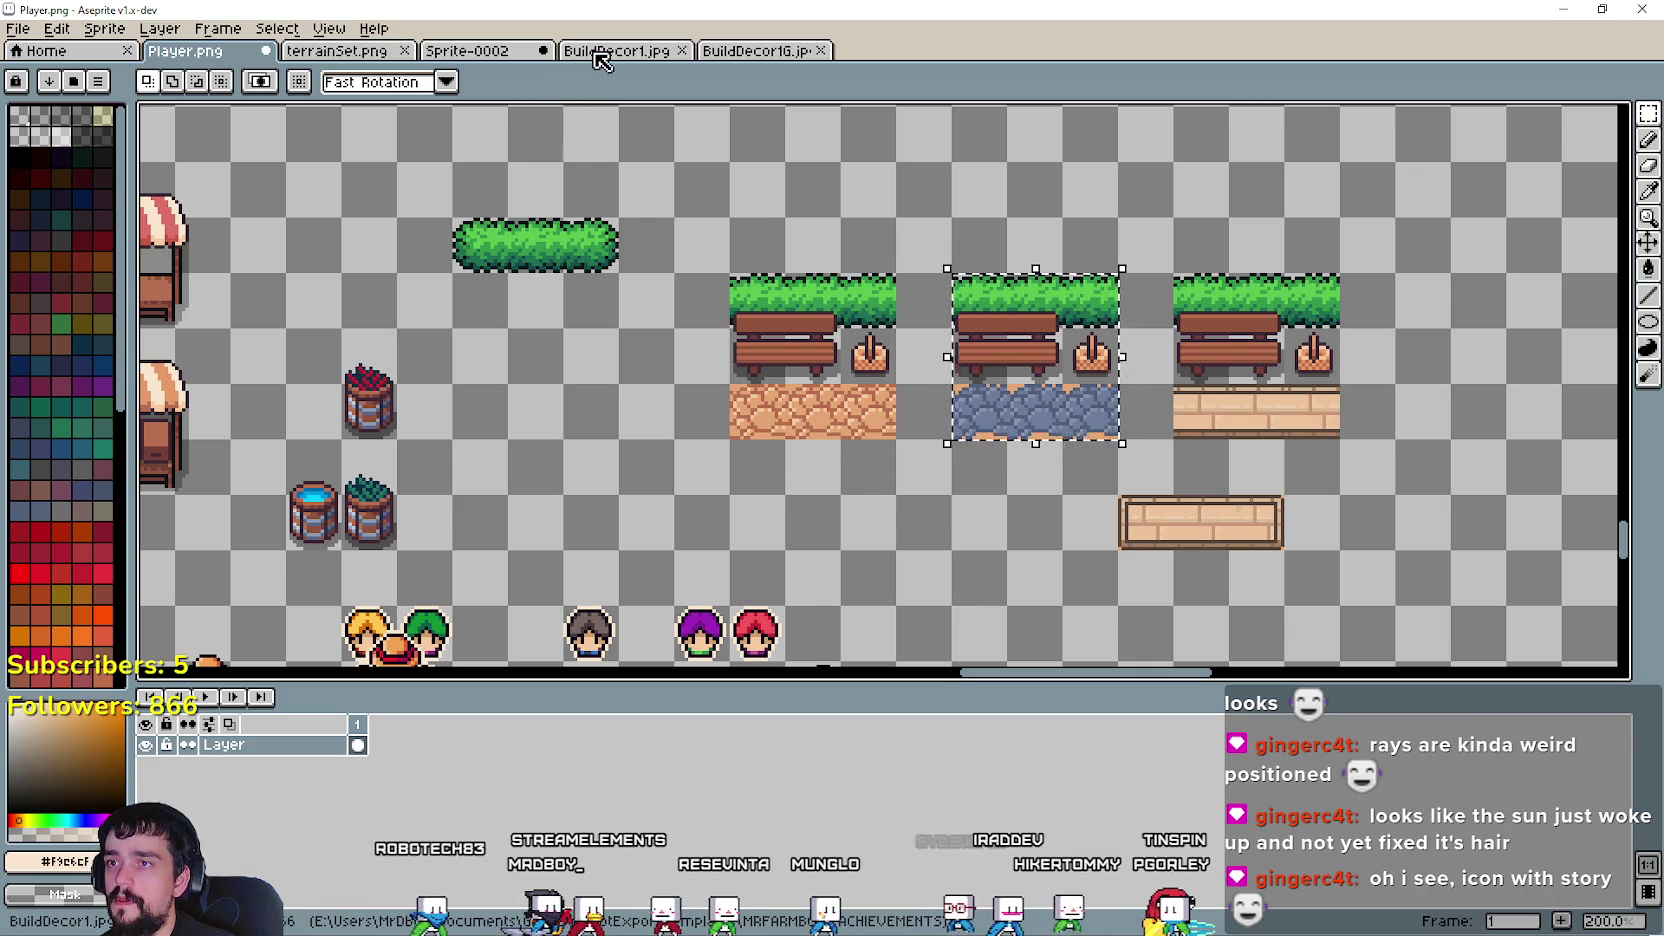
left_click(601, 52)
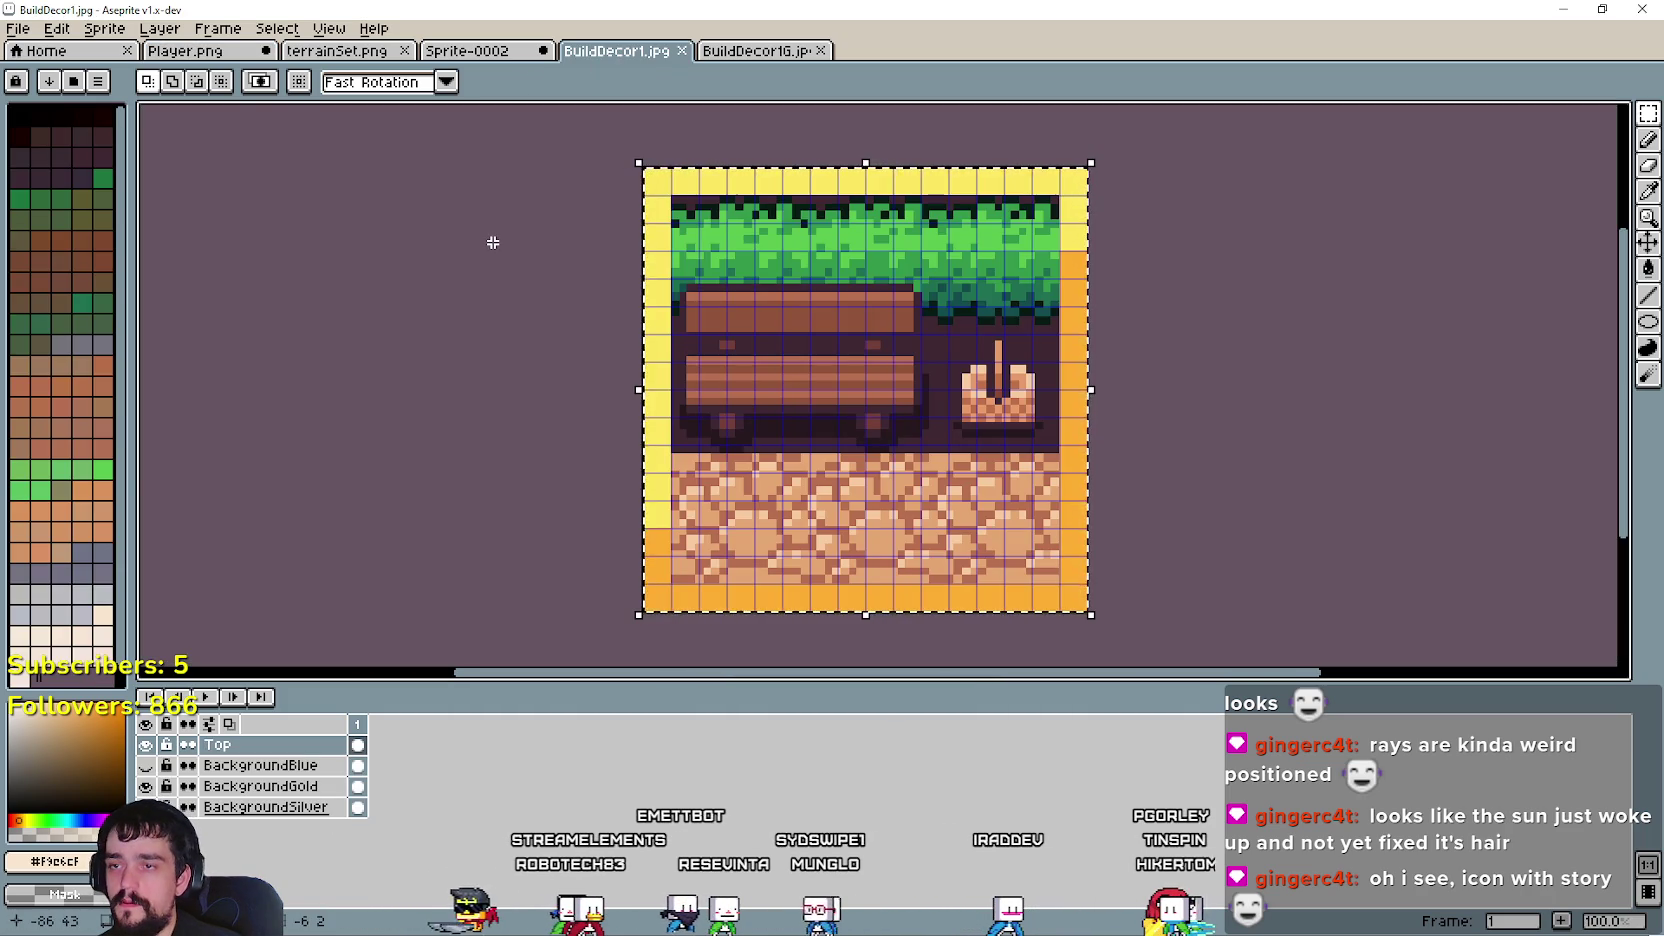
key("Delete")
key("ctrl+v")
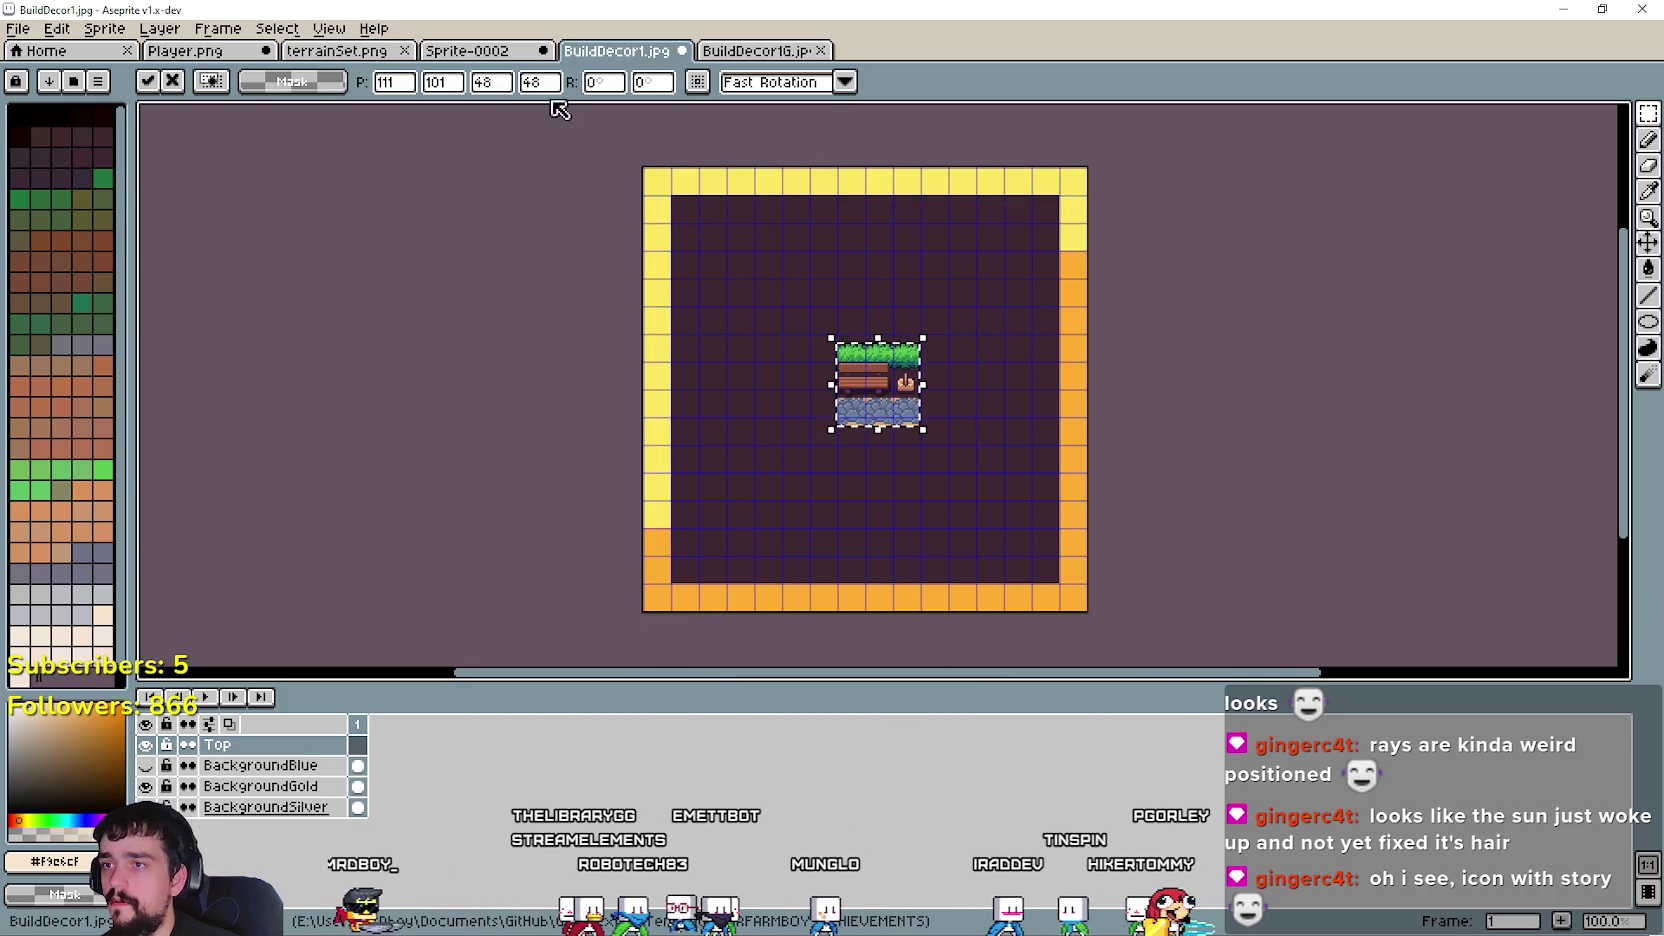
type("4")
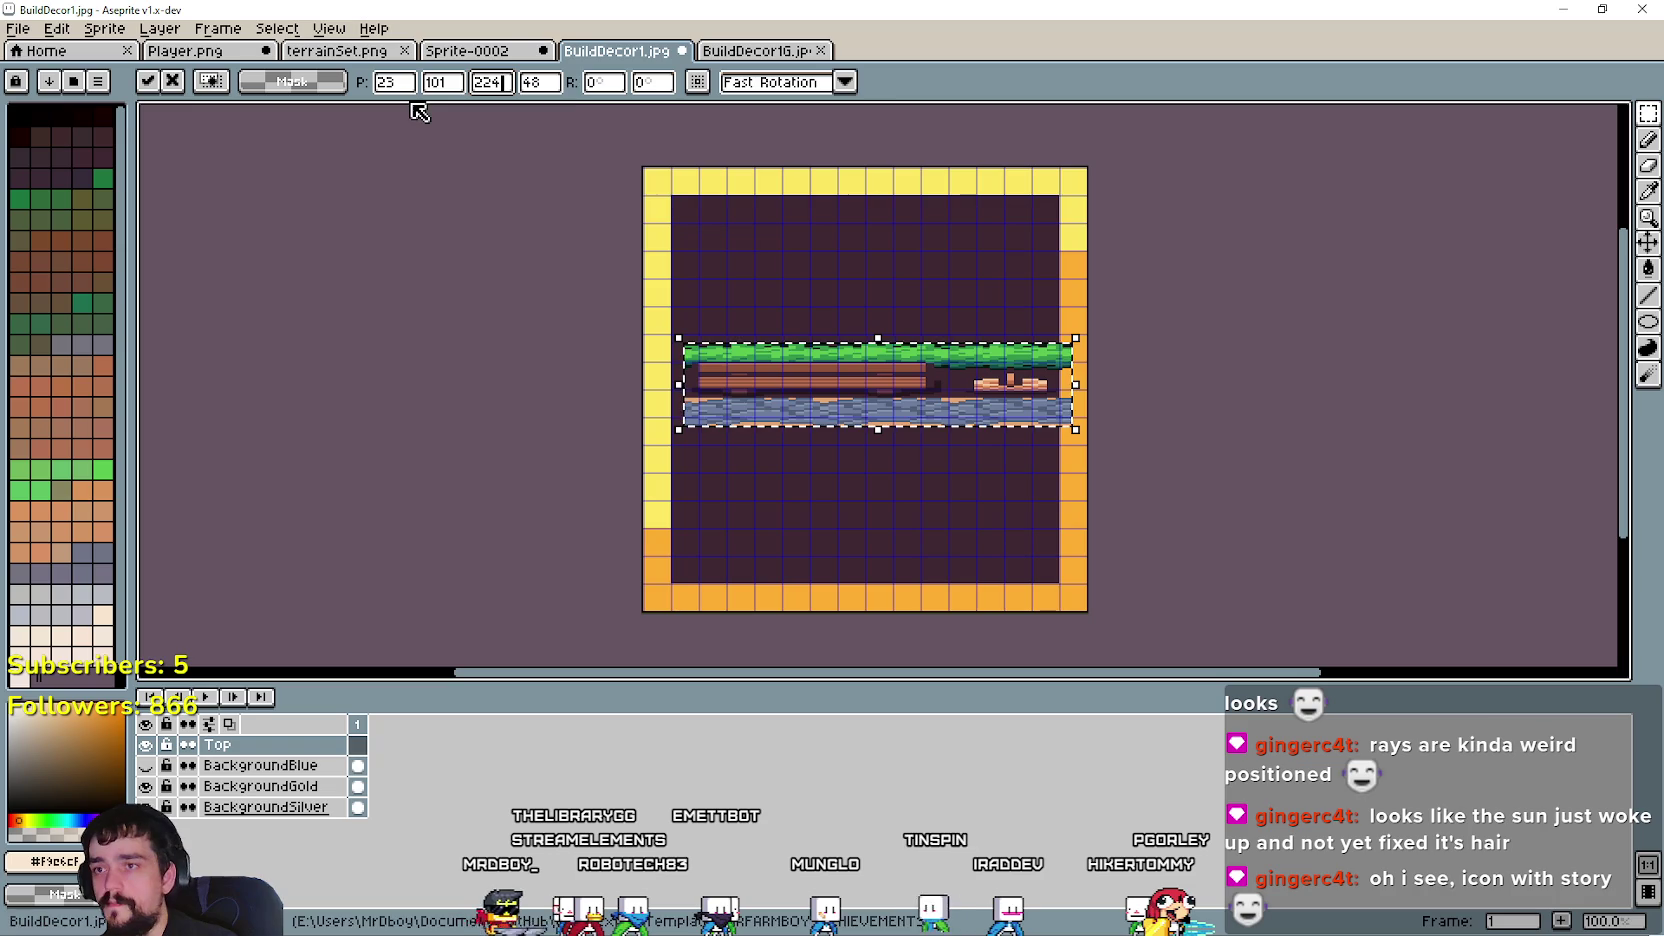
key("Tab")
type("224")
left_click_drag(824, 397, 873, 402)
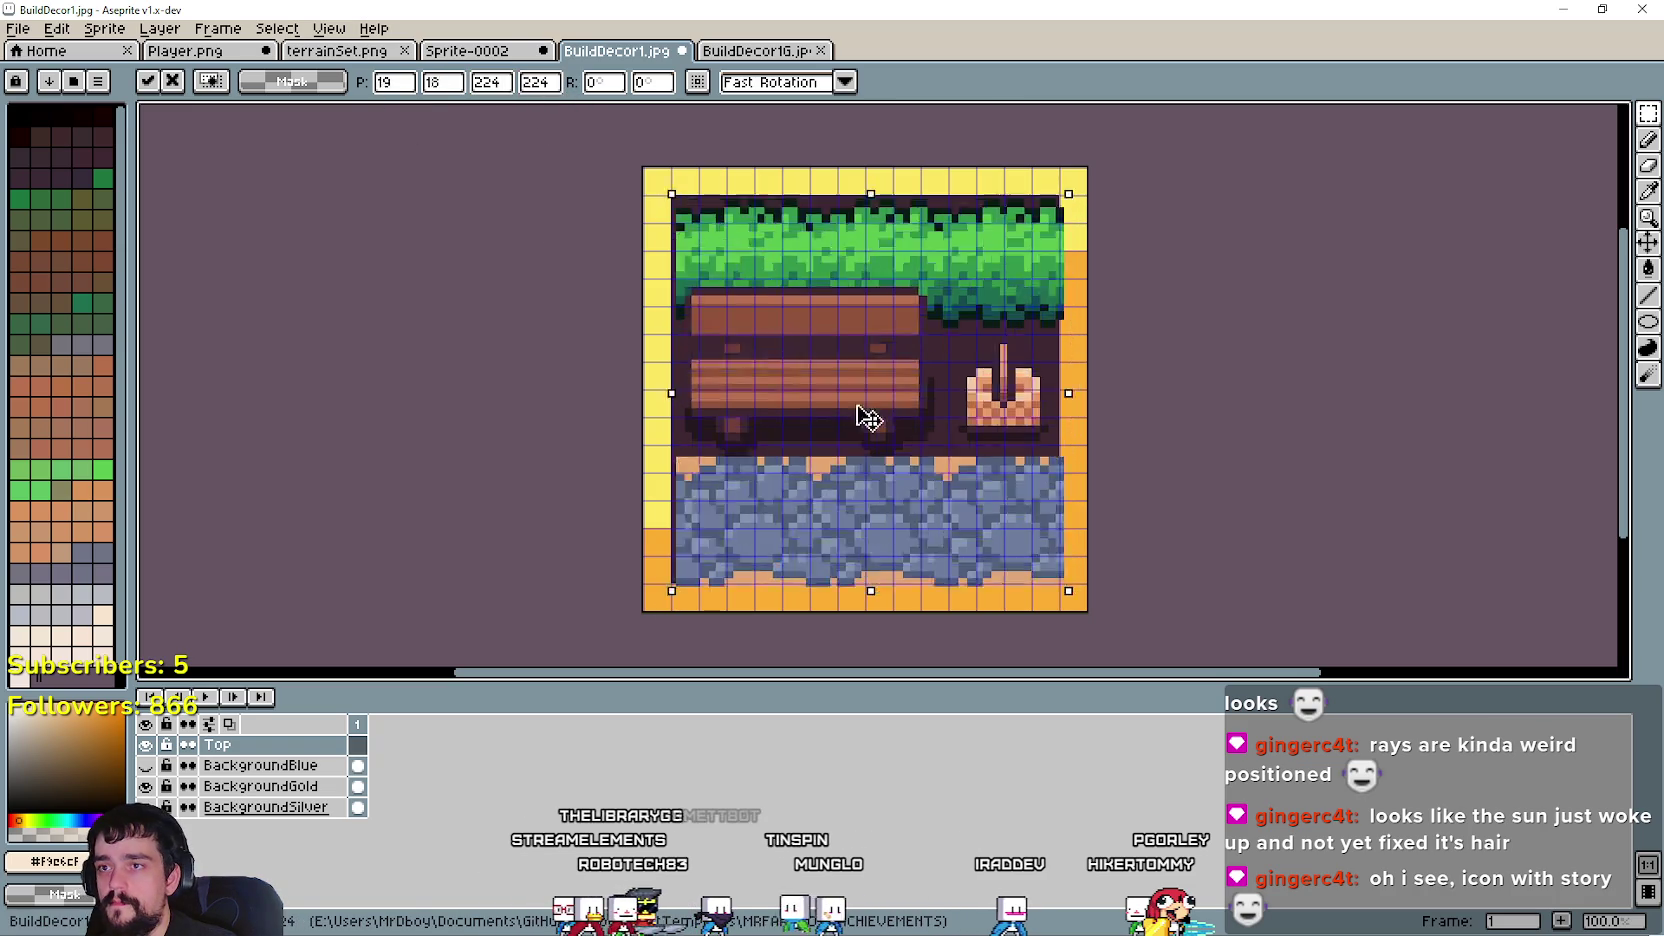
key("Return")
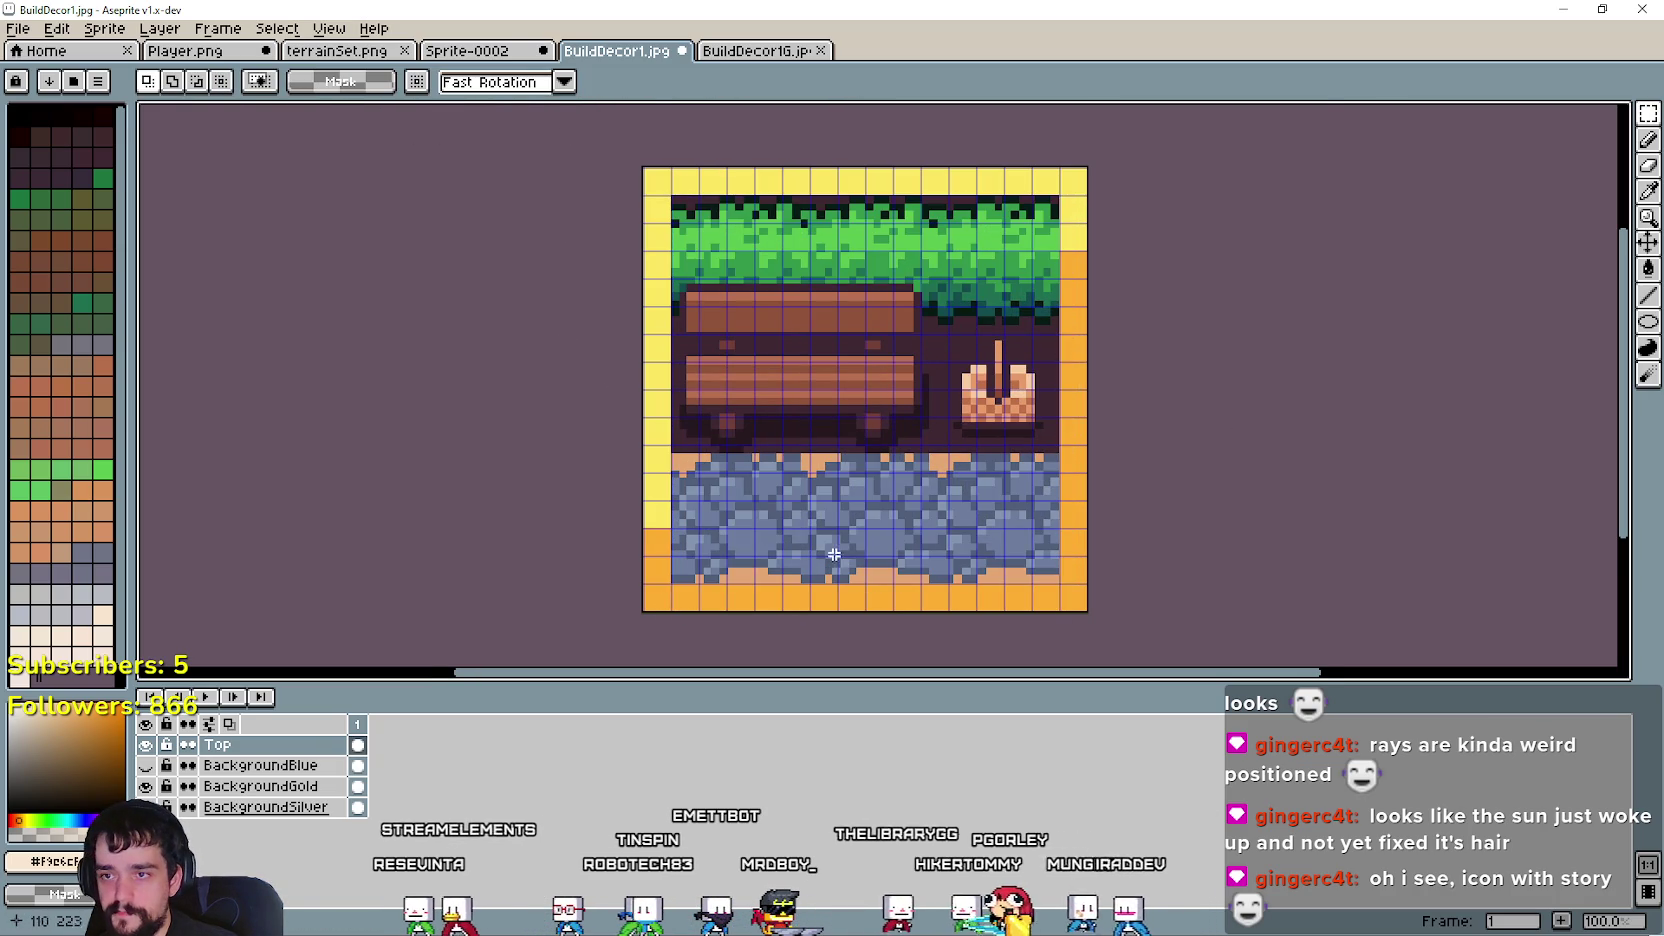
- Inspect the BuildDecor1 icon, switching between the Eyedropper and Move tools
scroll(840, 550, "up", 1)
scroll(840, 550, "down", 1)
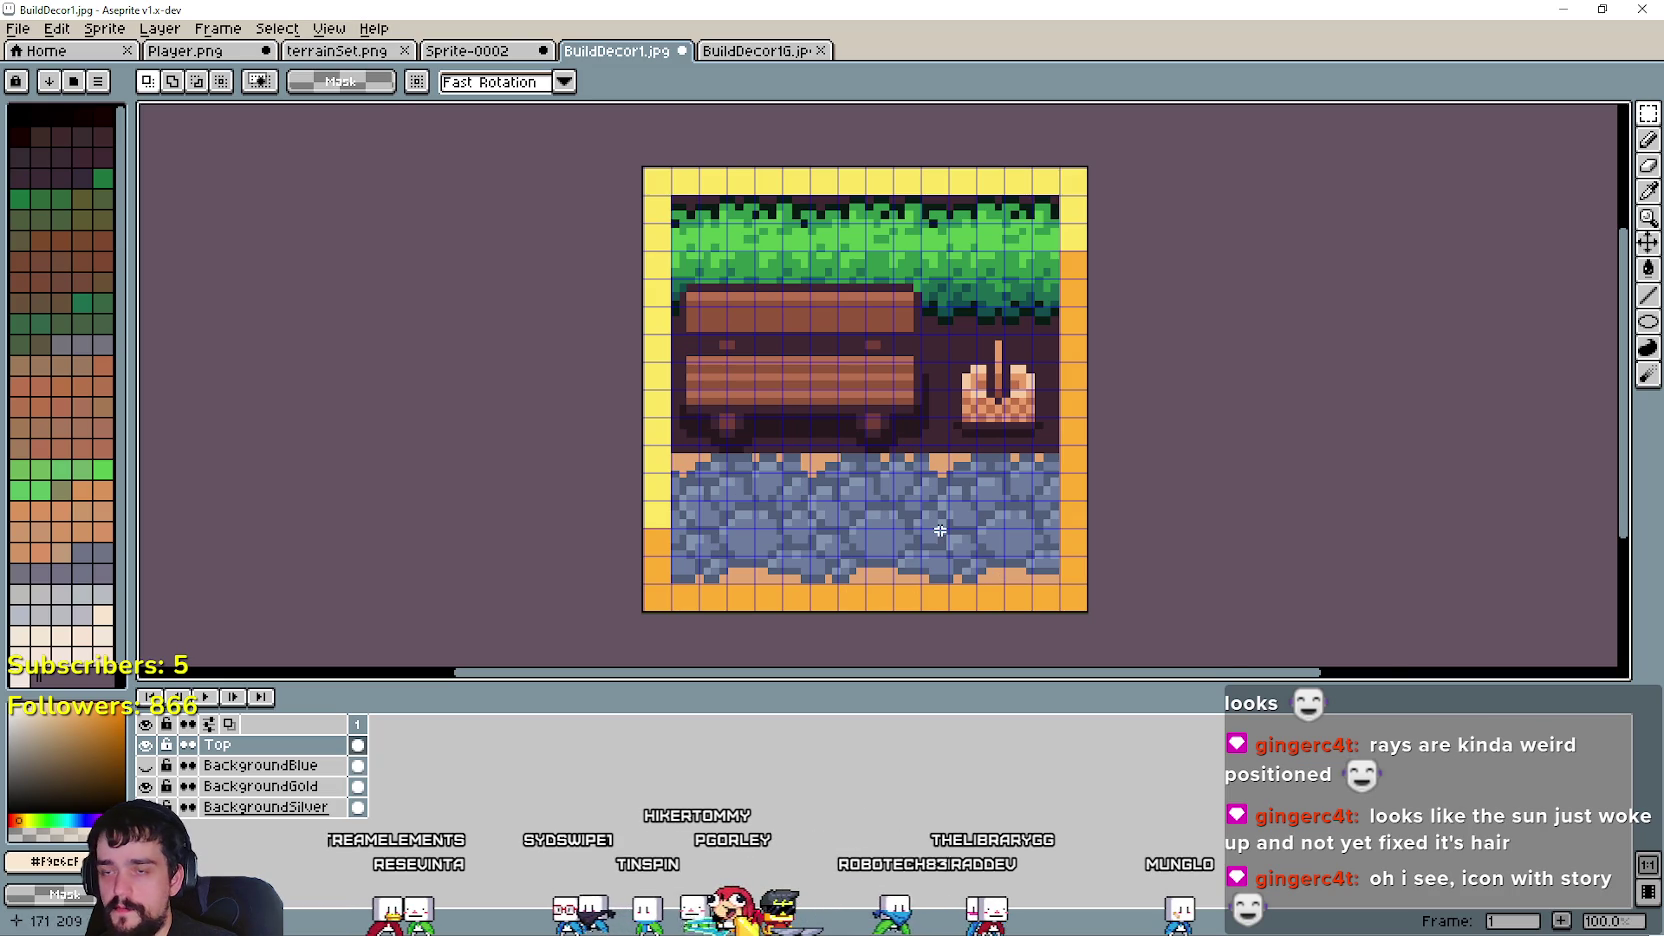
scroll(942, 508, "up", 1)
scroll(1151, 600, "down", 1)
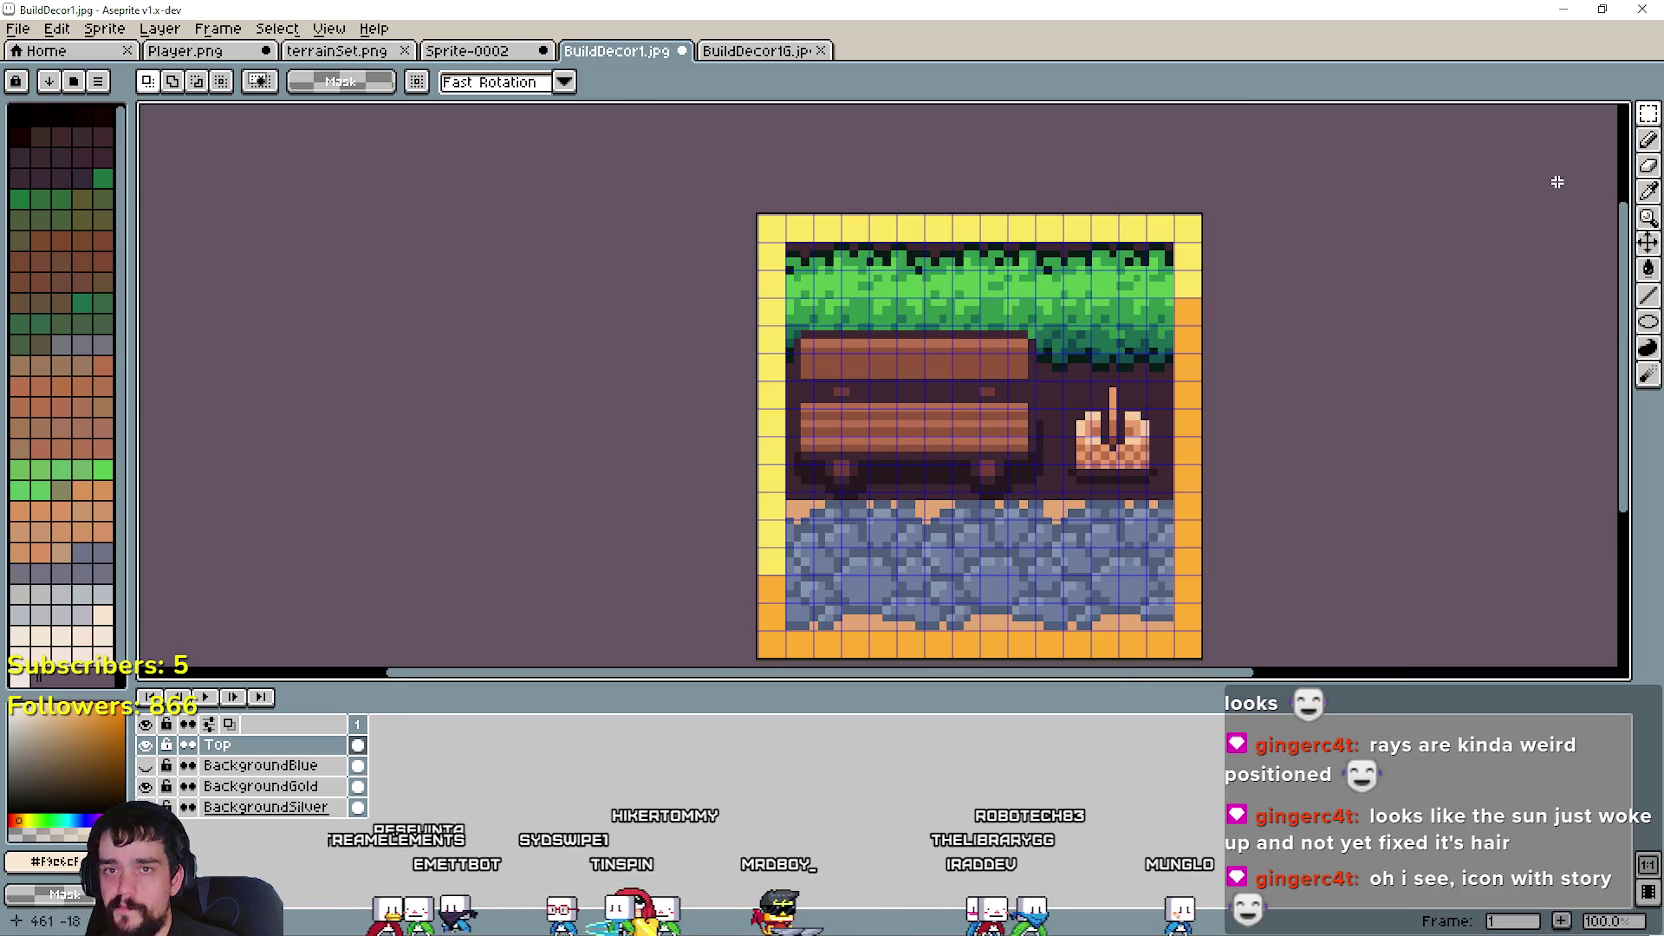
left_click(1648, 198)
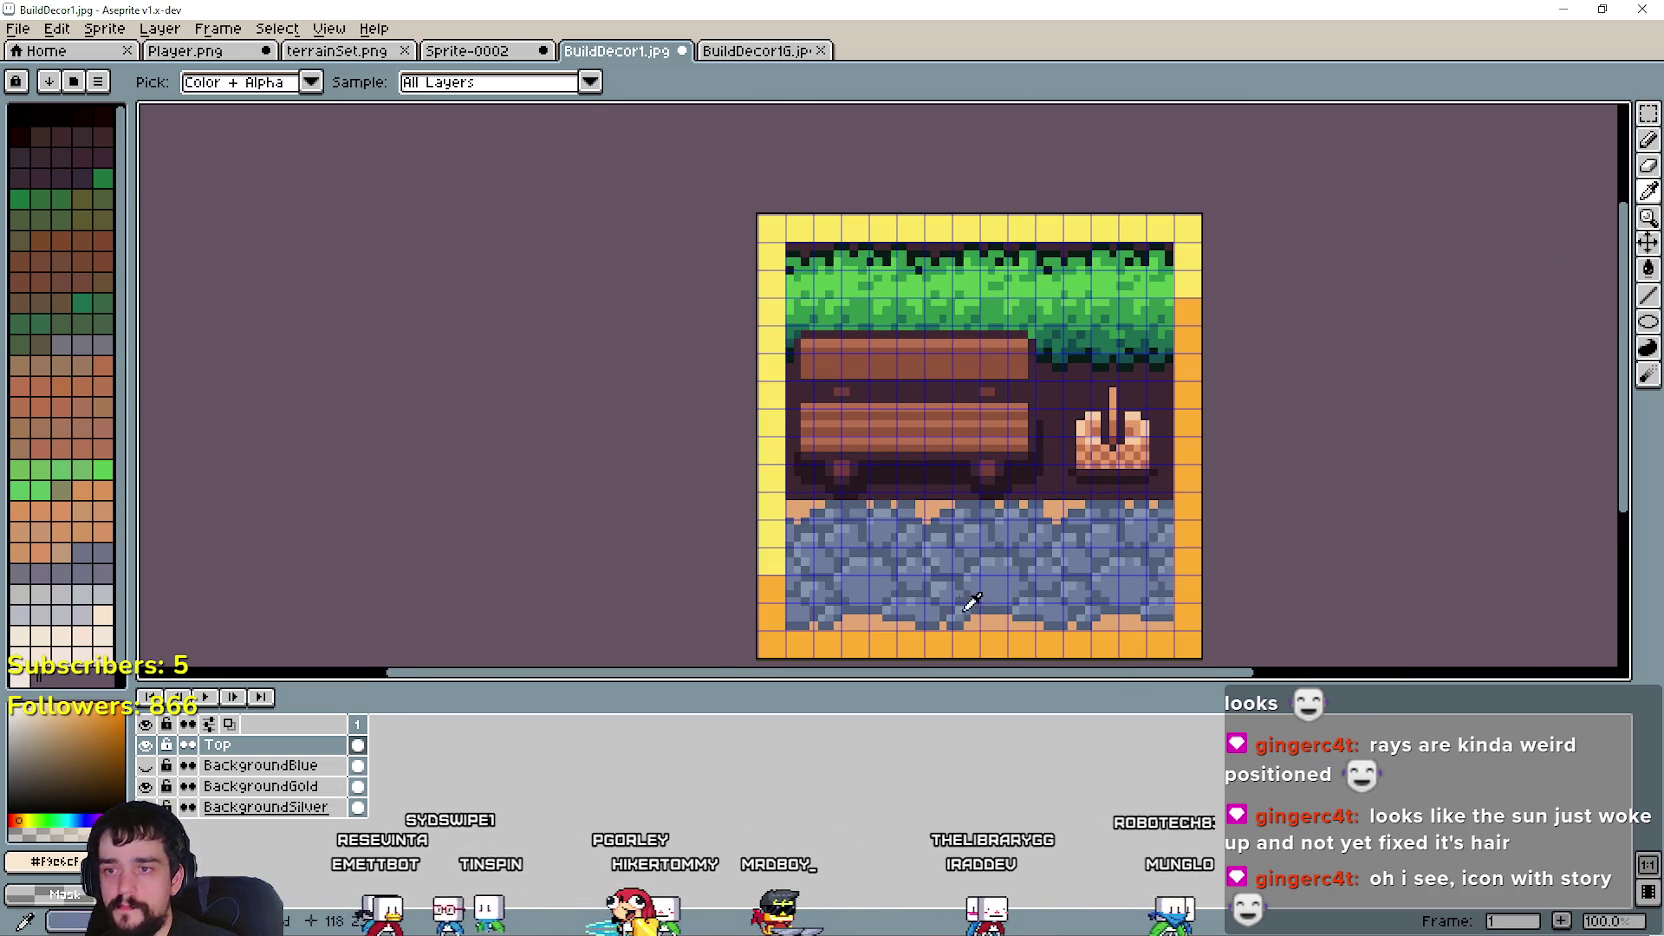
key("v")
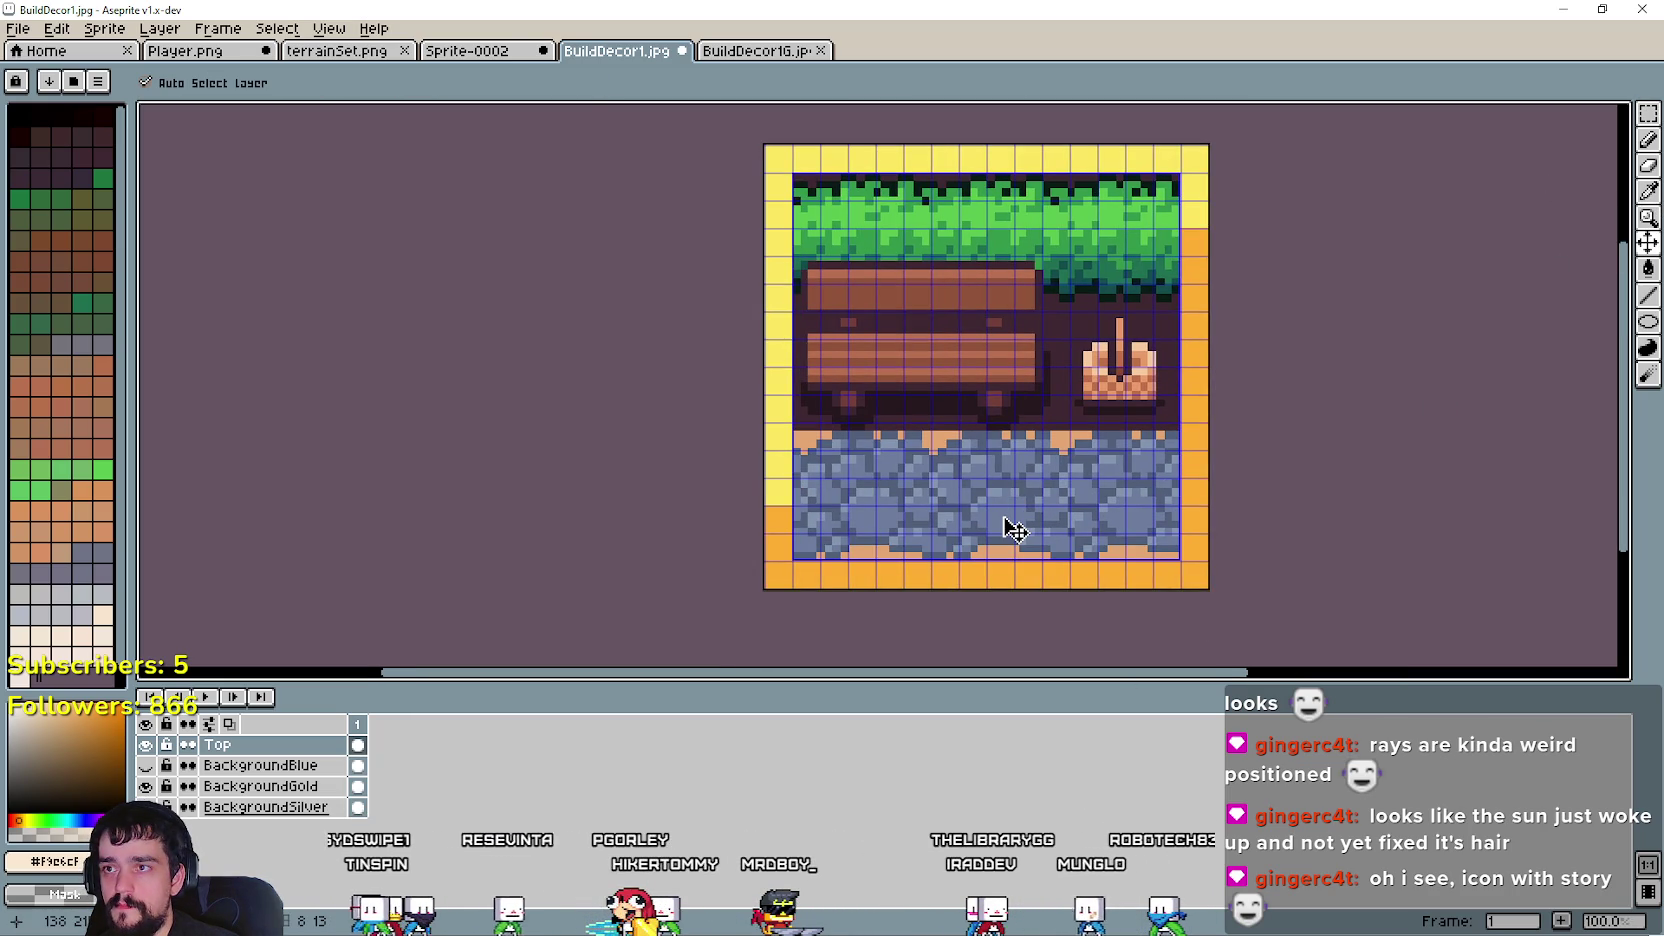
key("i")
- Zoom in and out until the whole BuildDecor1 icon is in view
scroll(1010, 528, "up", 2)
scroll(1056, 466, "down", 1)
scroll(1056, 466, "down", 1)
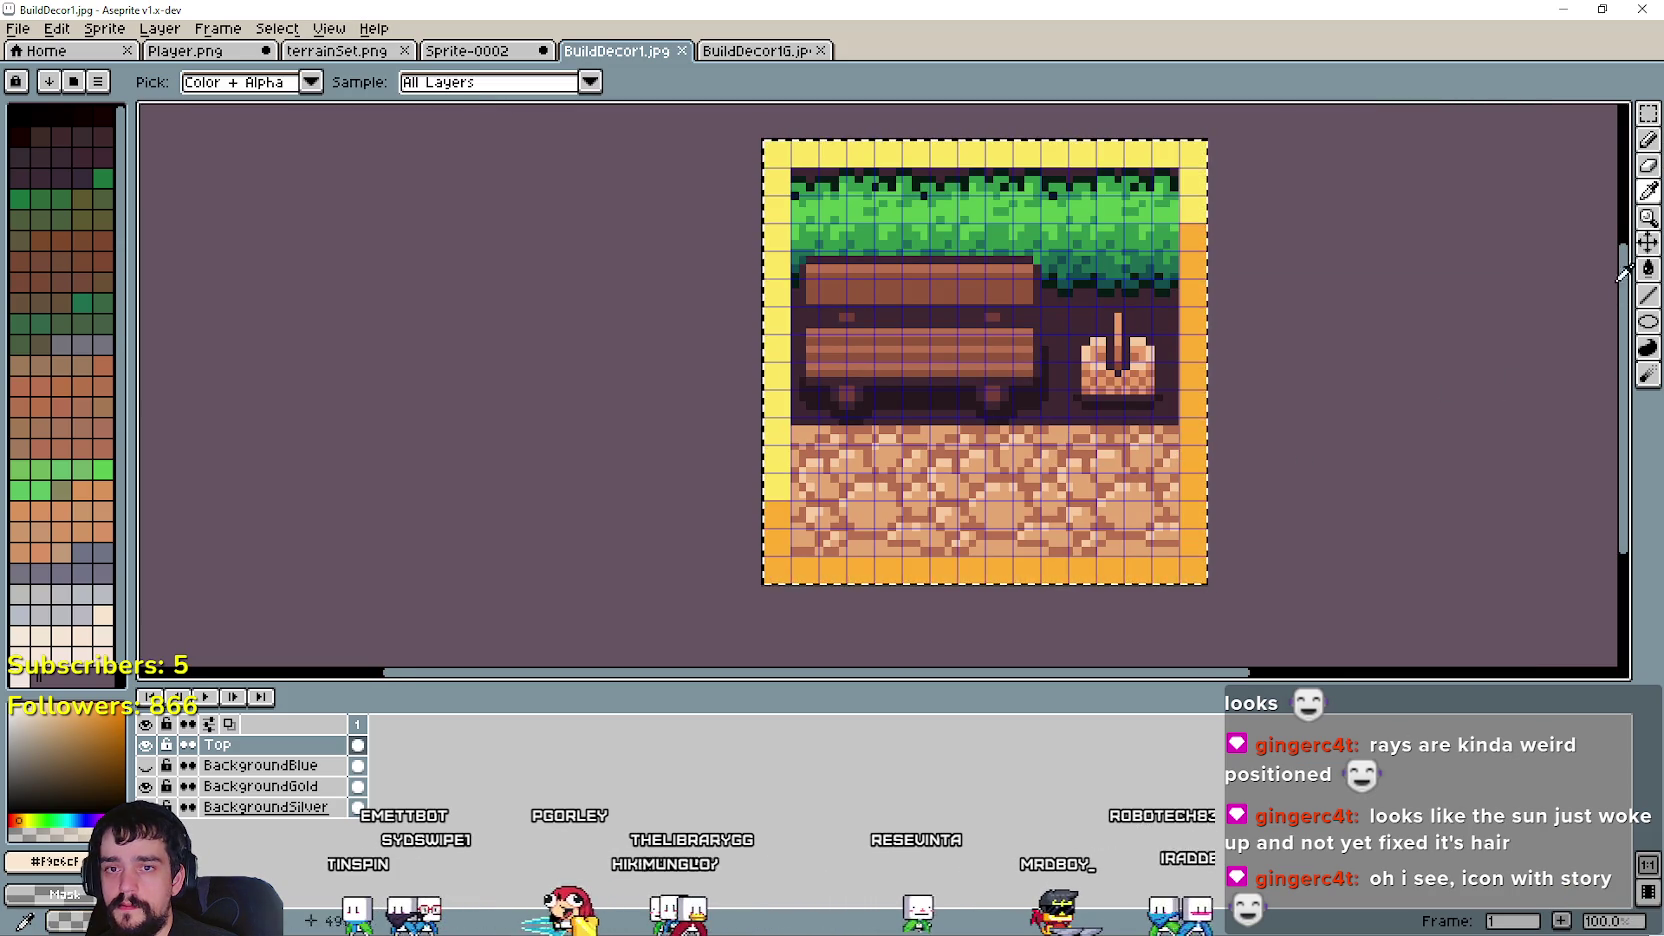
scroll(1190, 440, "up", 1)
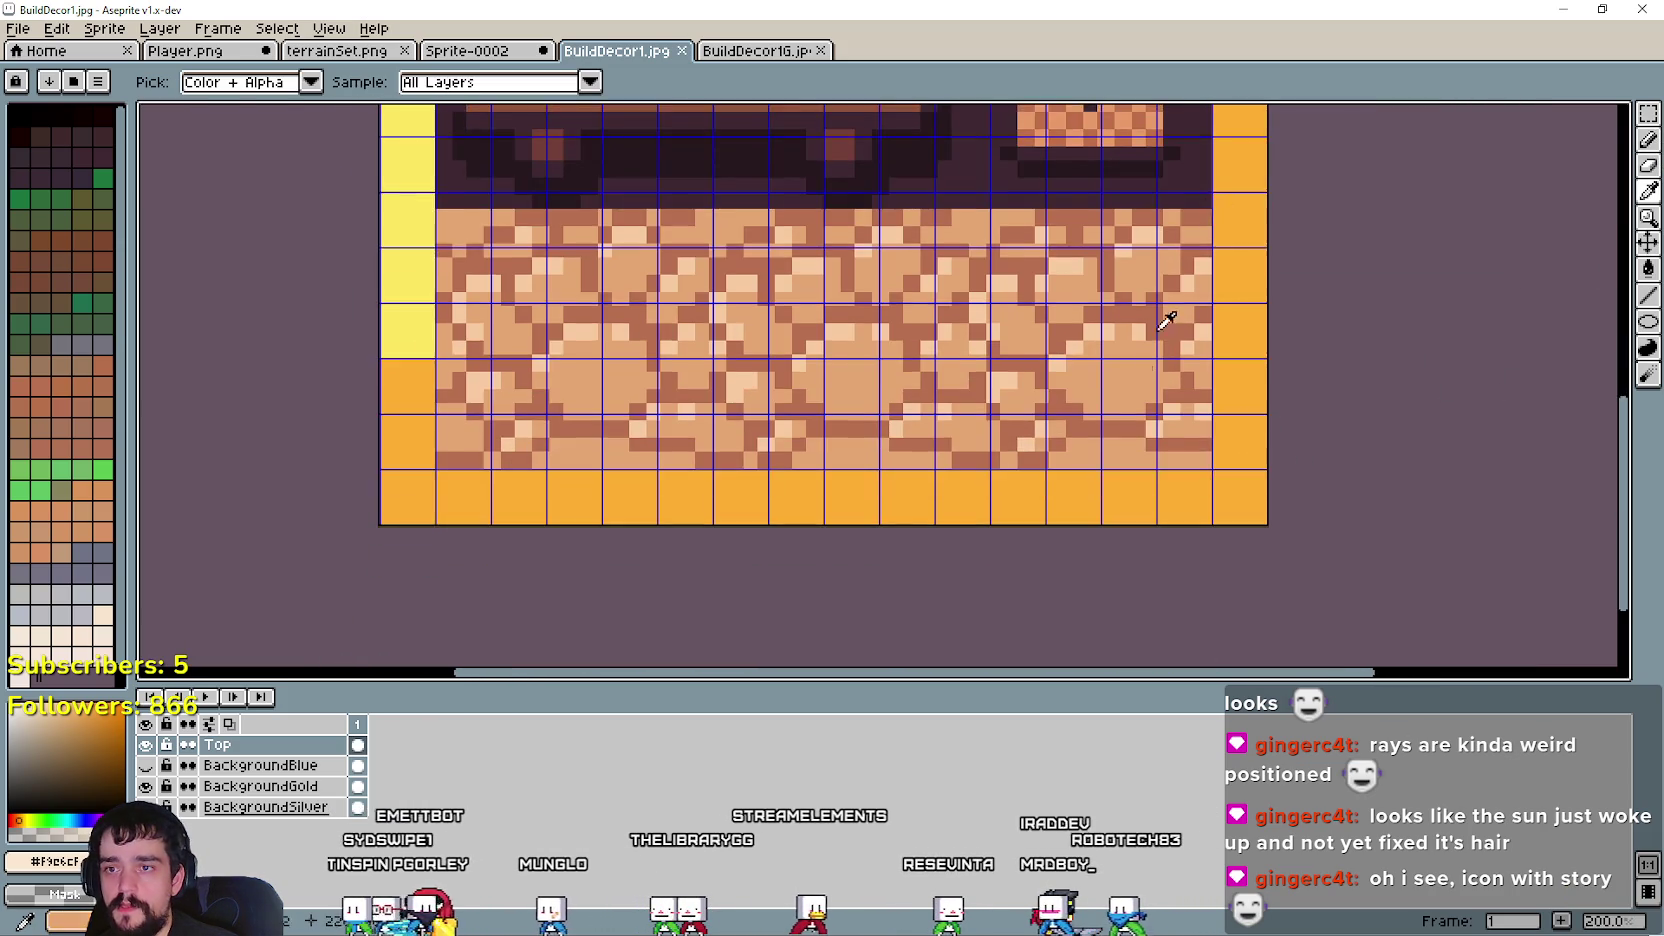
scroll(1130, 428, "up", 1)
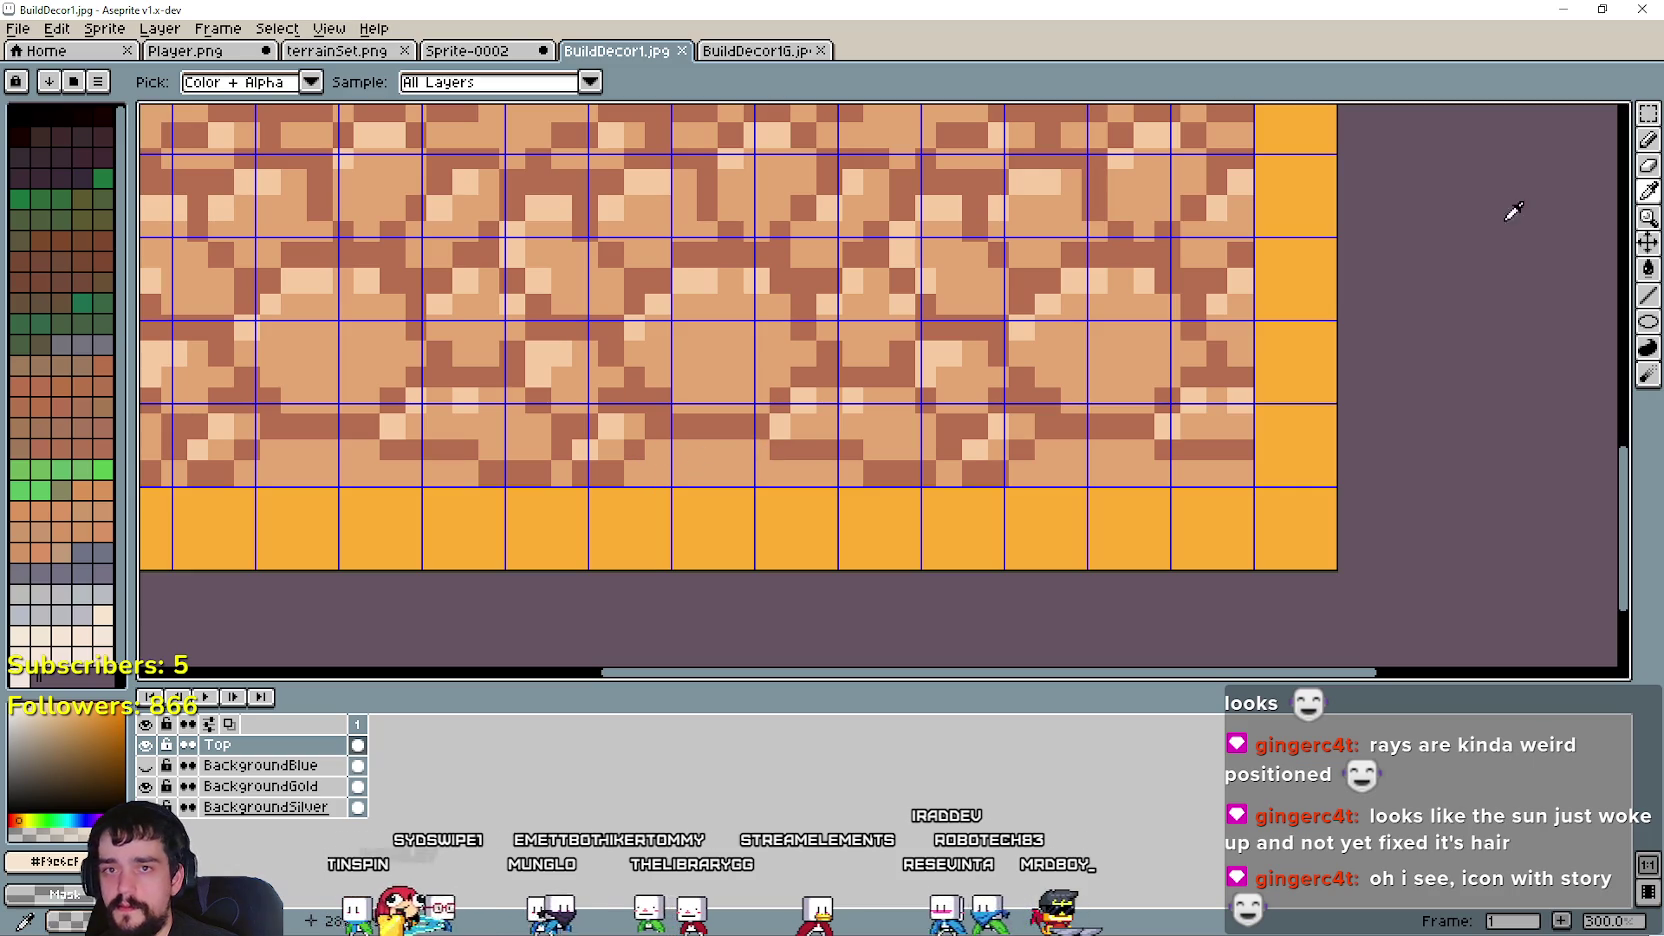
scroll(620, 405, "down", 1)
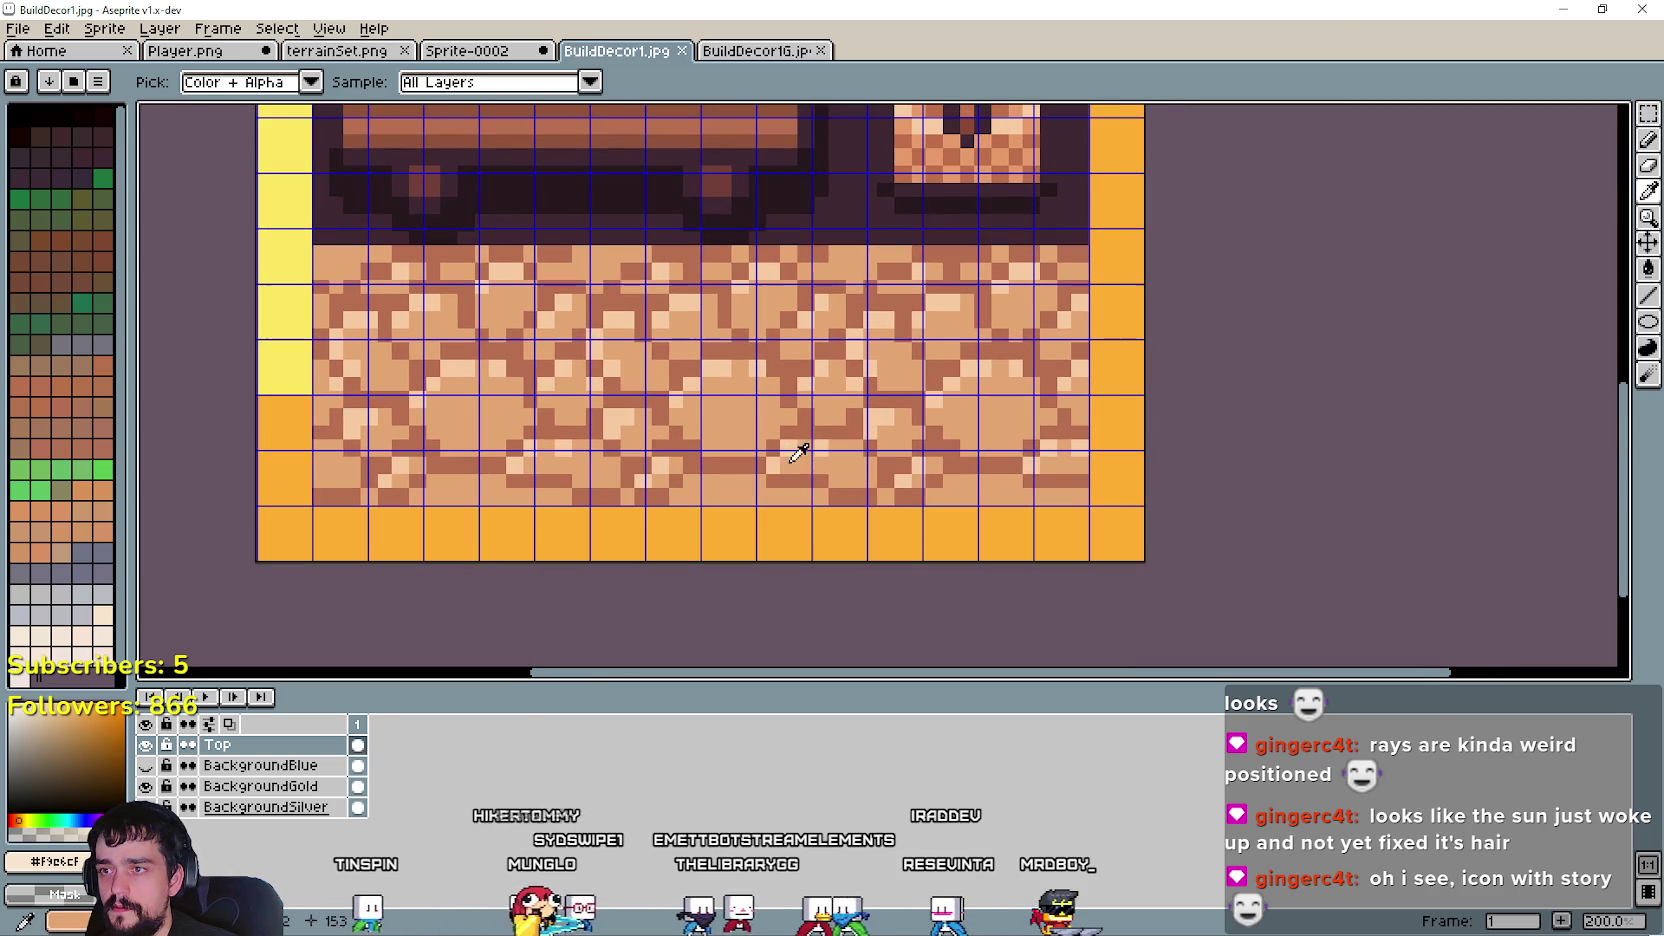
scroll(483, 215, "up", 1)
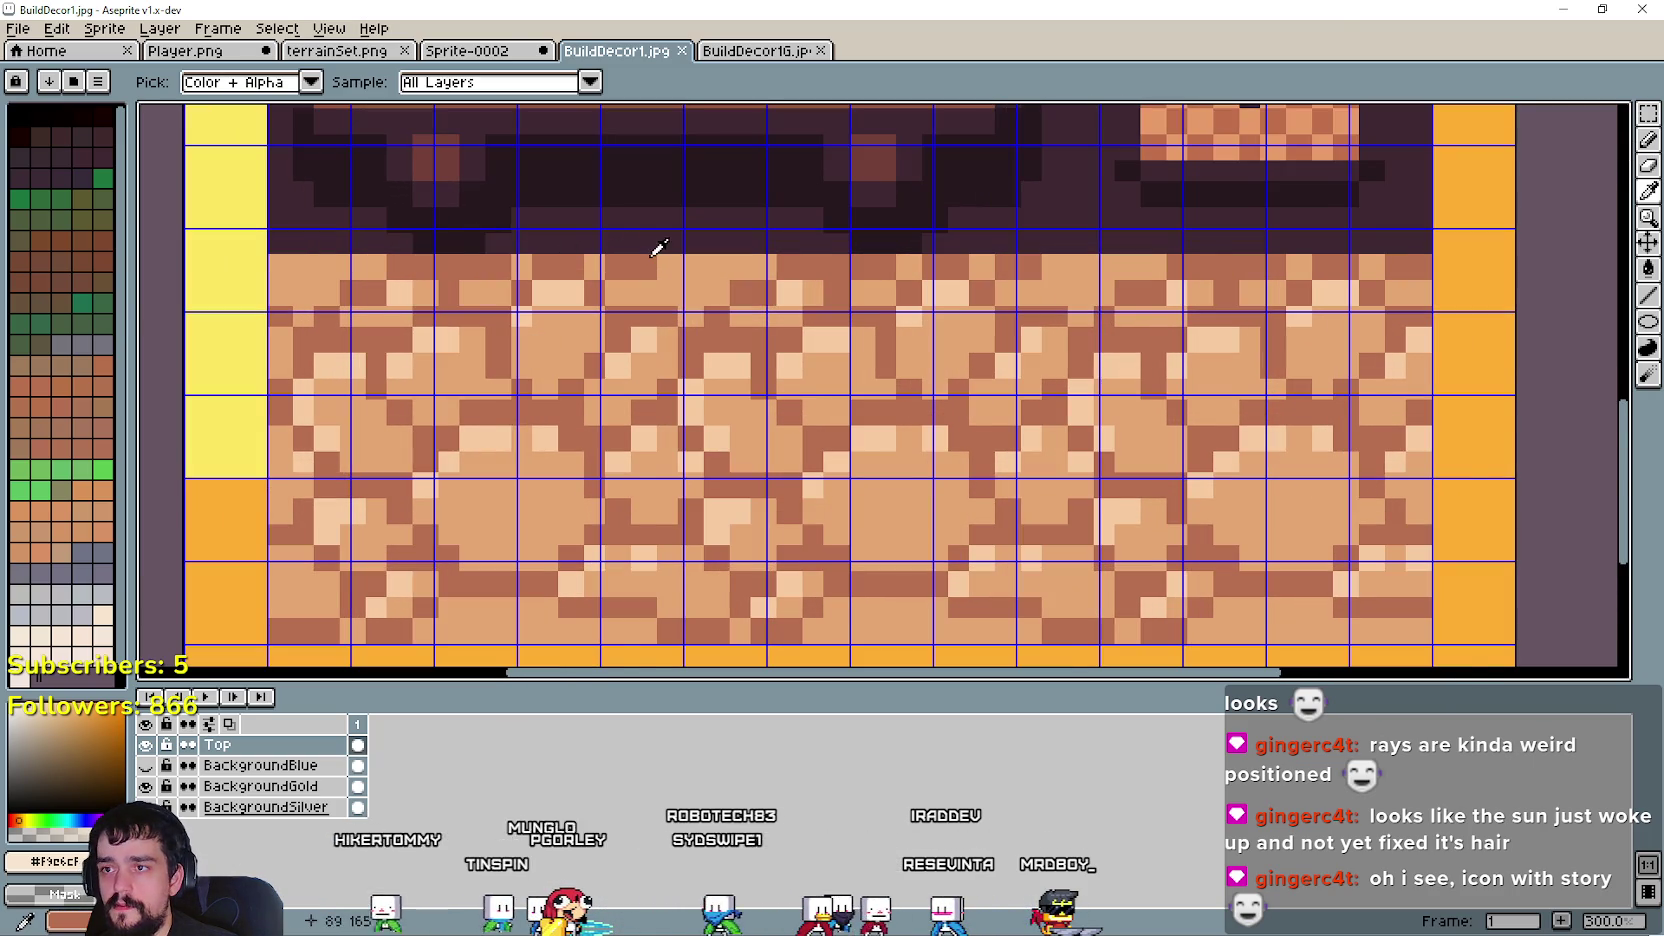
scroll(658, 250, "up", 1)
scroll(727, 273, "down", 1)
scroll(712, 276, "down", 1)
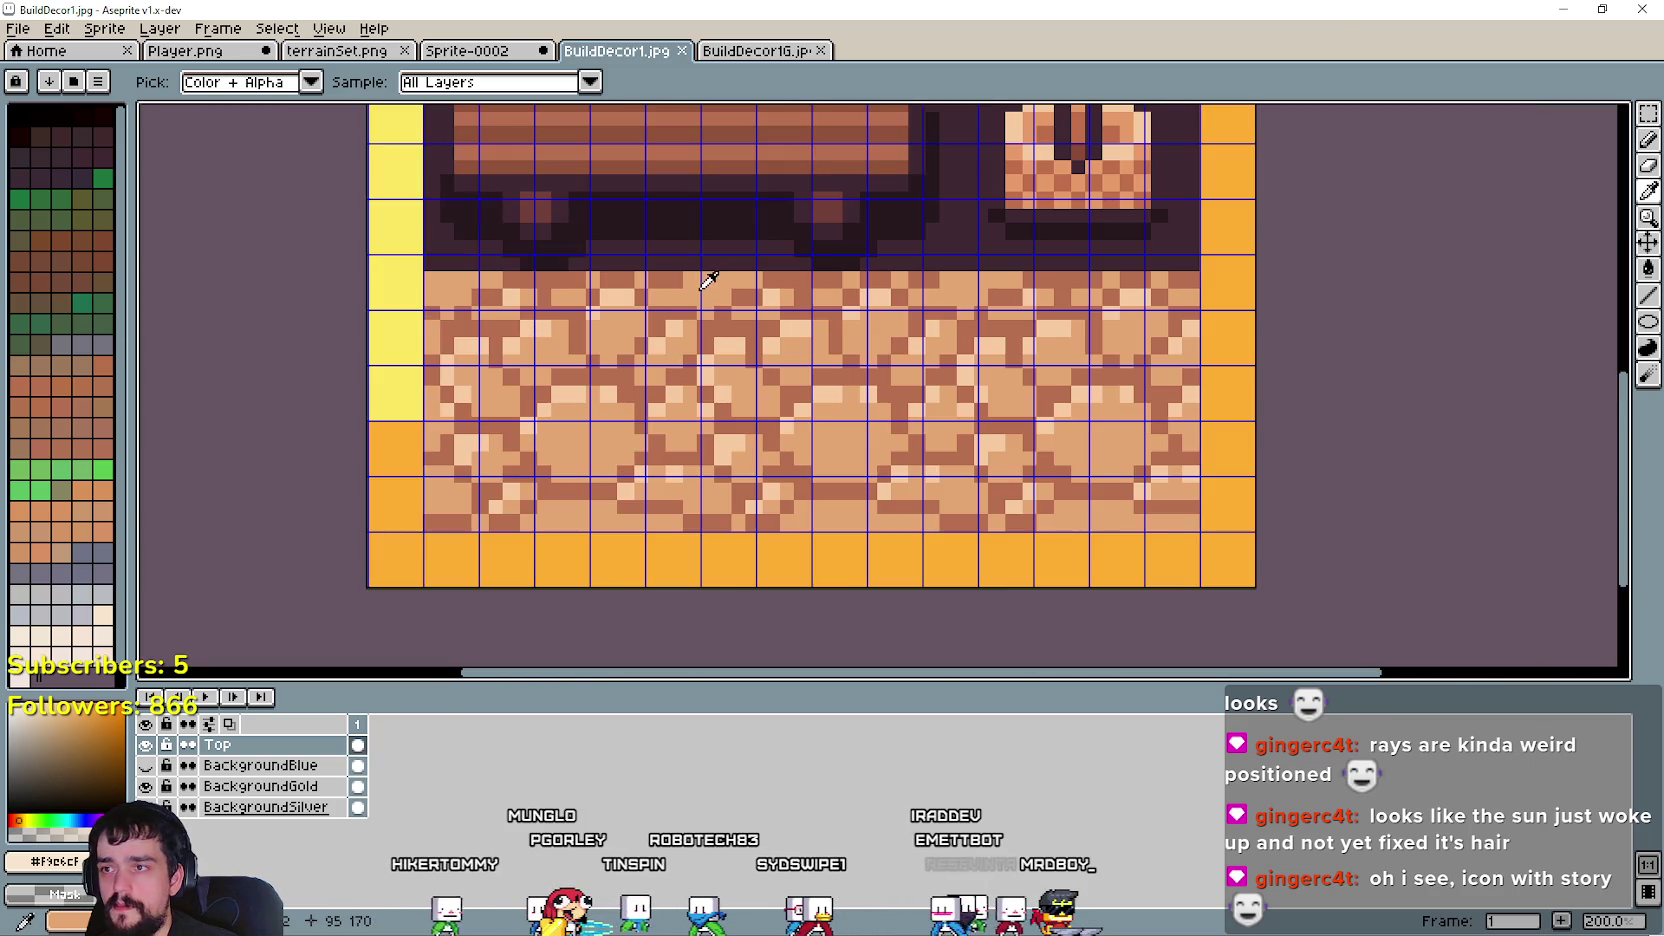
scroll(745, 400, "down", 1)
scroll(690, 375, "up", 1)
scroll(686, 373, "down", 1)
scroll(683, 376, "up", 1)
scroll(1200, 290, "down", 1)
scroll(1100, 320, "up", 1)
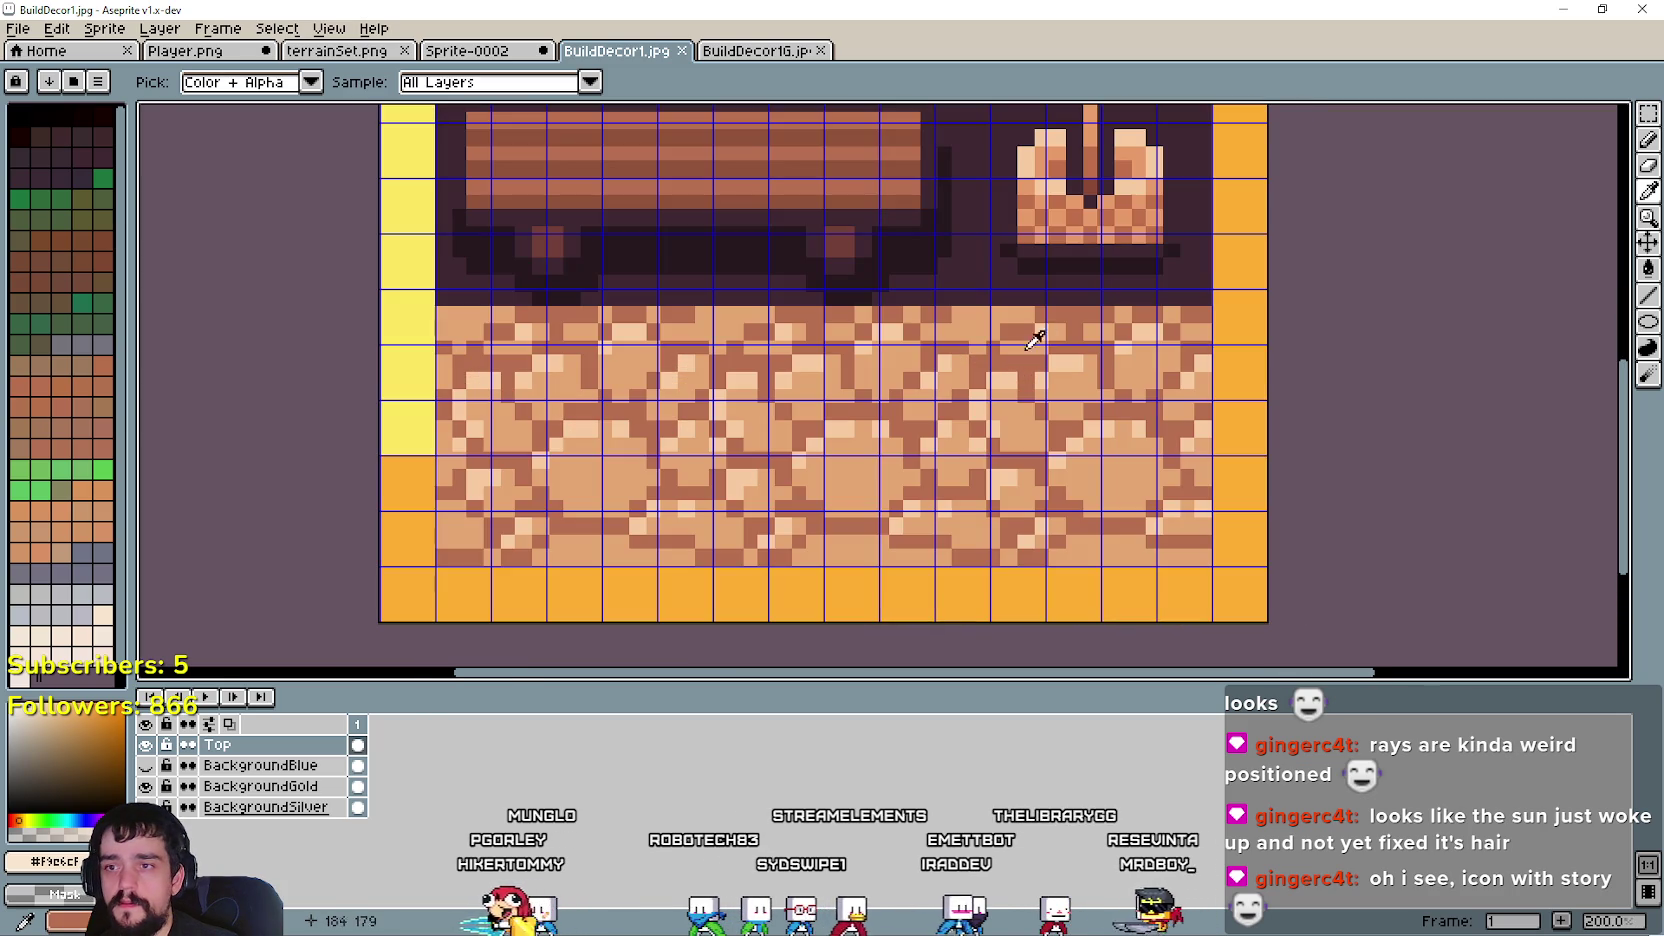
scroll(977, 360, "down", 2)
key("v")
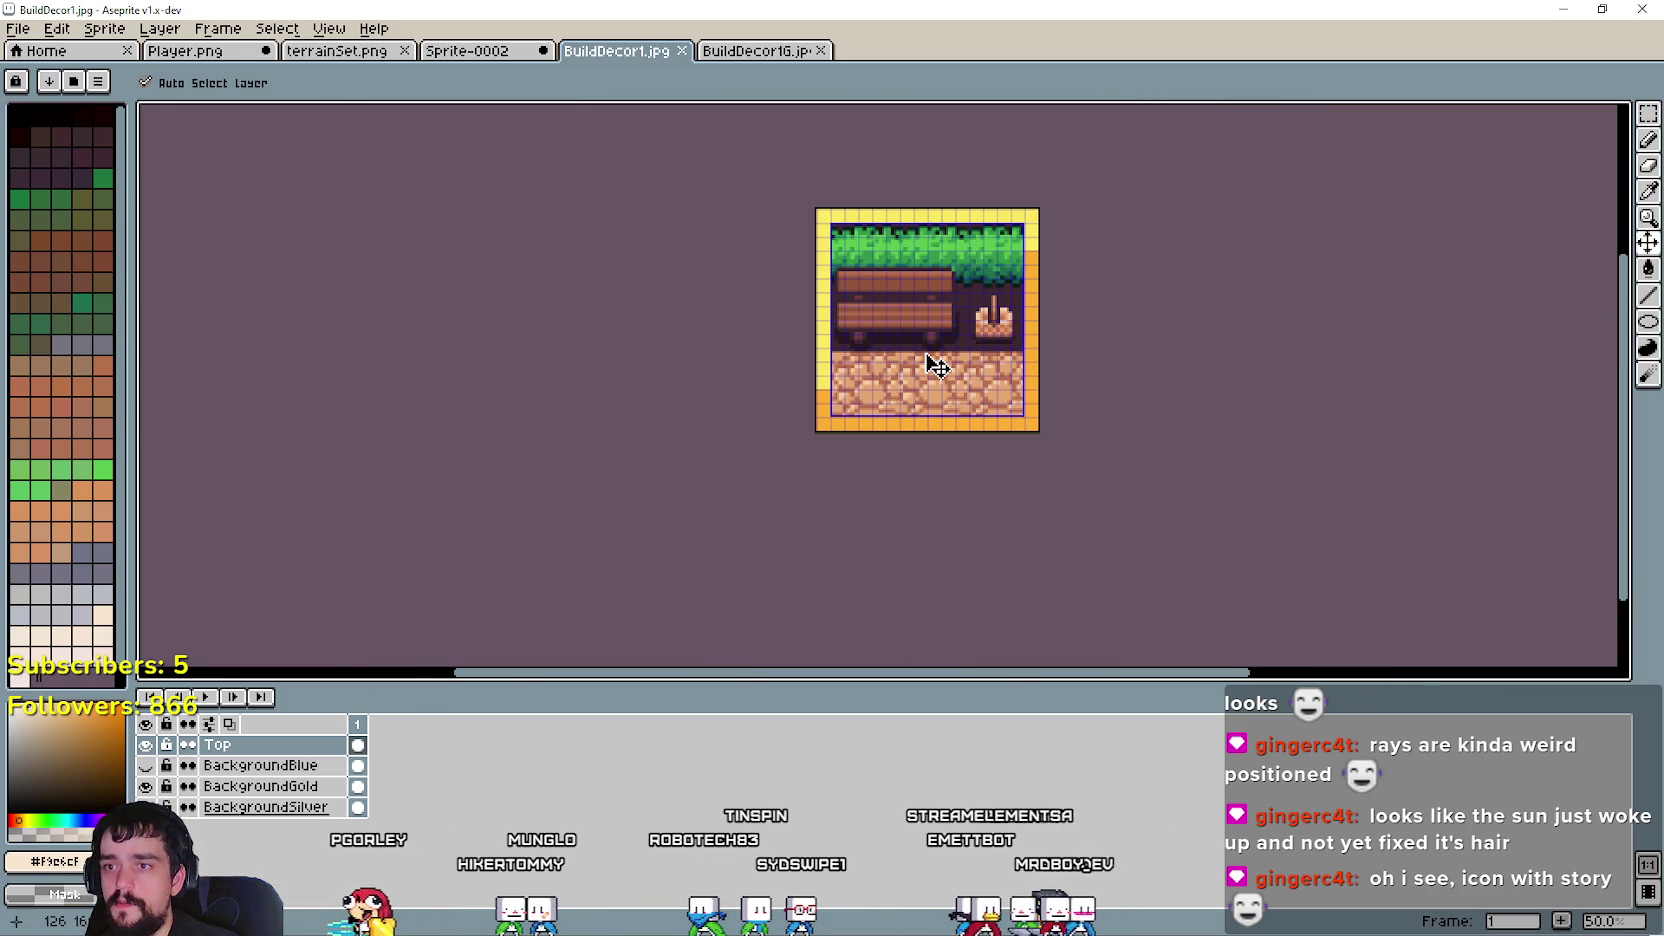
key("i")
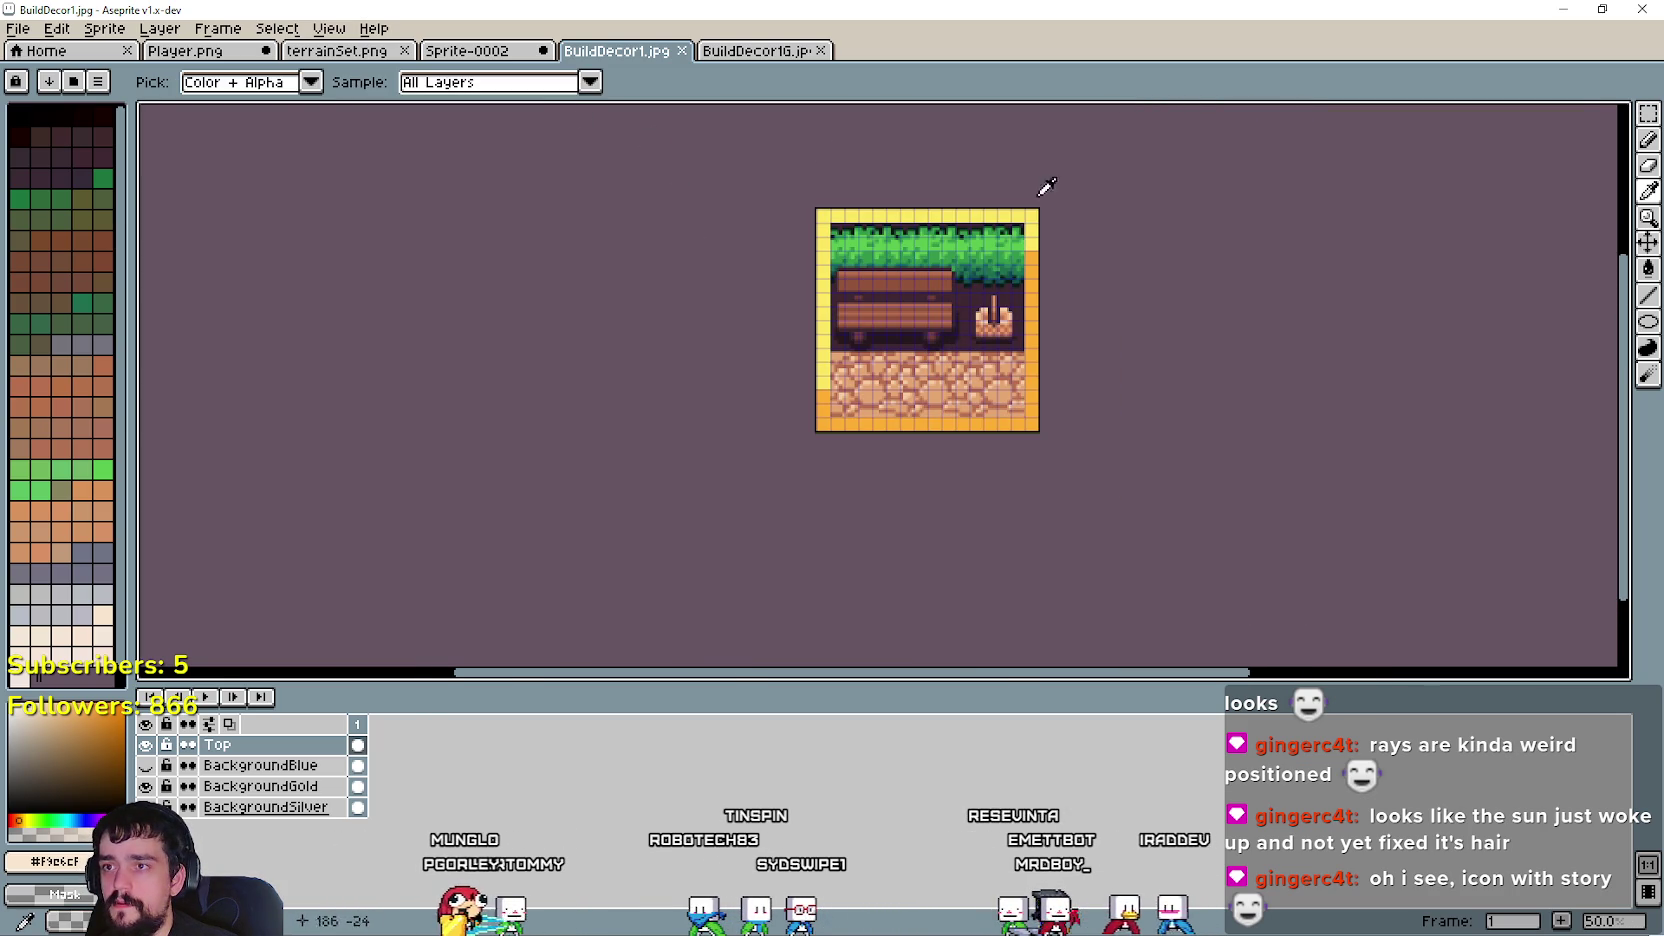
- Select the blue stone path strip in Player.png for edge filling
key("m")
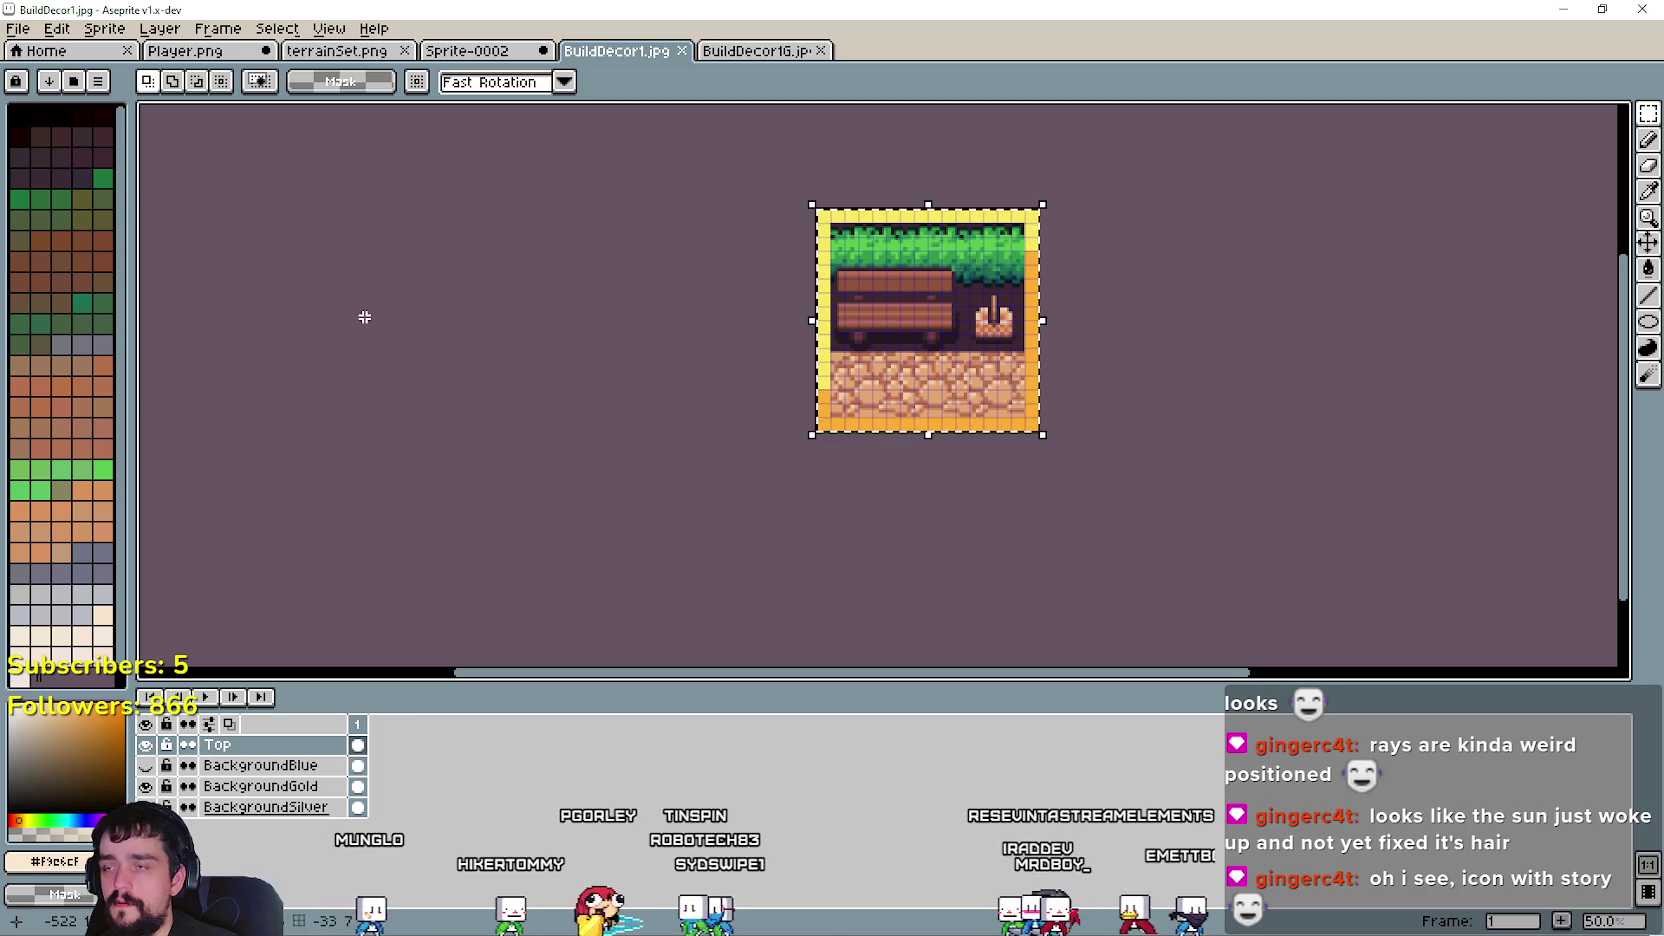
left_click(222, 56)
scroll(1000, 470, "up", 1)
scroll(1188, 471, "up", 1)
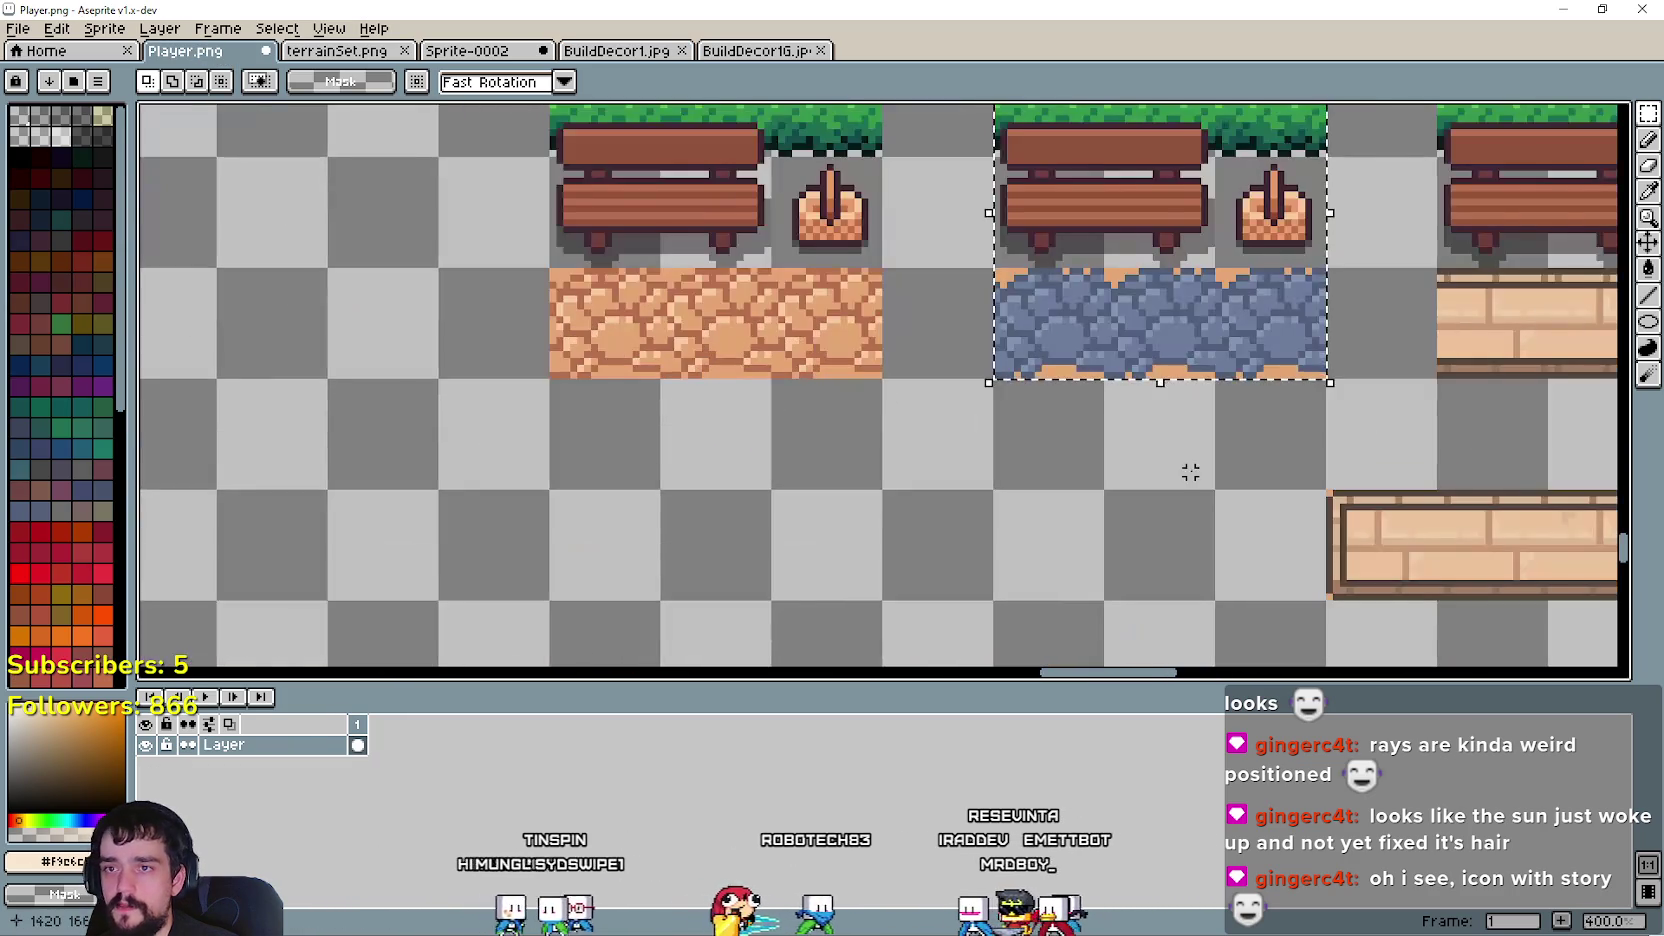
scroll(975, 487, "up", 1)
scroll(925, 400, "up", 2)
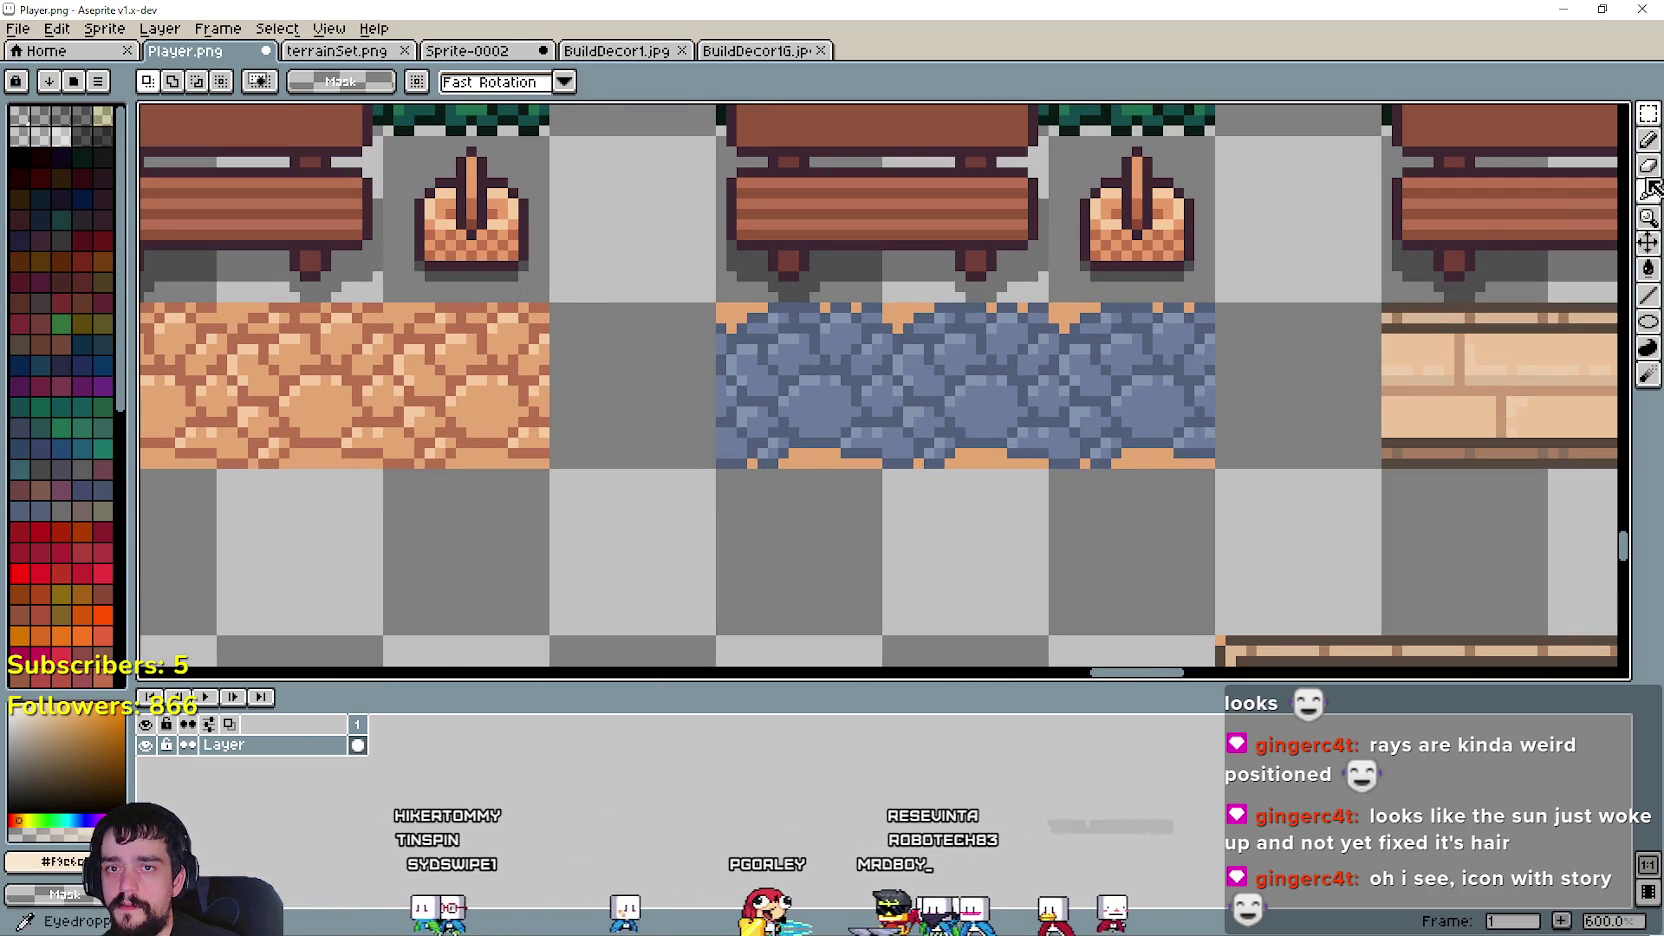
left_click_drag(834, 348, 1180, 440)
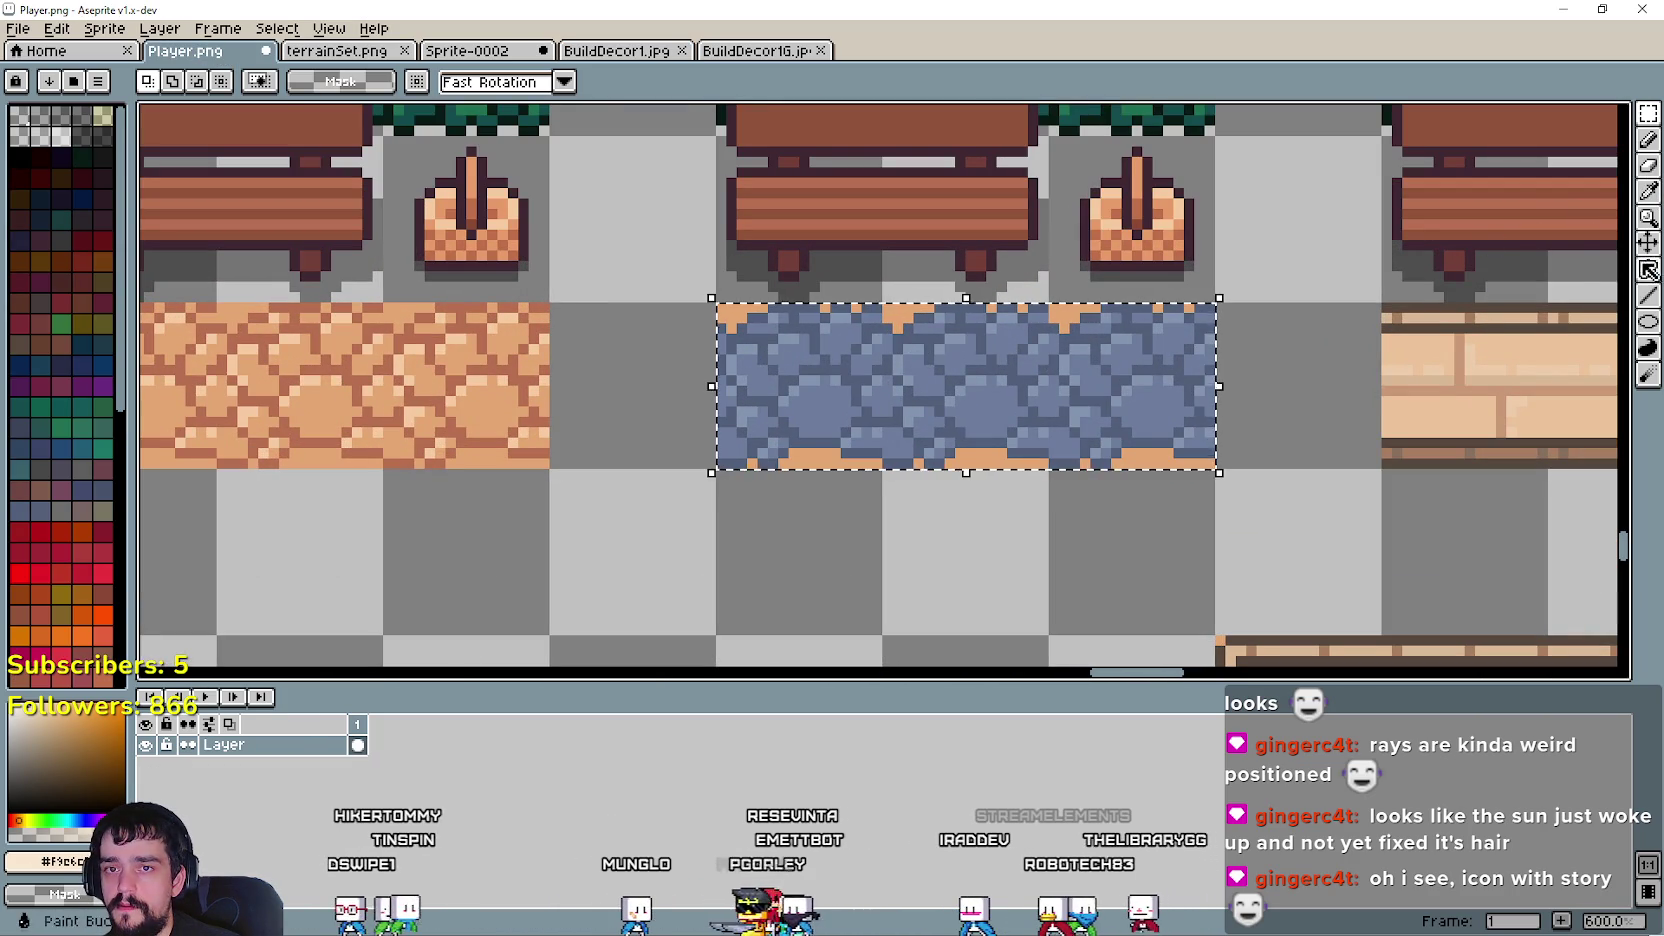
key("g")
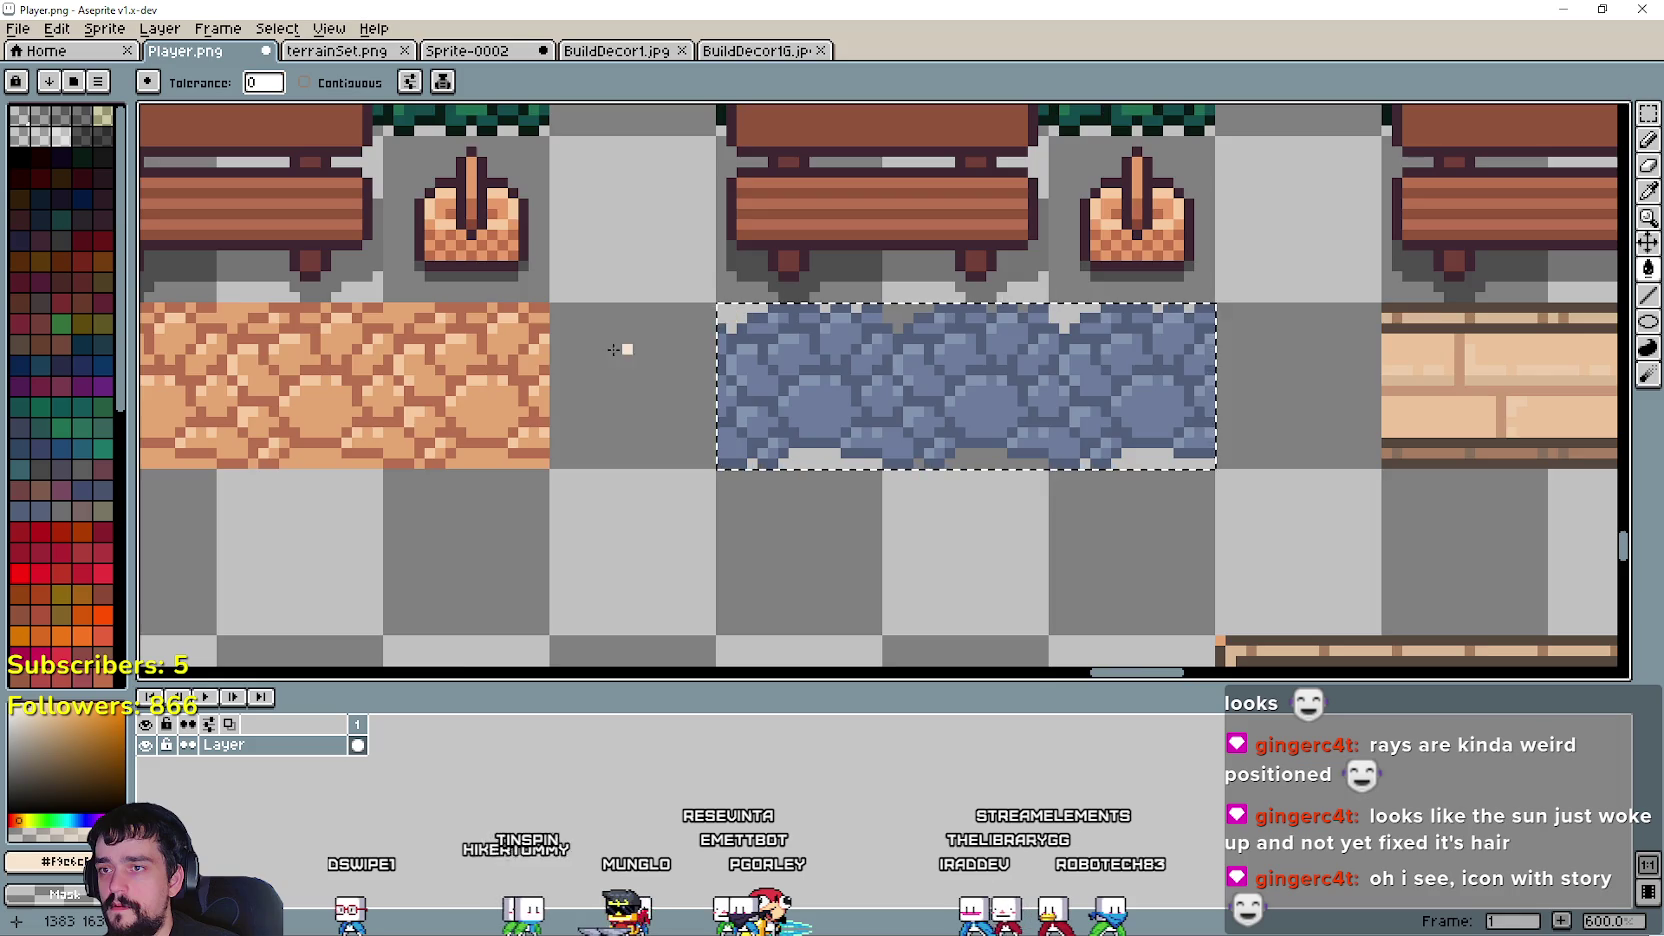
- Select the dirt path strip and clear its orange edges with the Paint Bucket
left_click_drag(624, 345, 943, 497)
left_click_drag(783, 440, 387, 372)
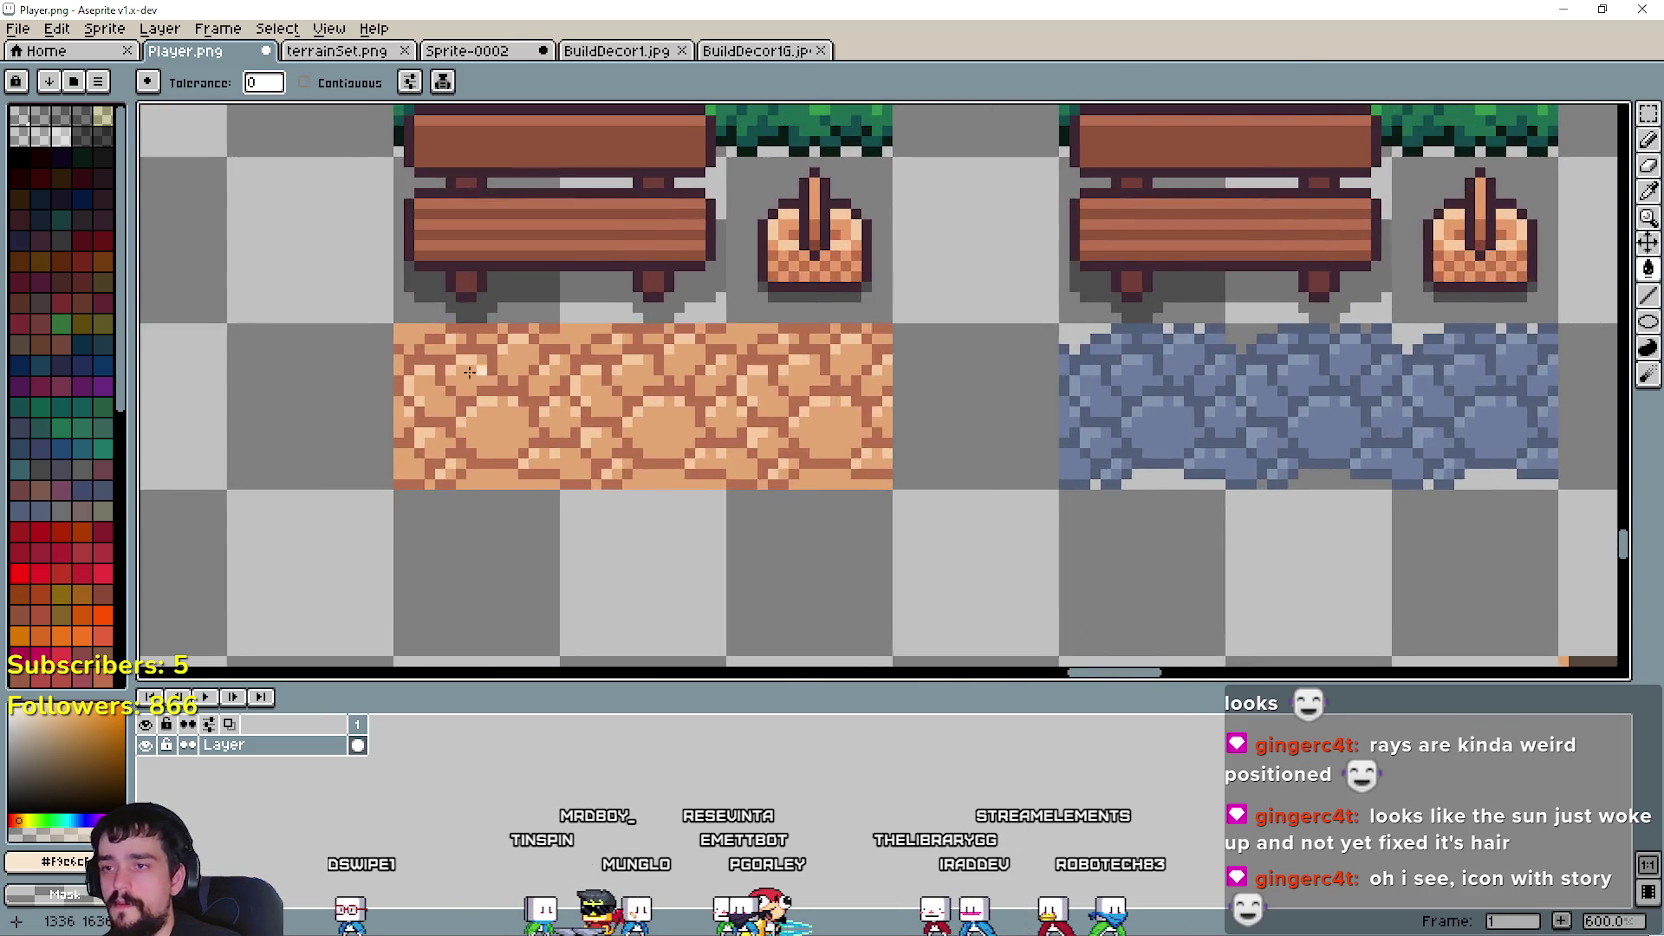
scroll(387, 372, "up", 1)
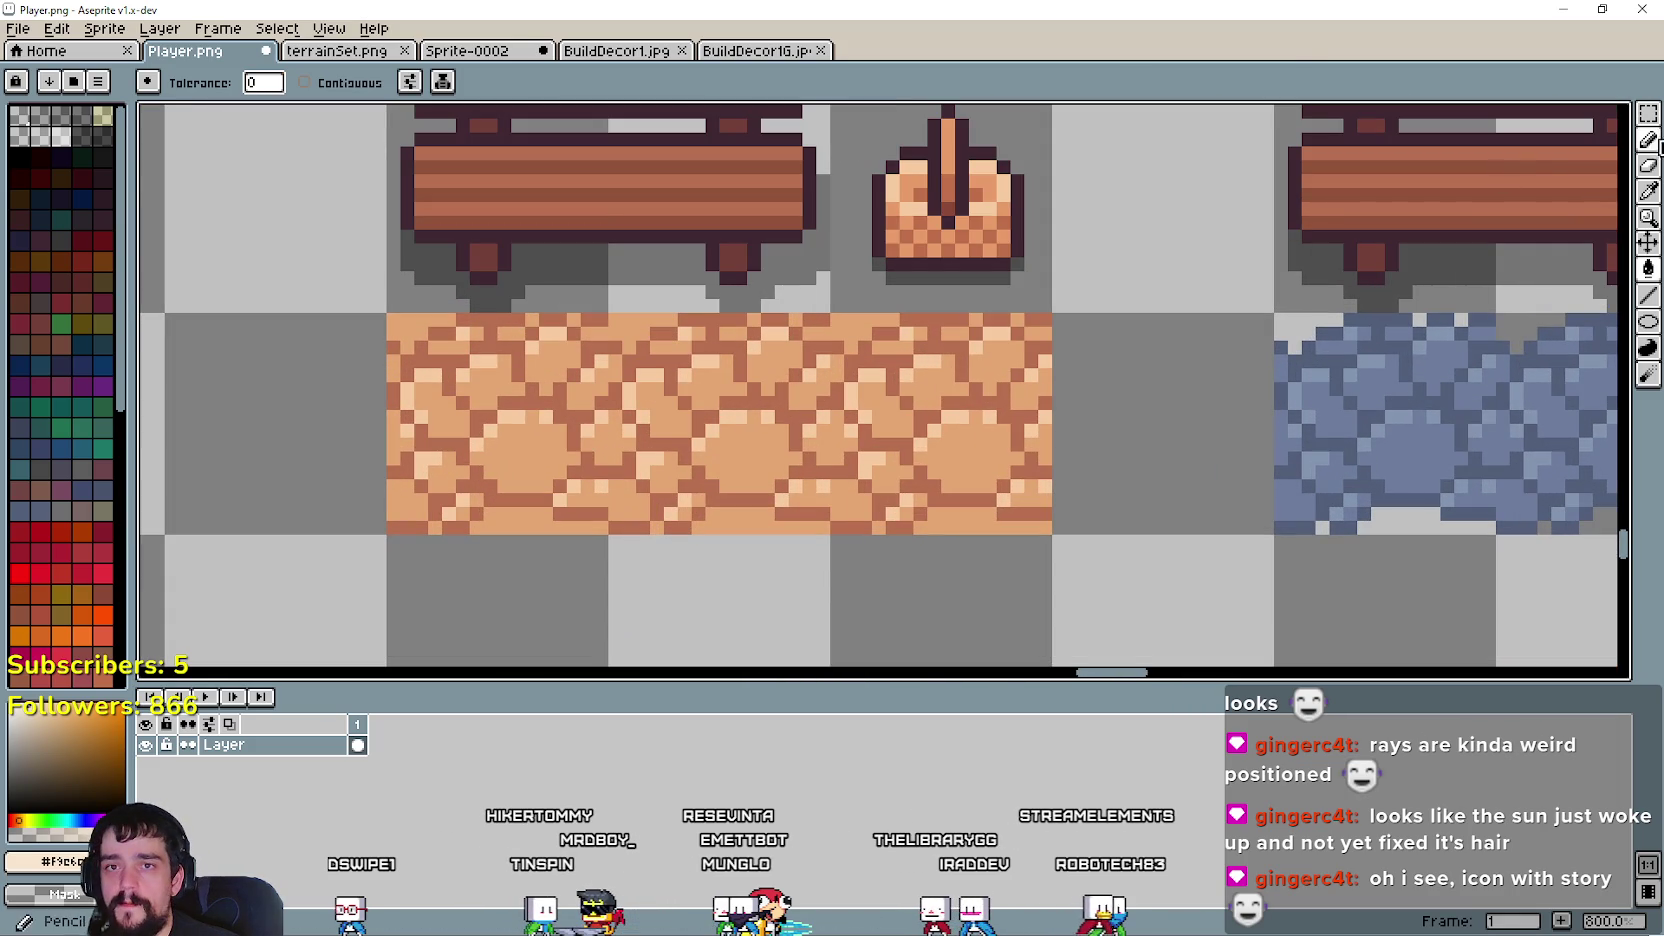
left_click(1648, 113)
mouse_move(386, 312)
left_mouse_down()
mouse_move(605, 536)
mouse_move(1053, 536)
left_mouse_up()
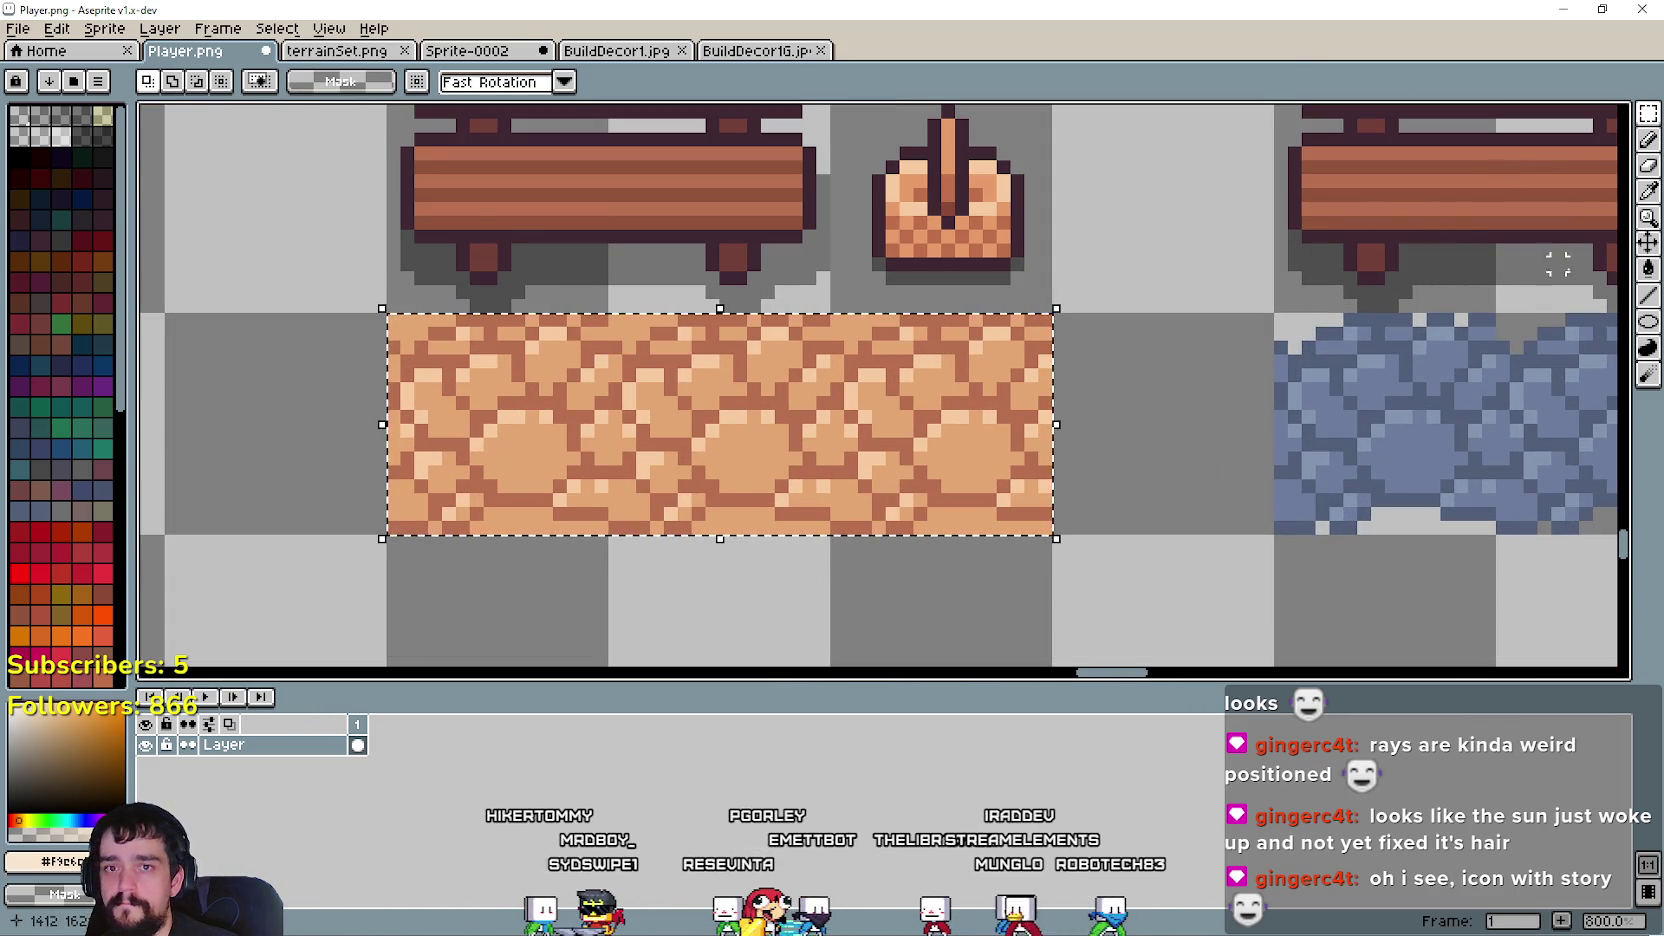
left_click(1648, 268)
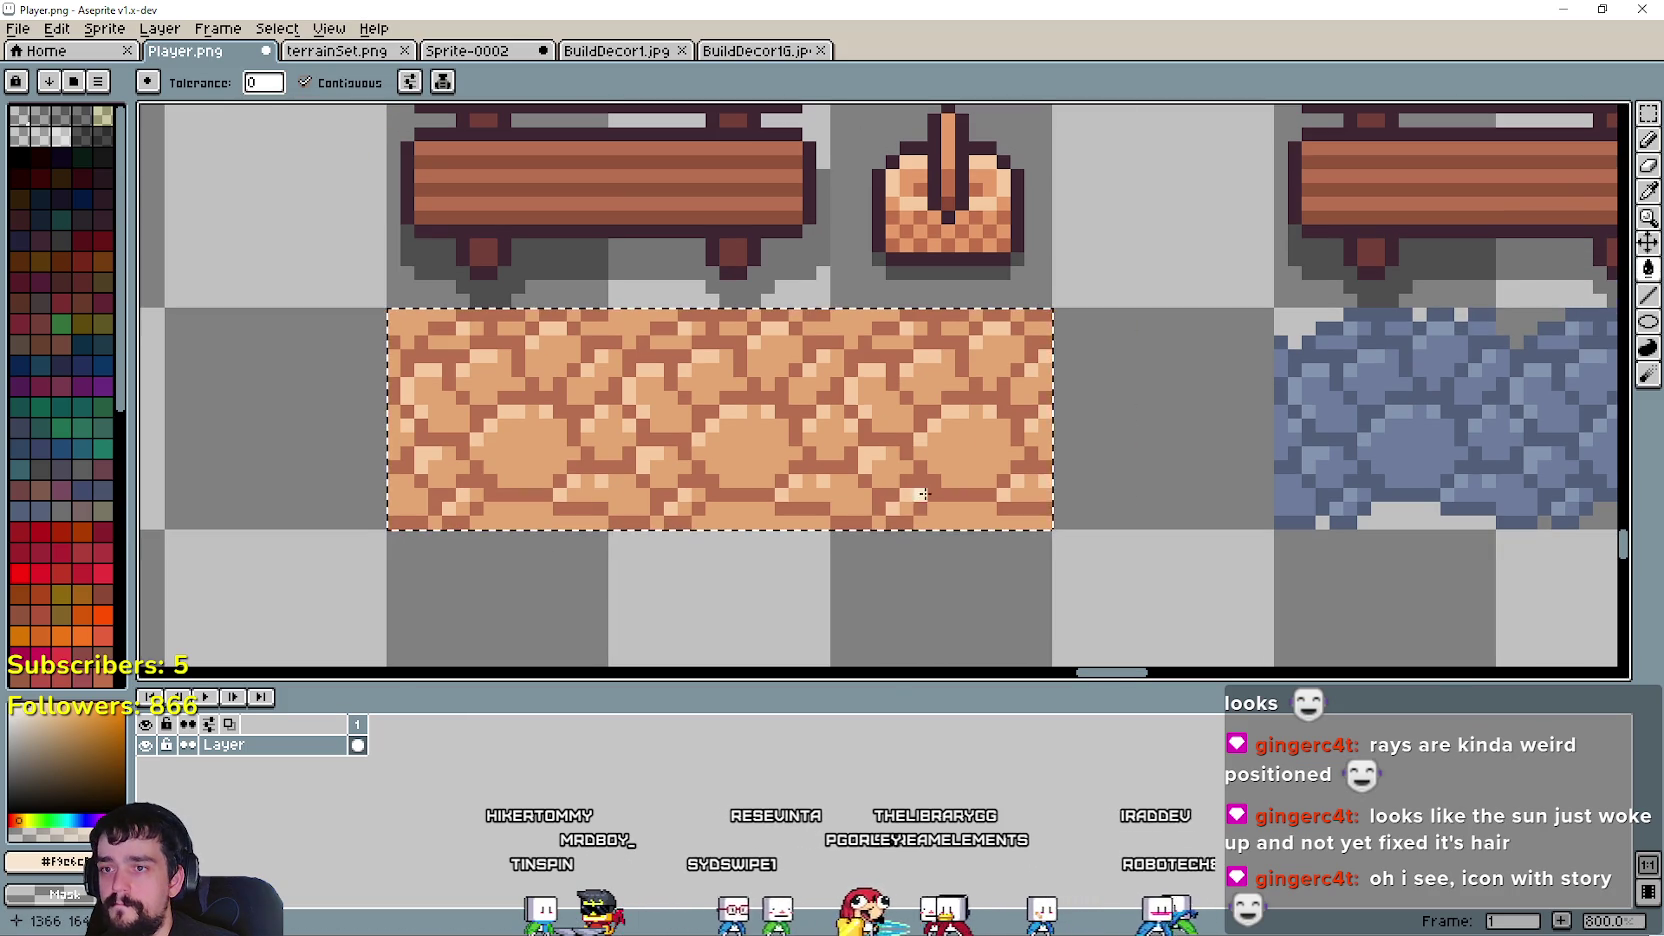
scroll(949, 509, "up", 2)
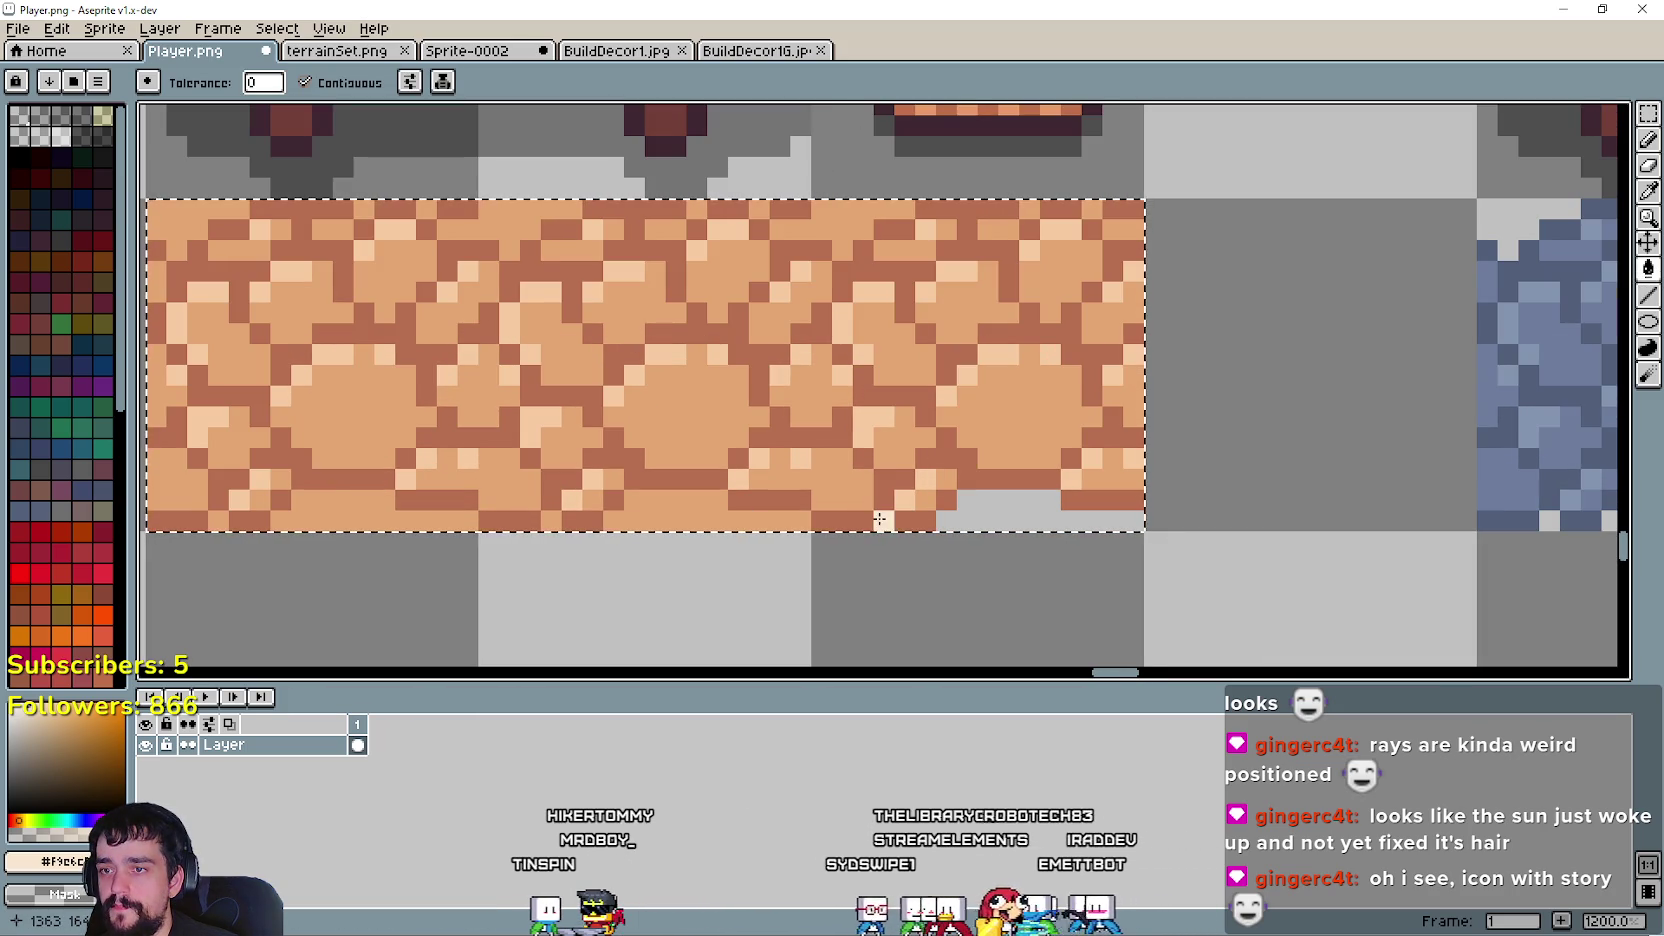
scroll(657, 513, "down", 2)
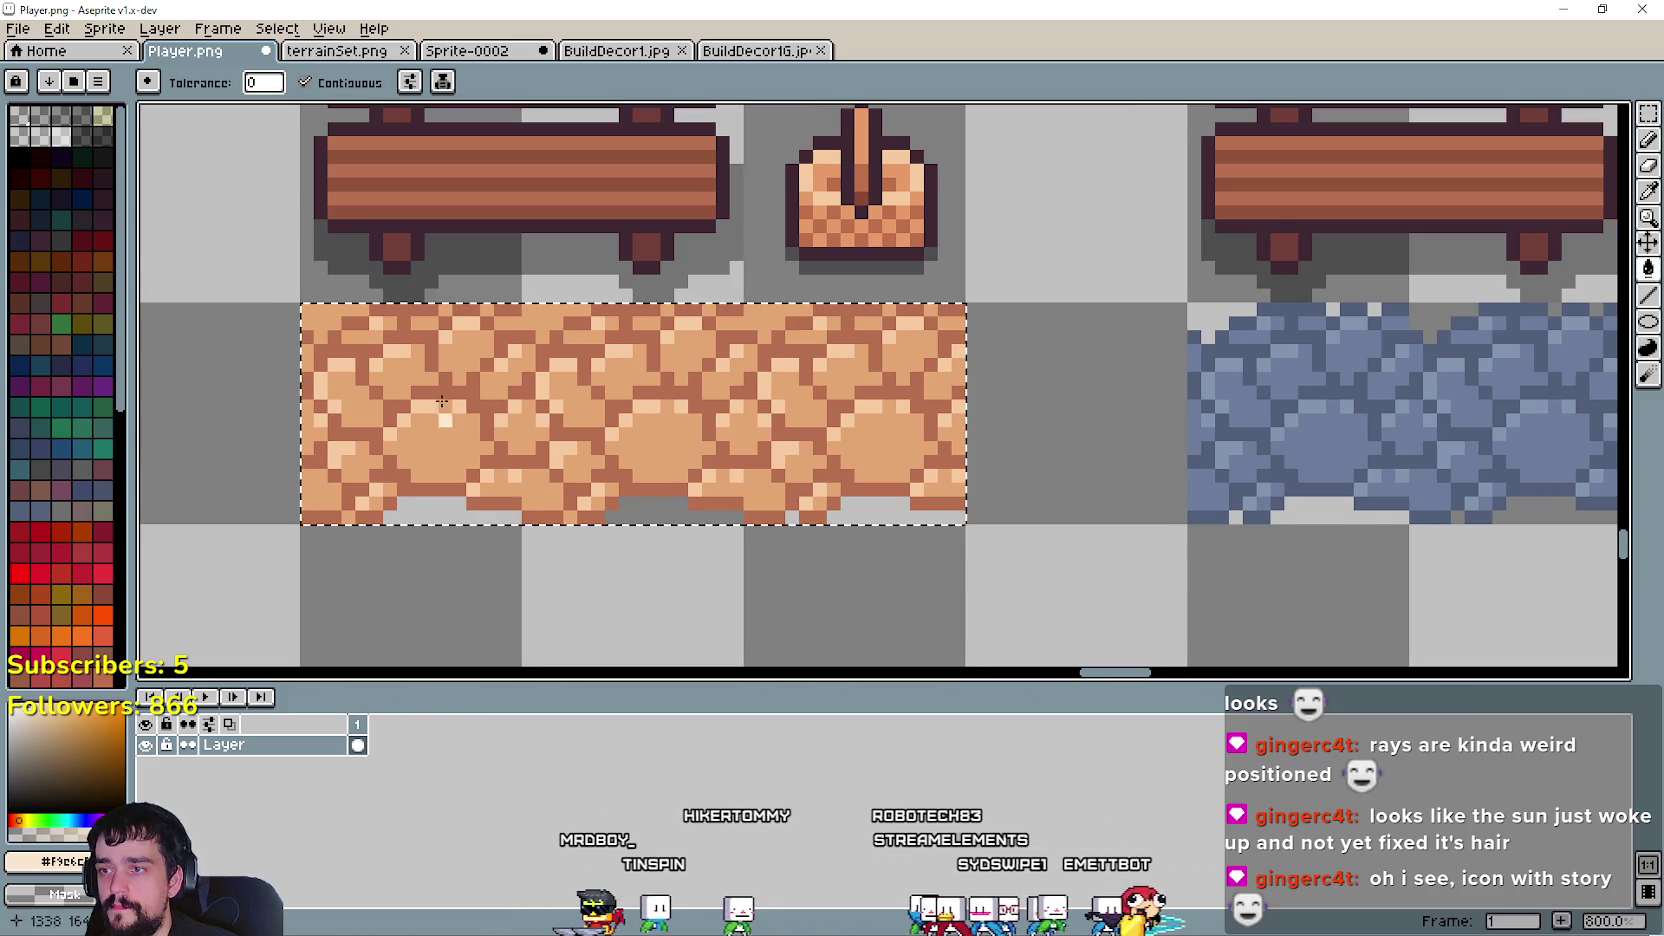
left_click_drag(430, 362, 402, 308)
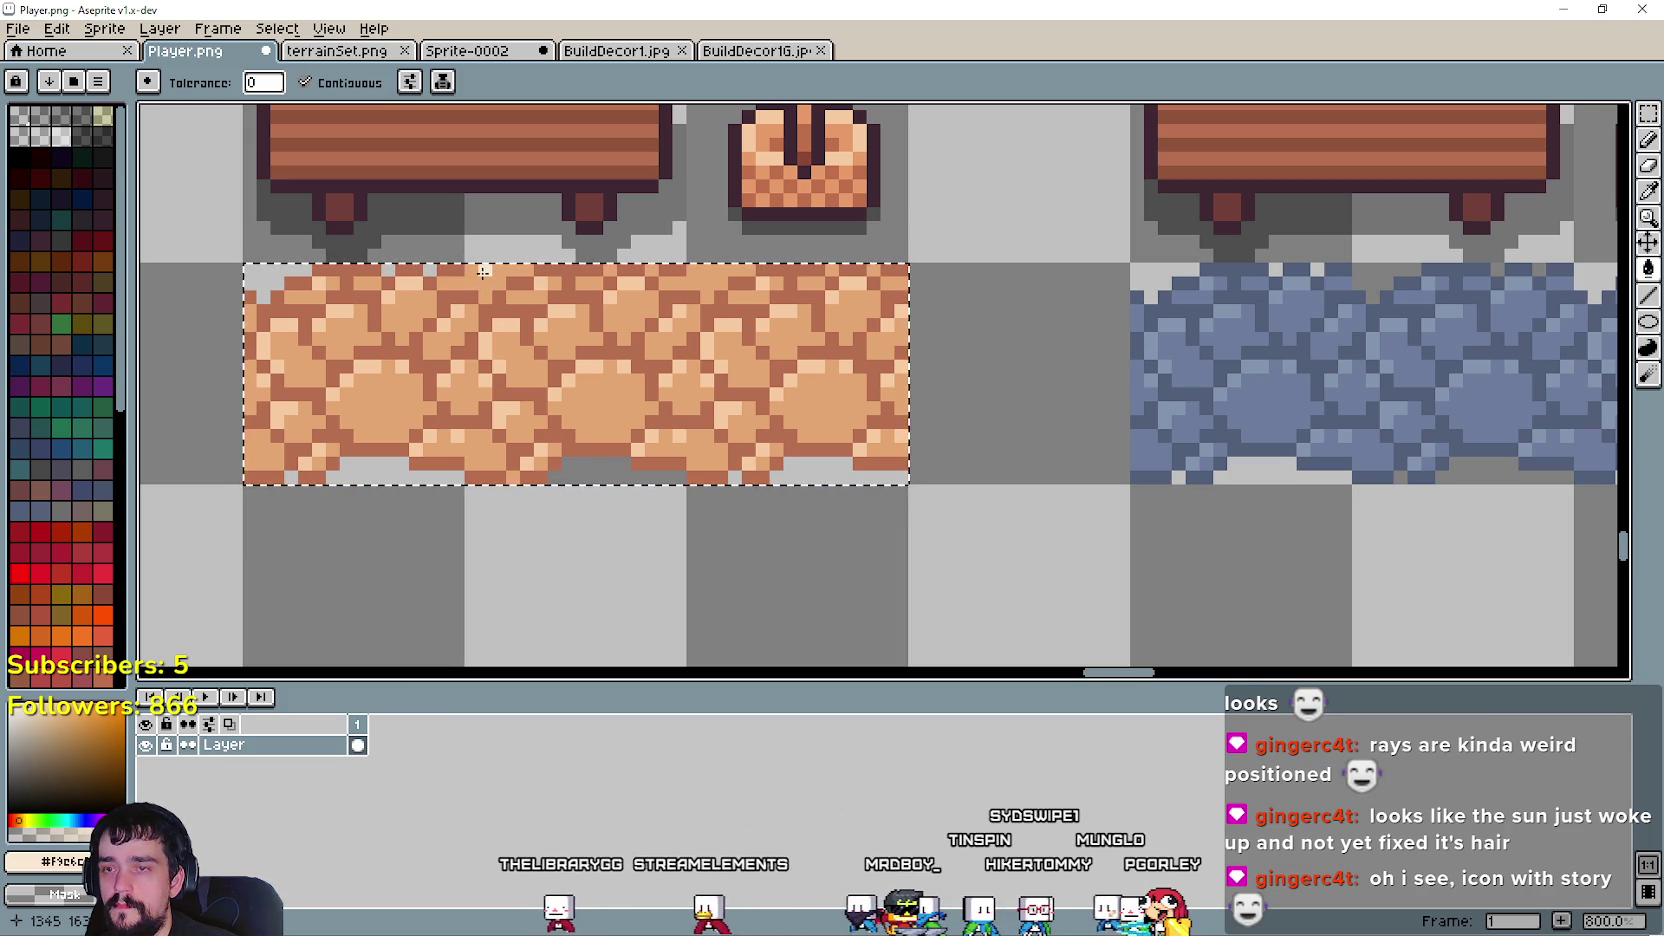
scroll(478, 277, "up", 1)
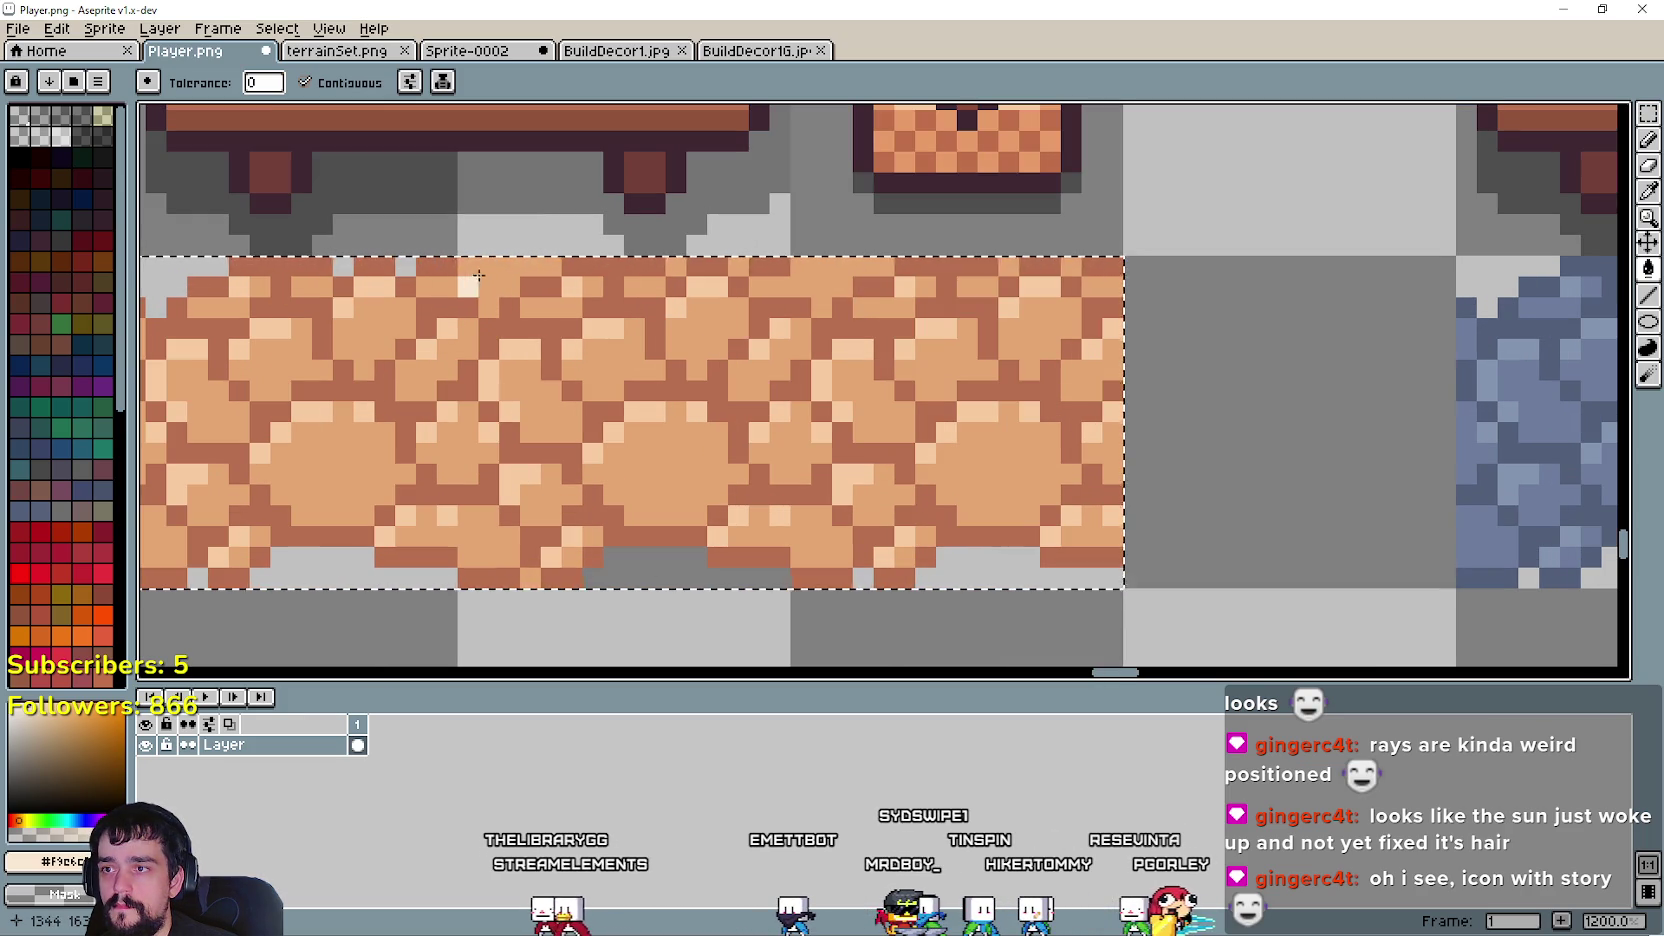
- Touch up the blue stone and dirt path edges with the picked brown mortar colour
left_click(1649, 193)
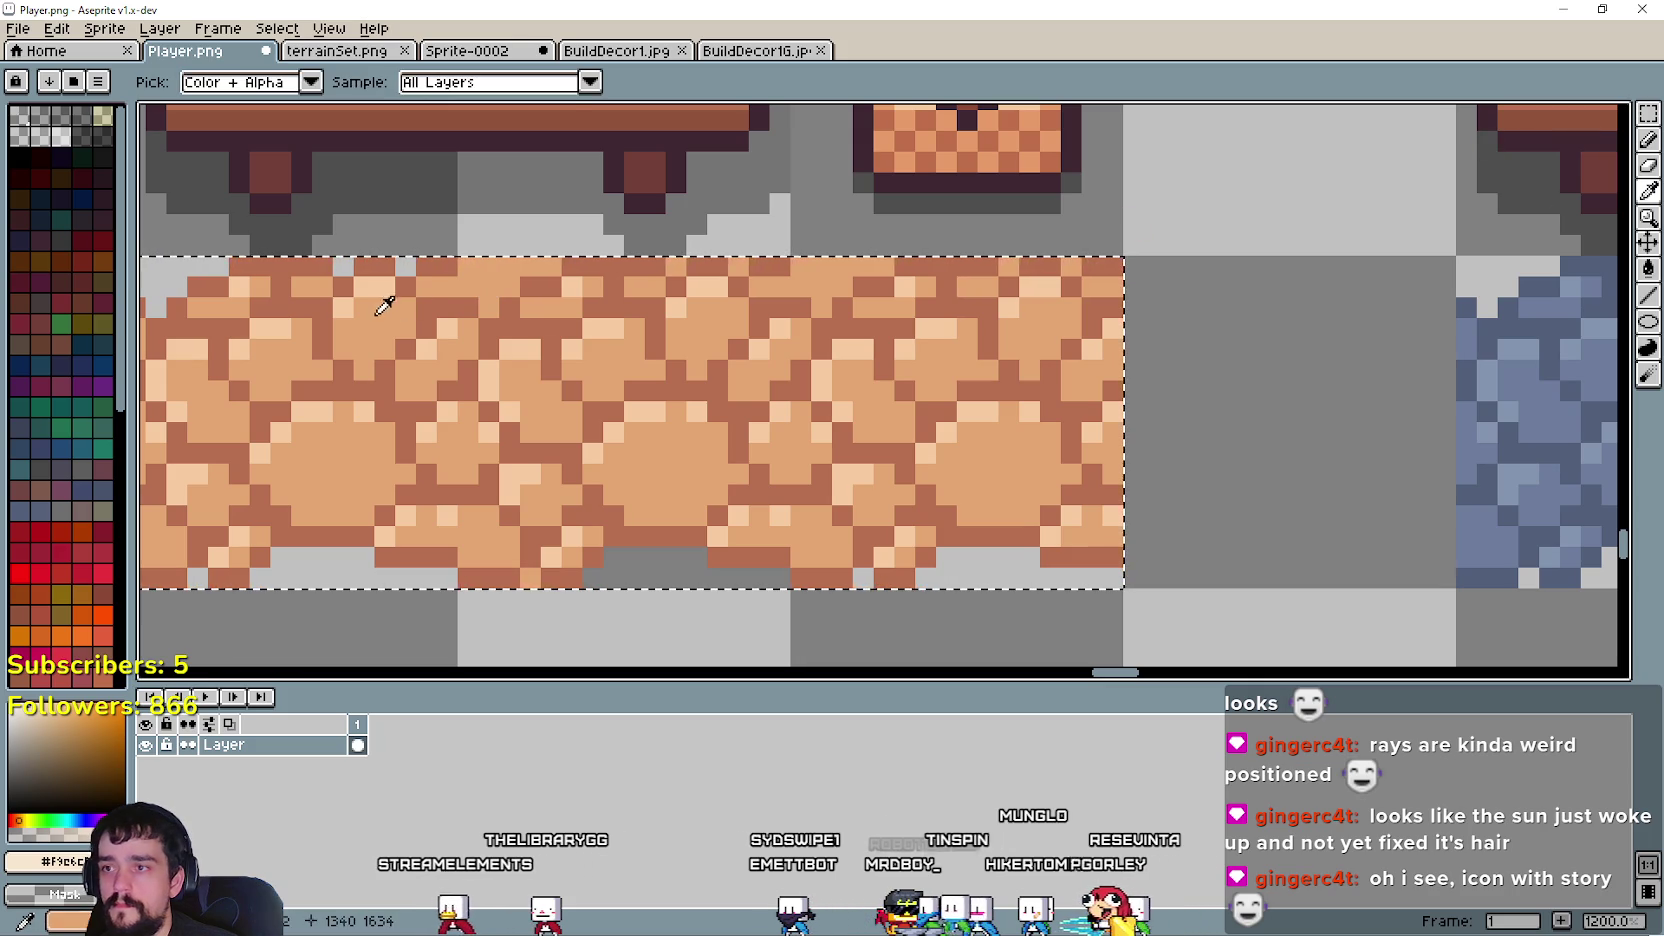
left_click(455, 258)
left_click(1649, 140)
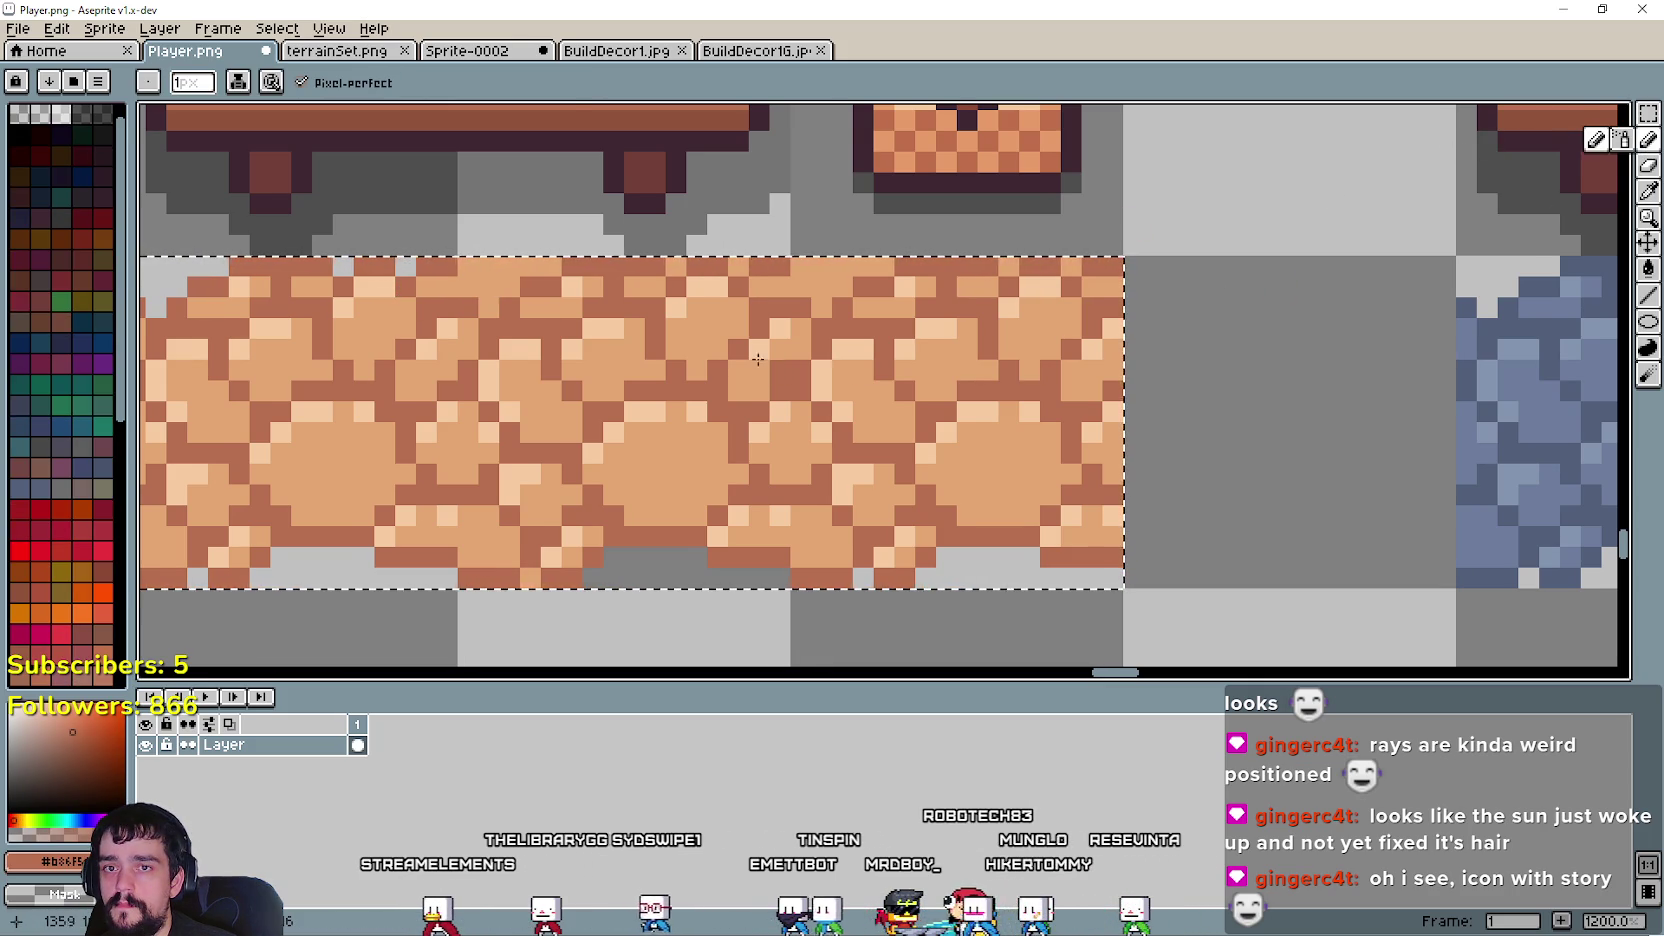
scroll(627, 354, "down", 1)
left_click_drag(370, 345, 214, 345)
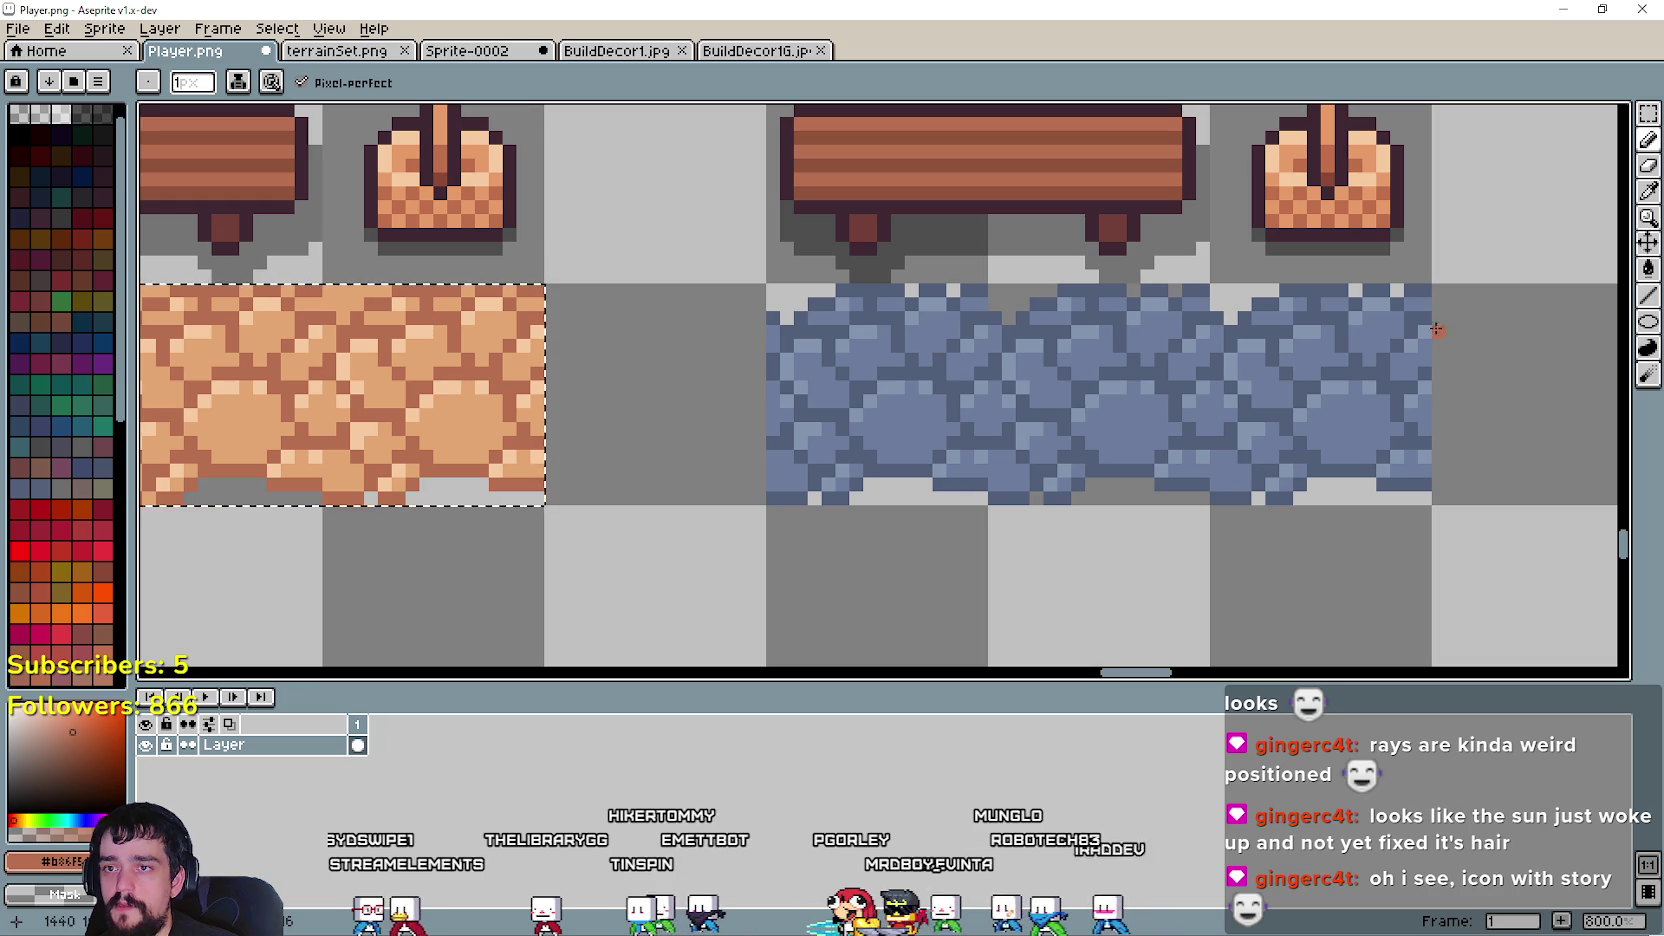
left_click_drag(206, 393, 446, 416)
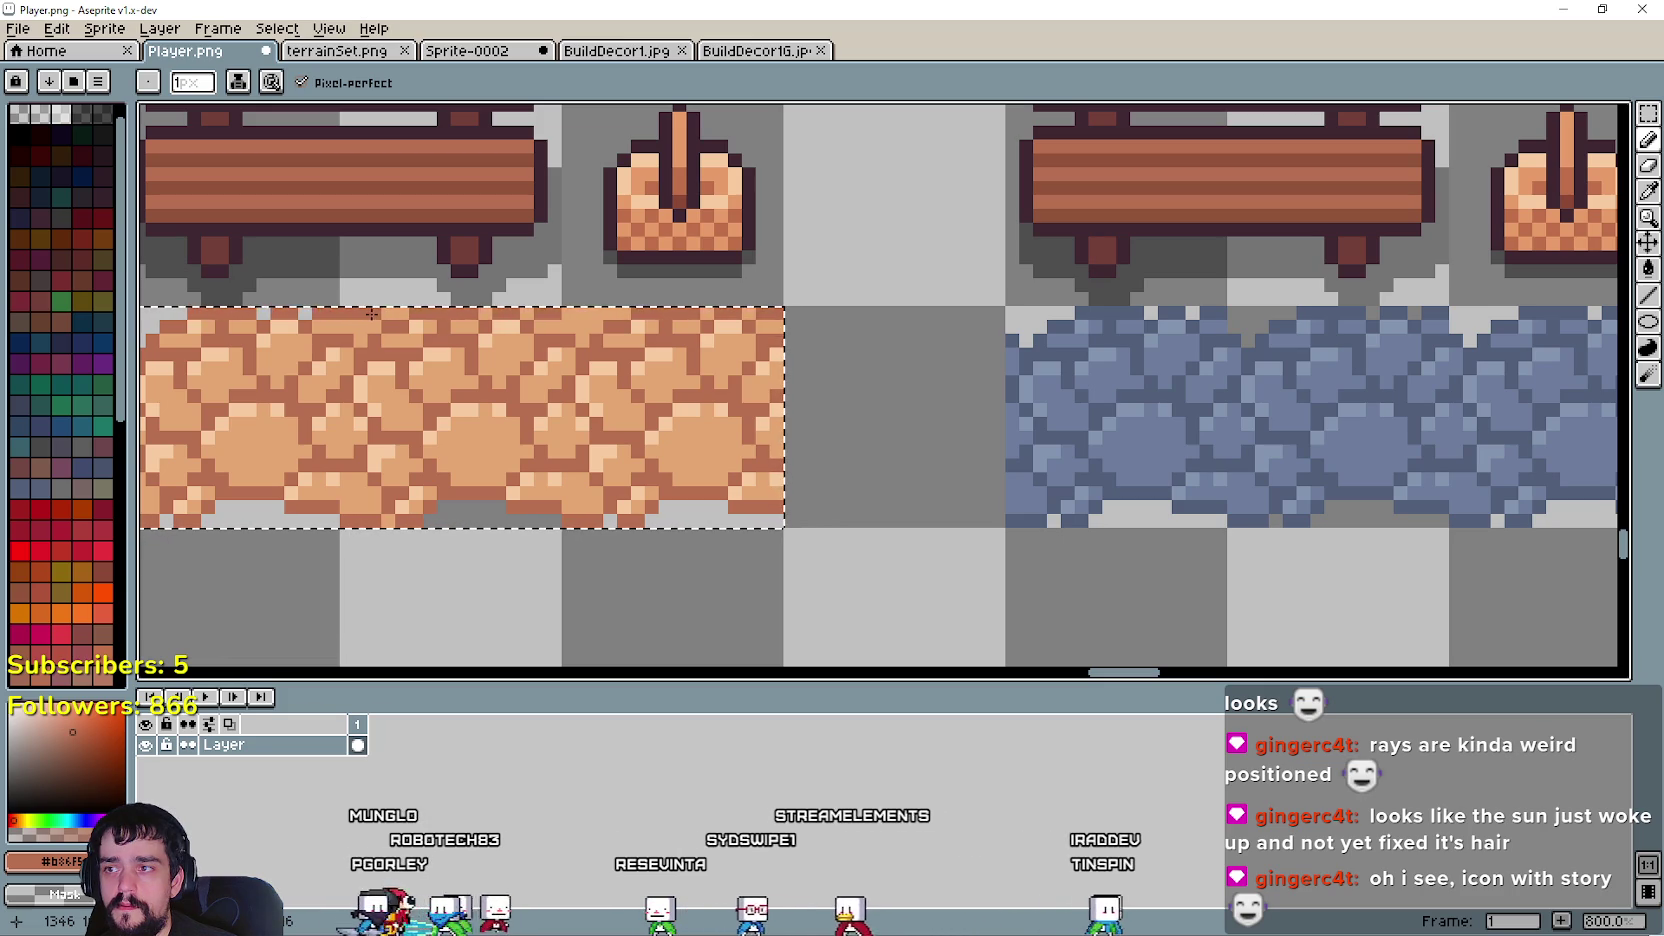
left_click_drag(442, 408, 558, 434)
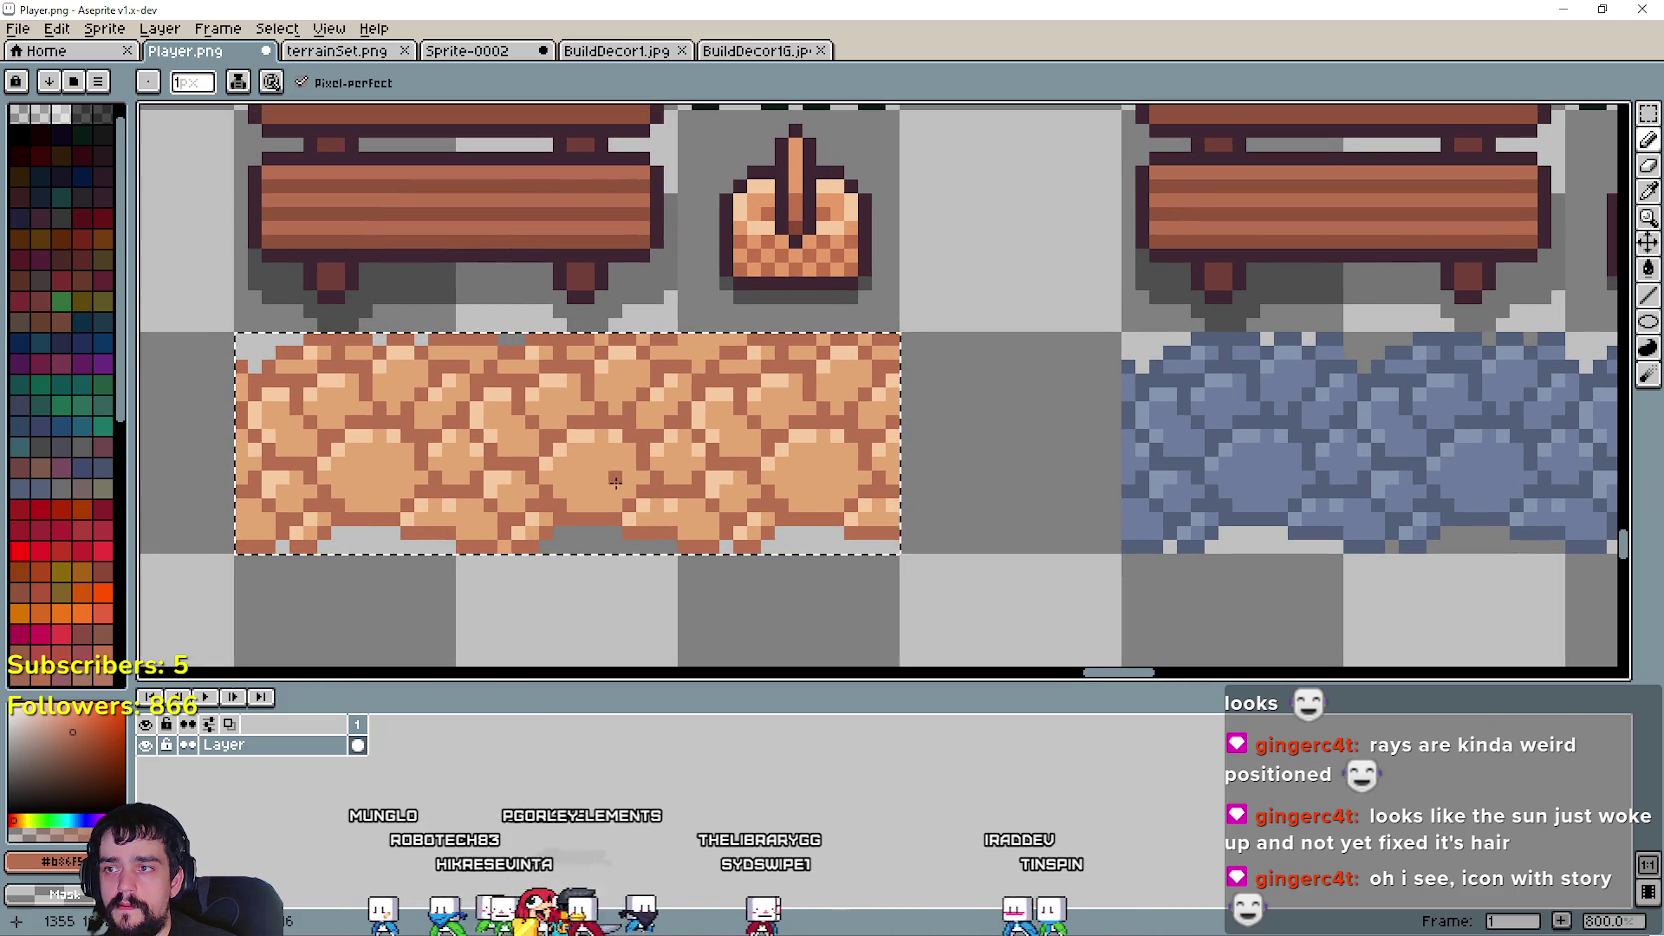
mouse_move(673, 425)
left_mouse_down()
mouse_move(645, 456)
mouse_move(958, 471)
mouse_move(743, 420)
mouse_move(583, 434)
mouse_move(591, 387)
left_mouse_up()
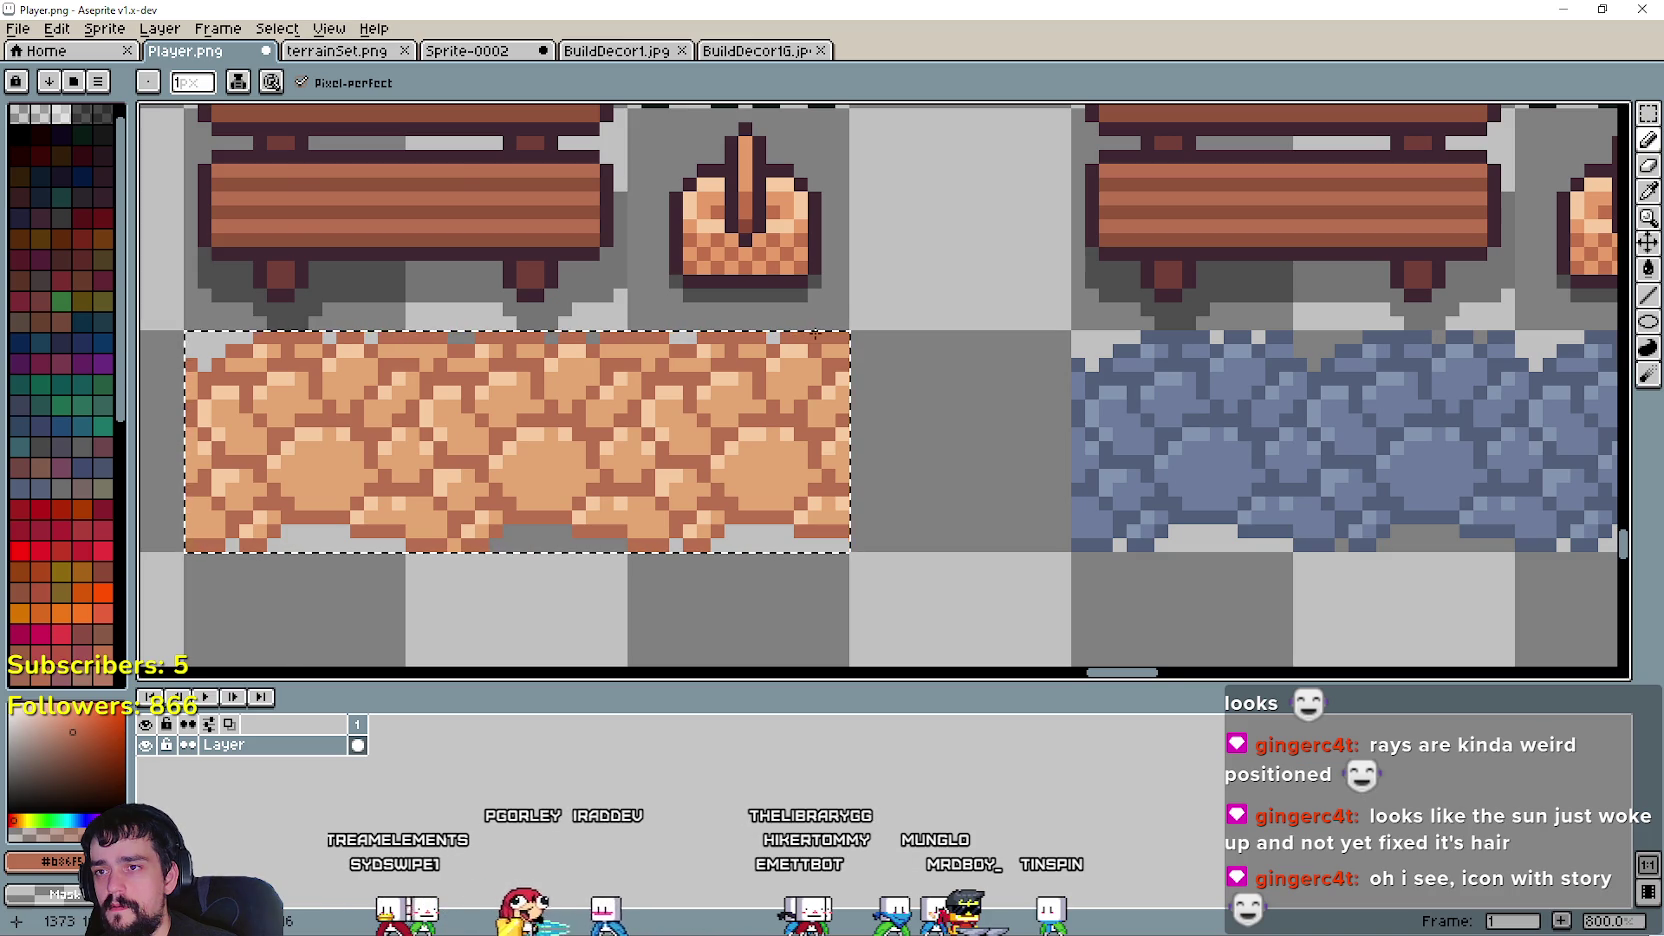
scroll(604, 487, "down", 1)
scroll(459, 413, "up", 1)
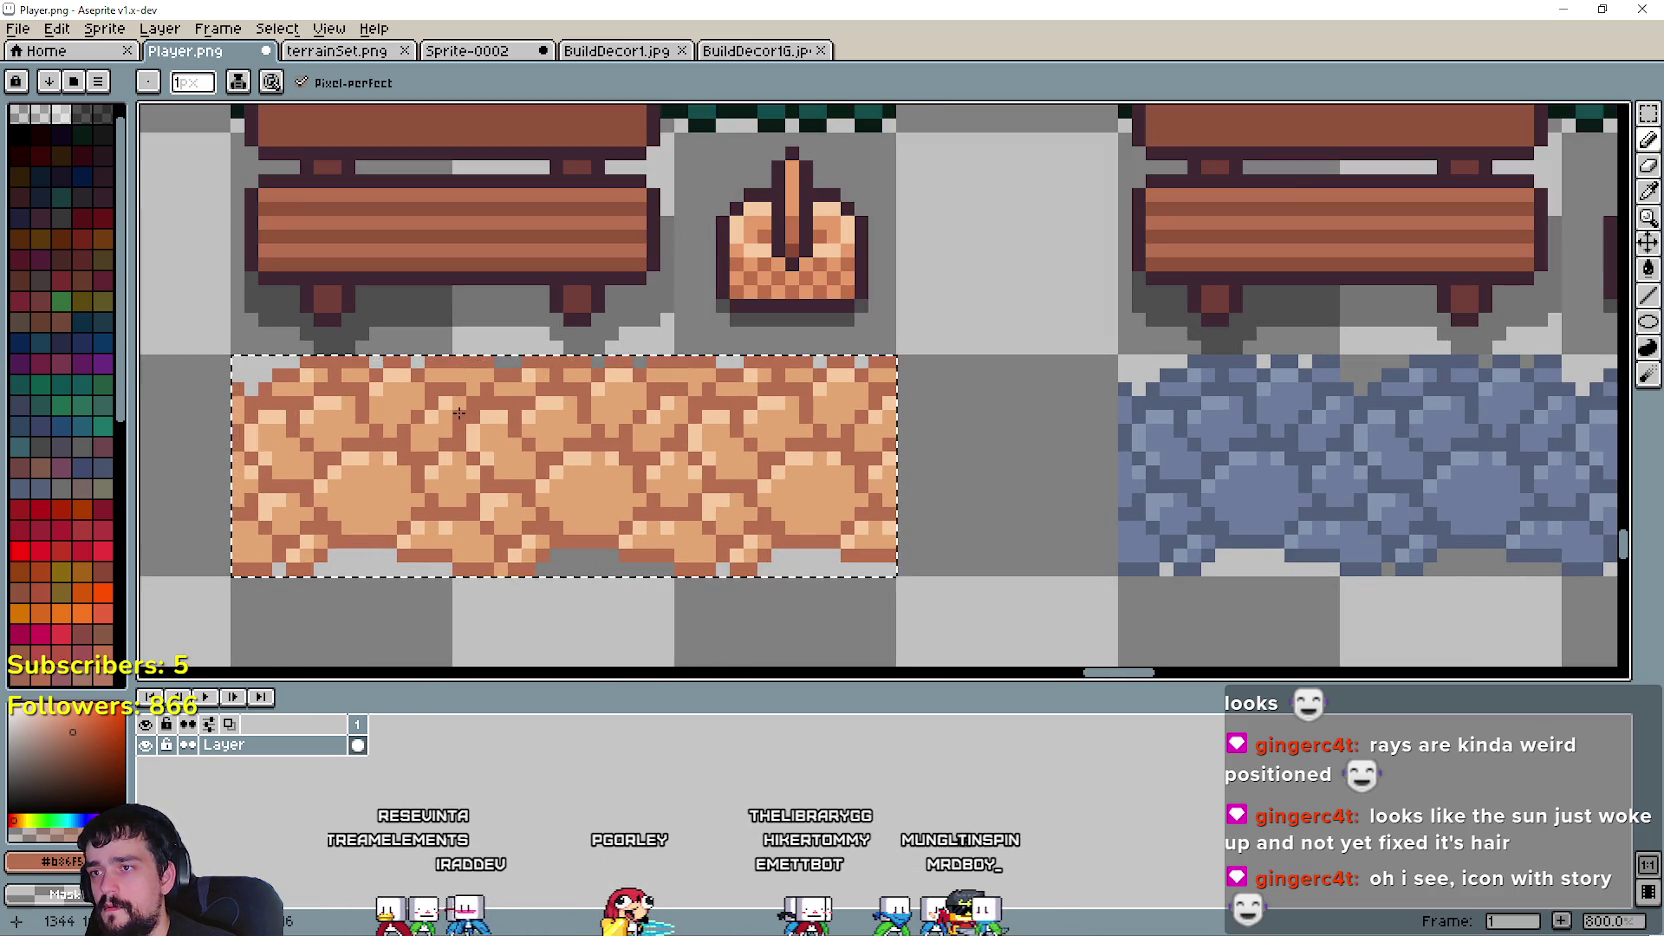
scroll(459, 413, "down", 1)
scroll(848, 406, "up", 1)
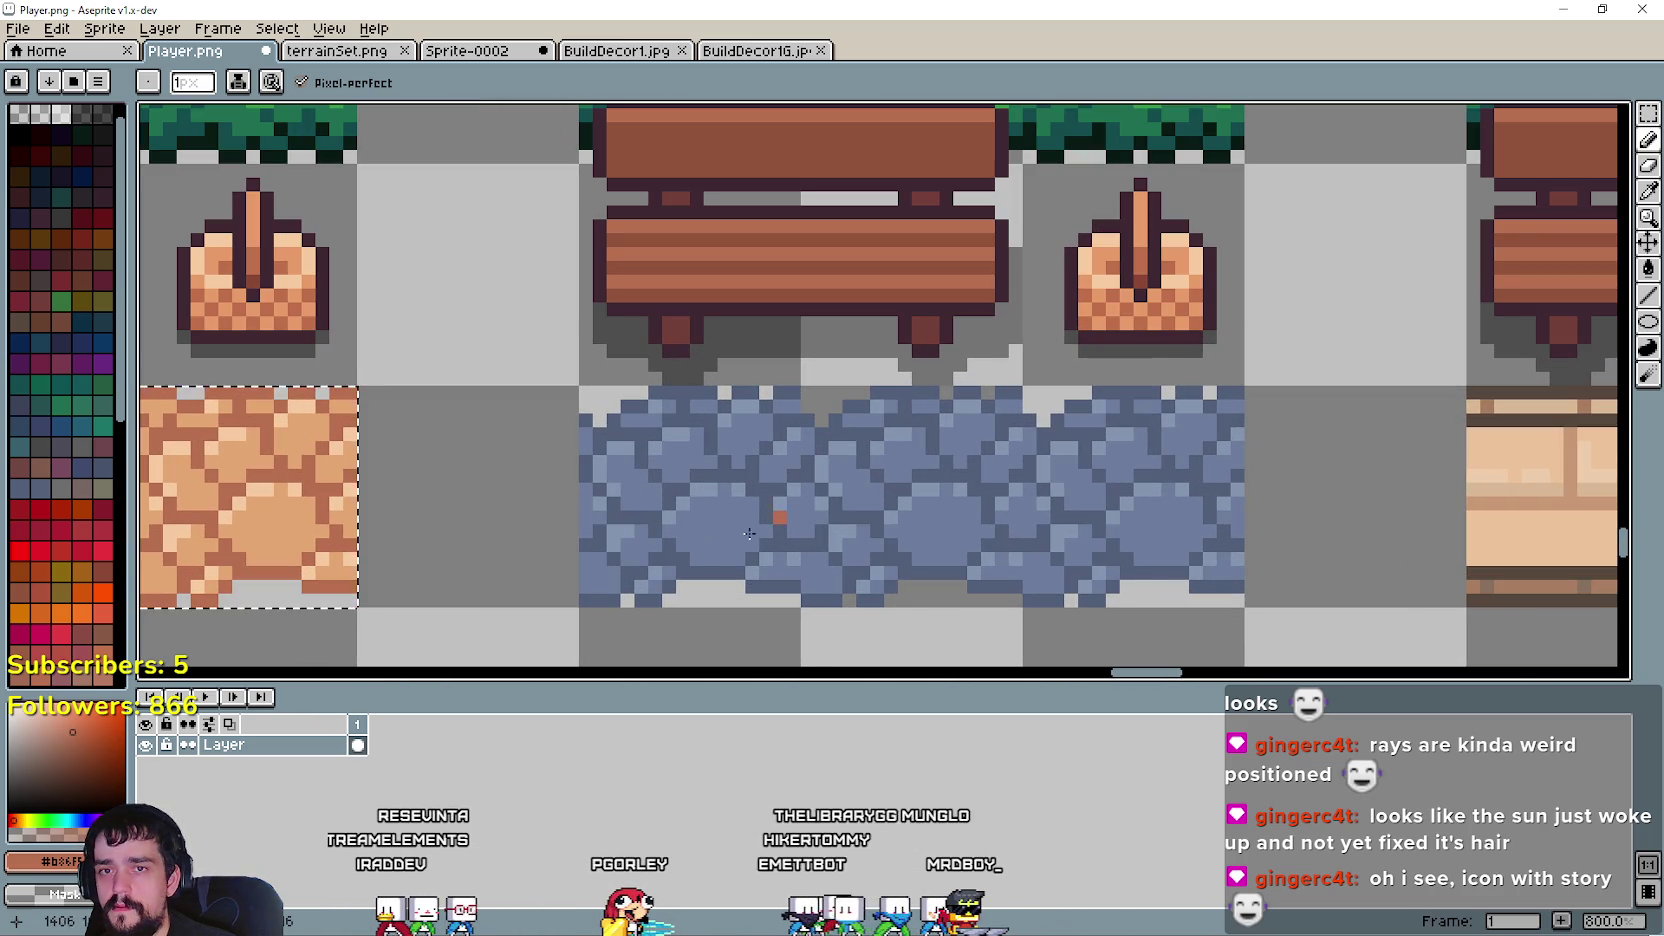
left_click(1648, 191)
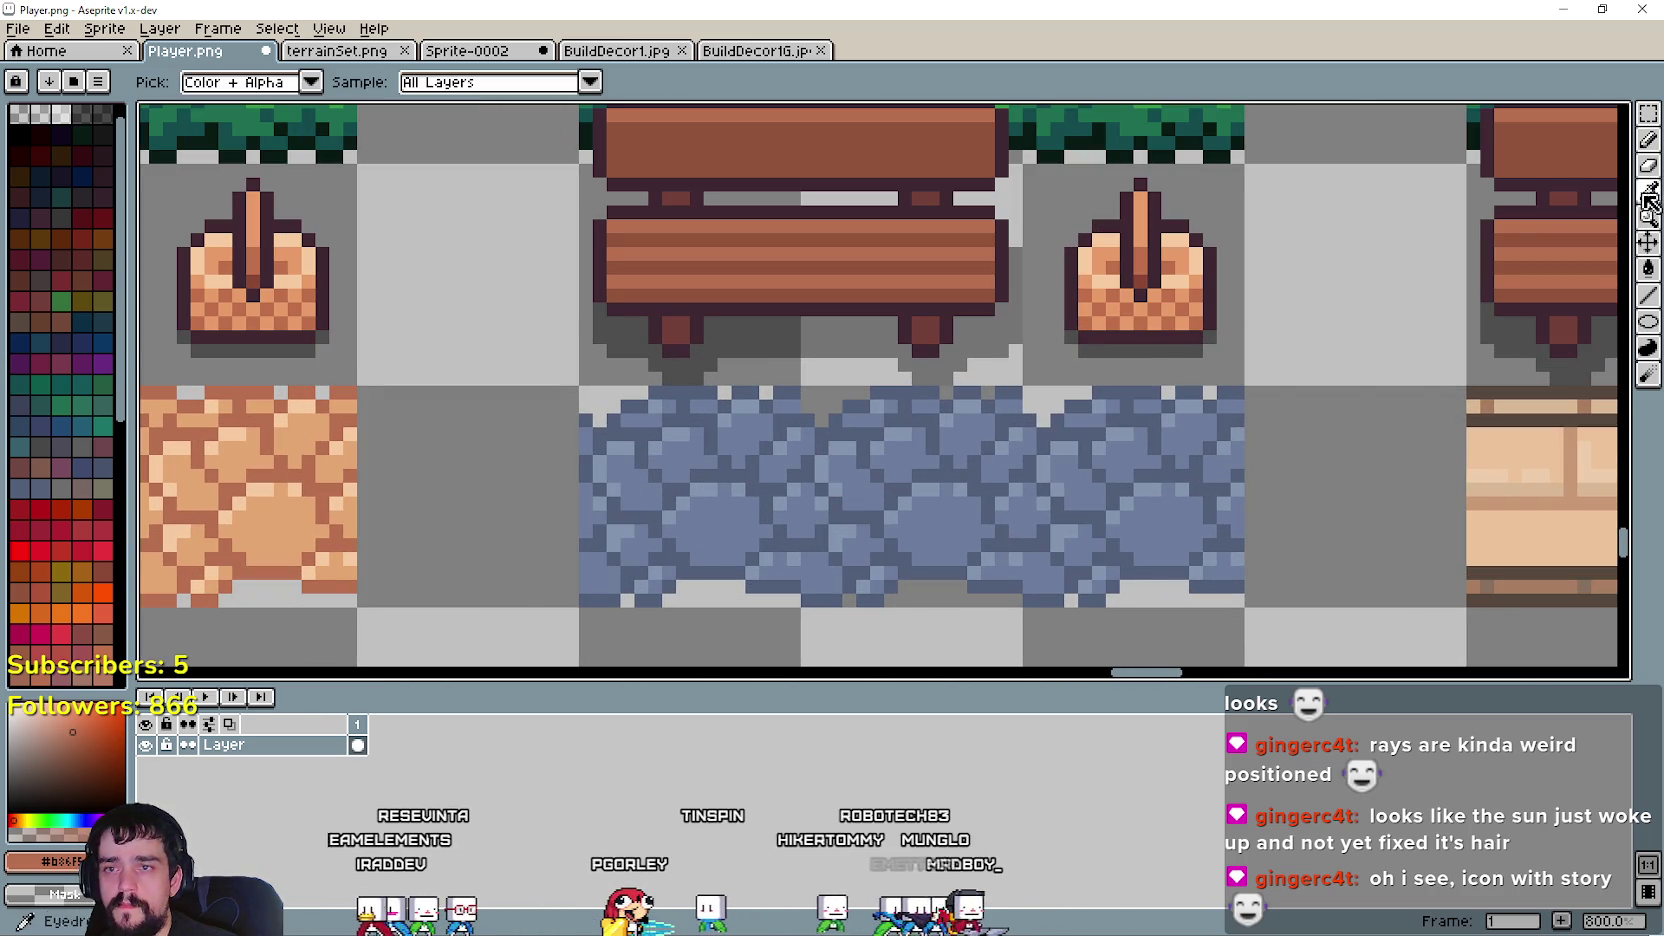
scroll(820, 387, "up", 2)
left_click(820, 388)
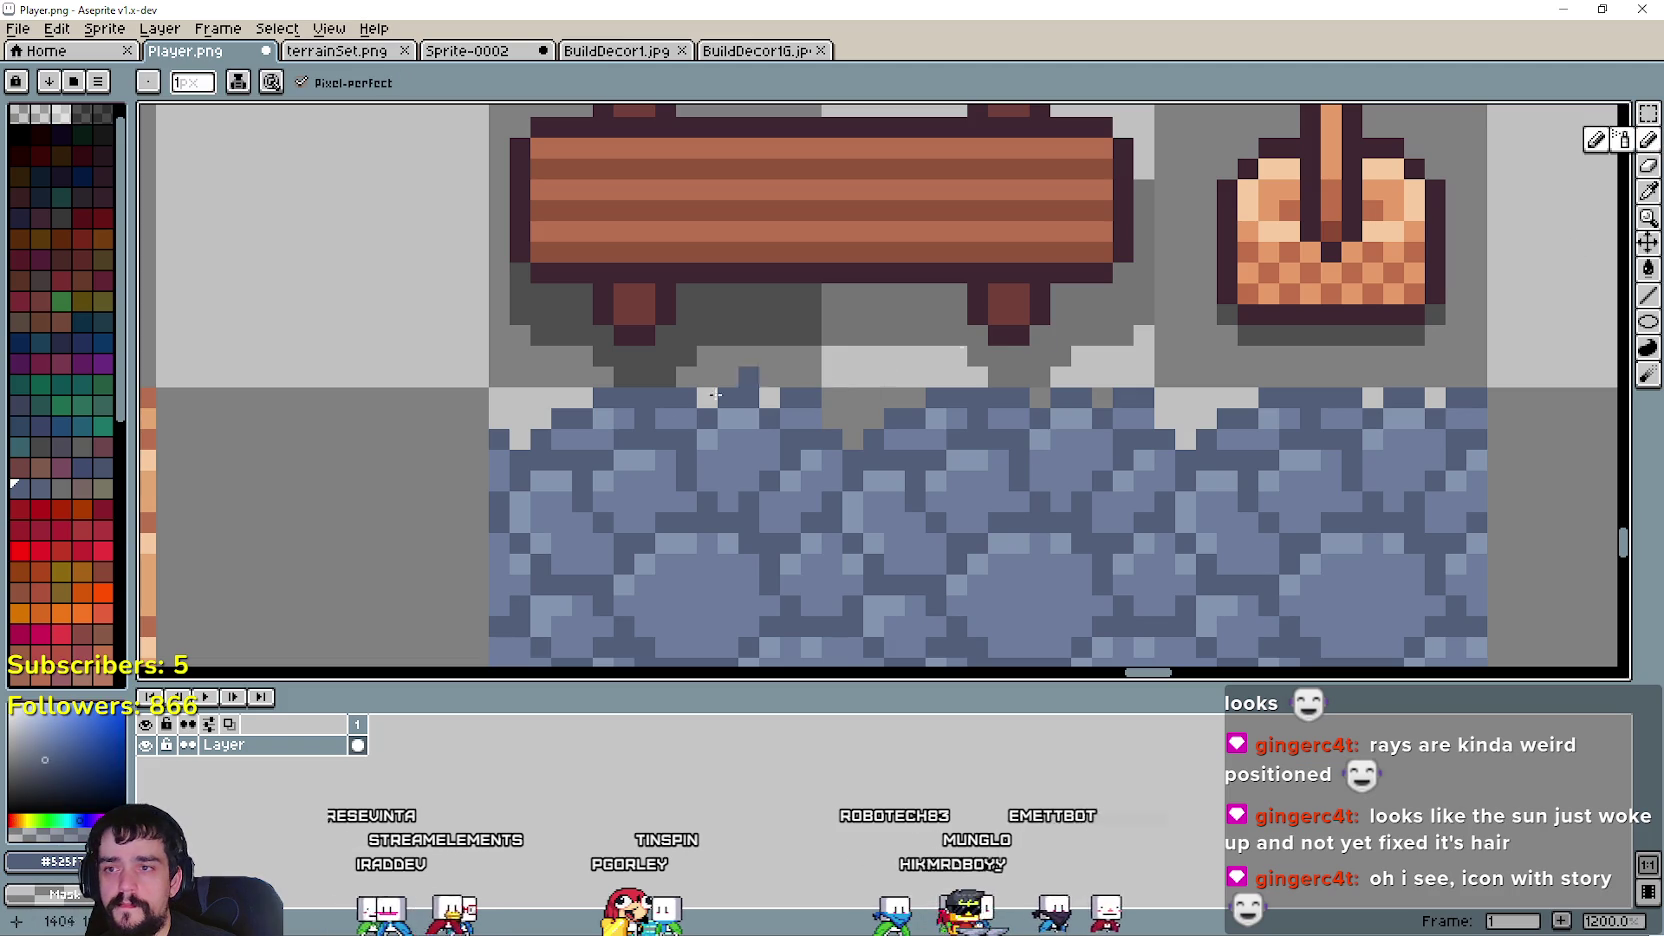
key("b")
scroll(869, 397, "down", 1)
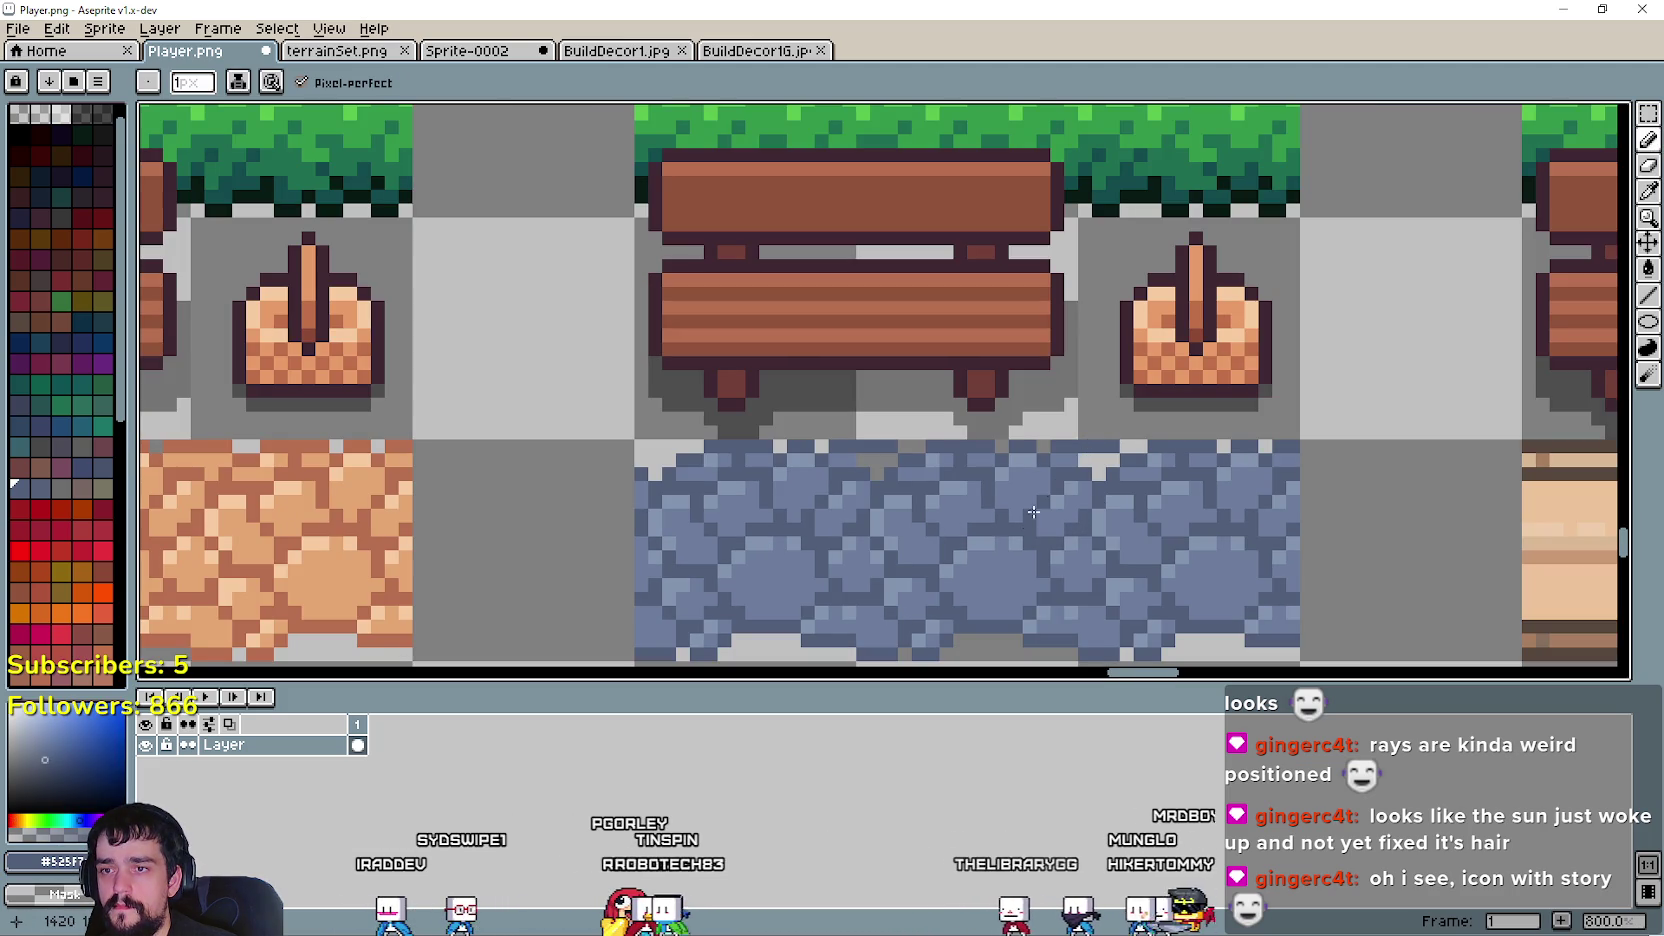
key("i")
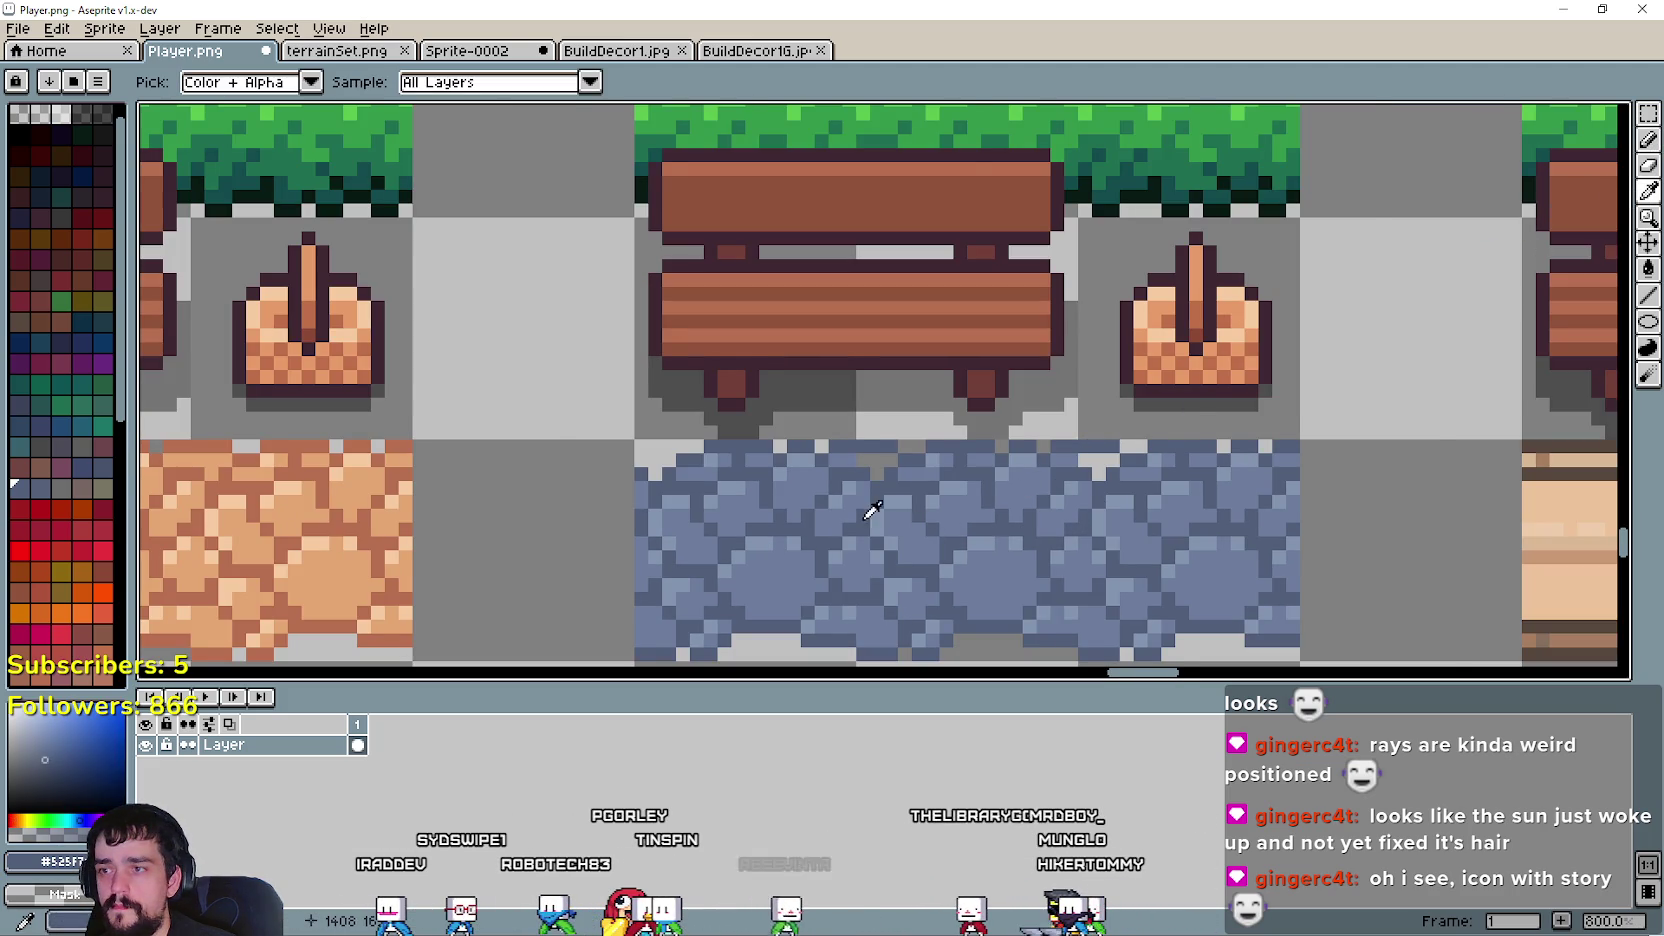
scroll(872, 422, "up", 1)
left_click(1648, 139)
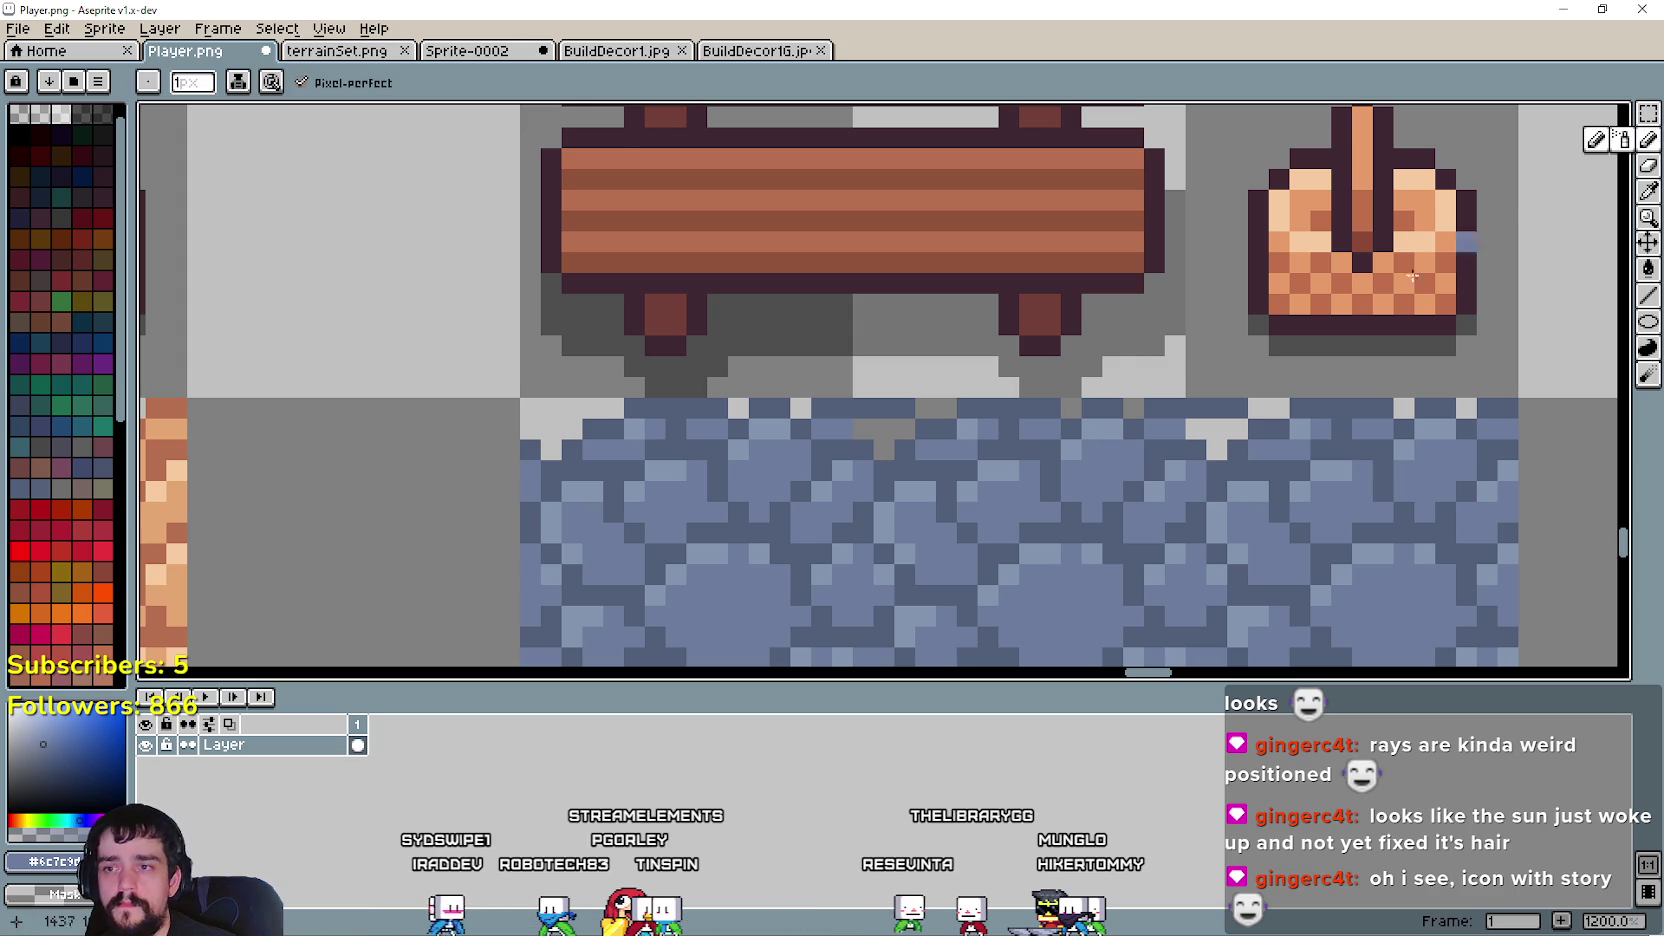
left_click(884, 450)
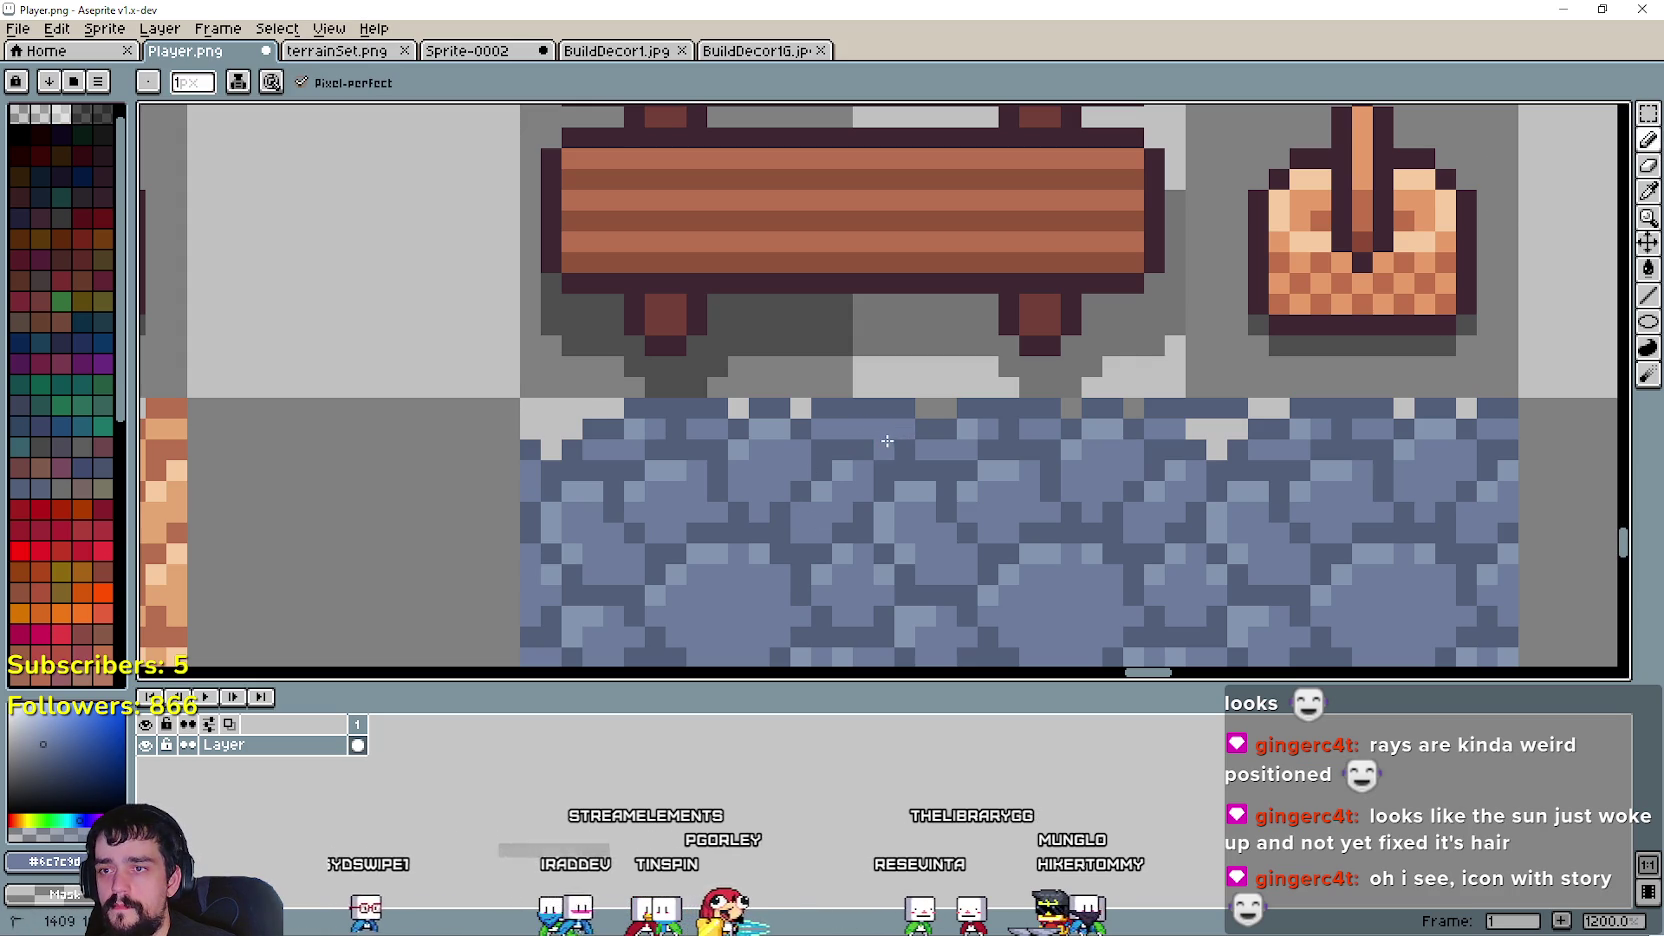
left_click_drag(1192, 430, 1224, 426)
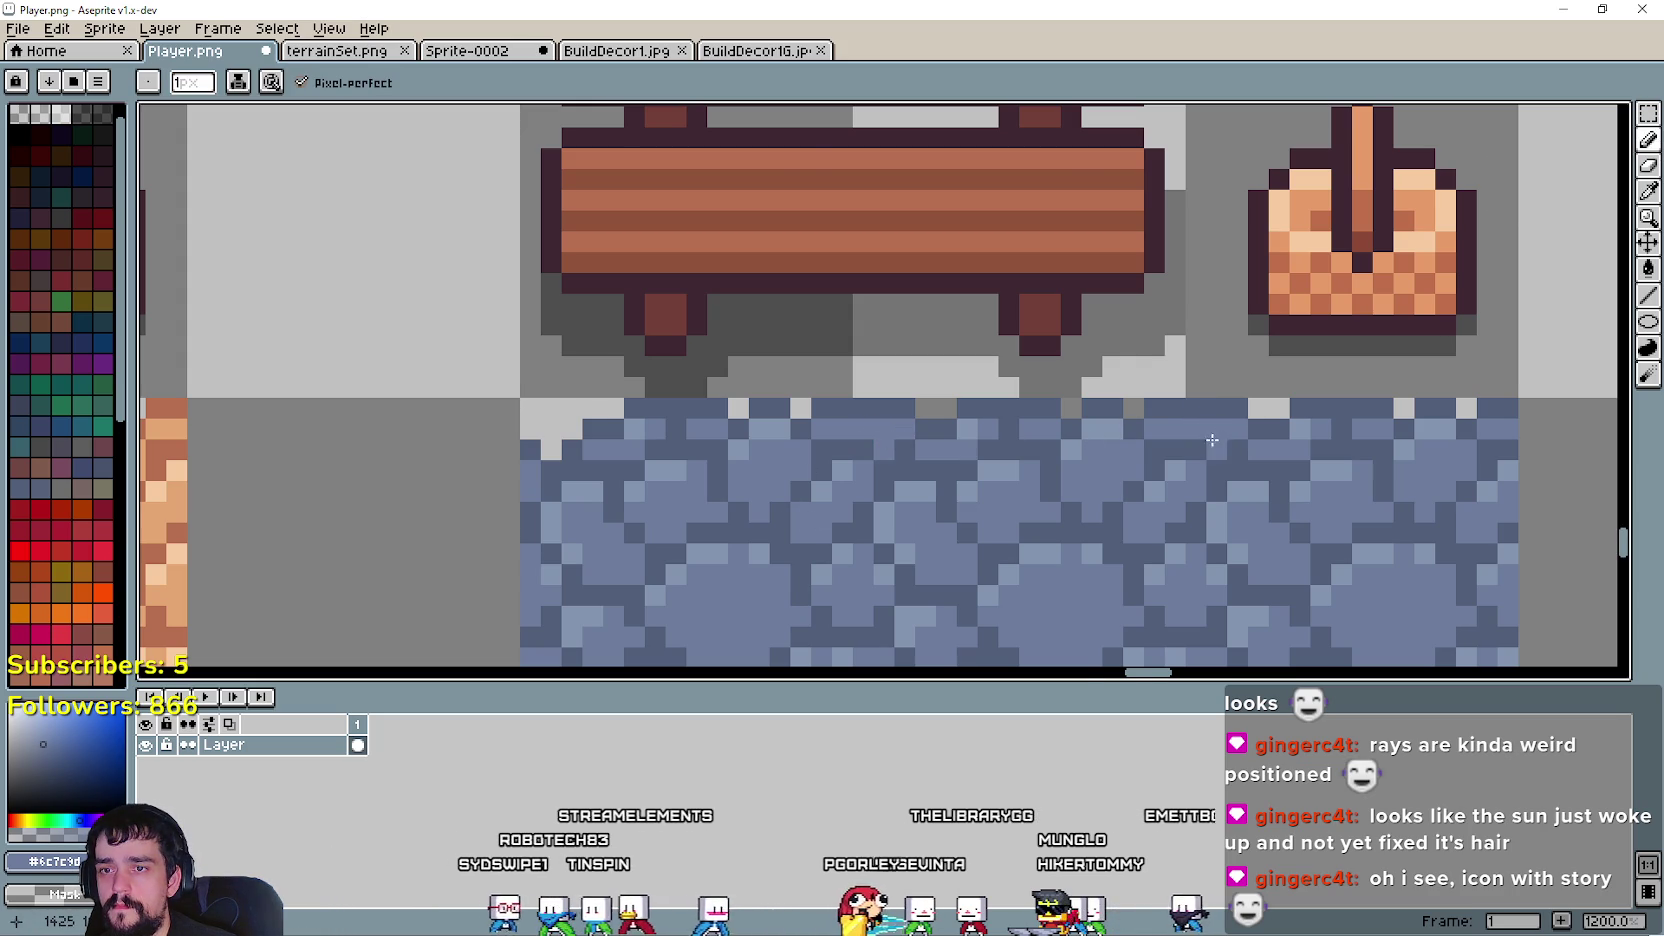
scroll(1100, 470, "down", 3)
scroll(992, 525, "down", 1)
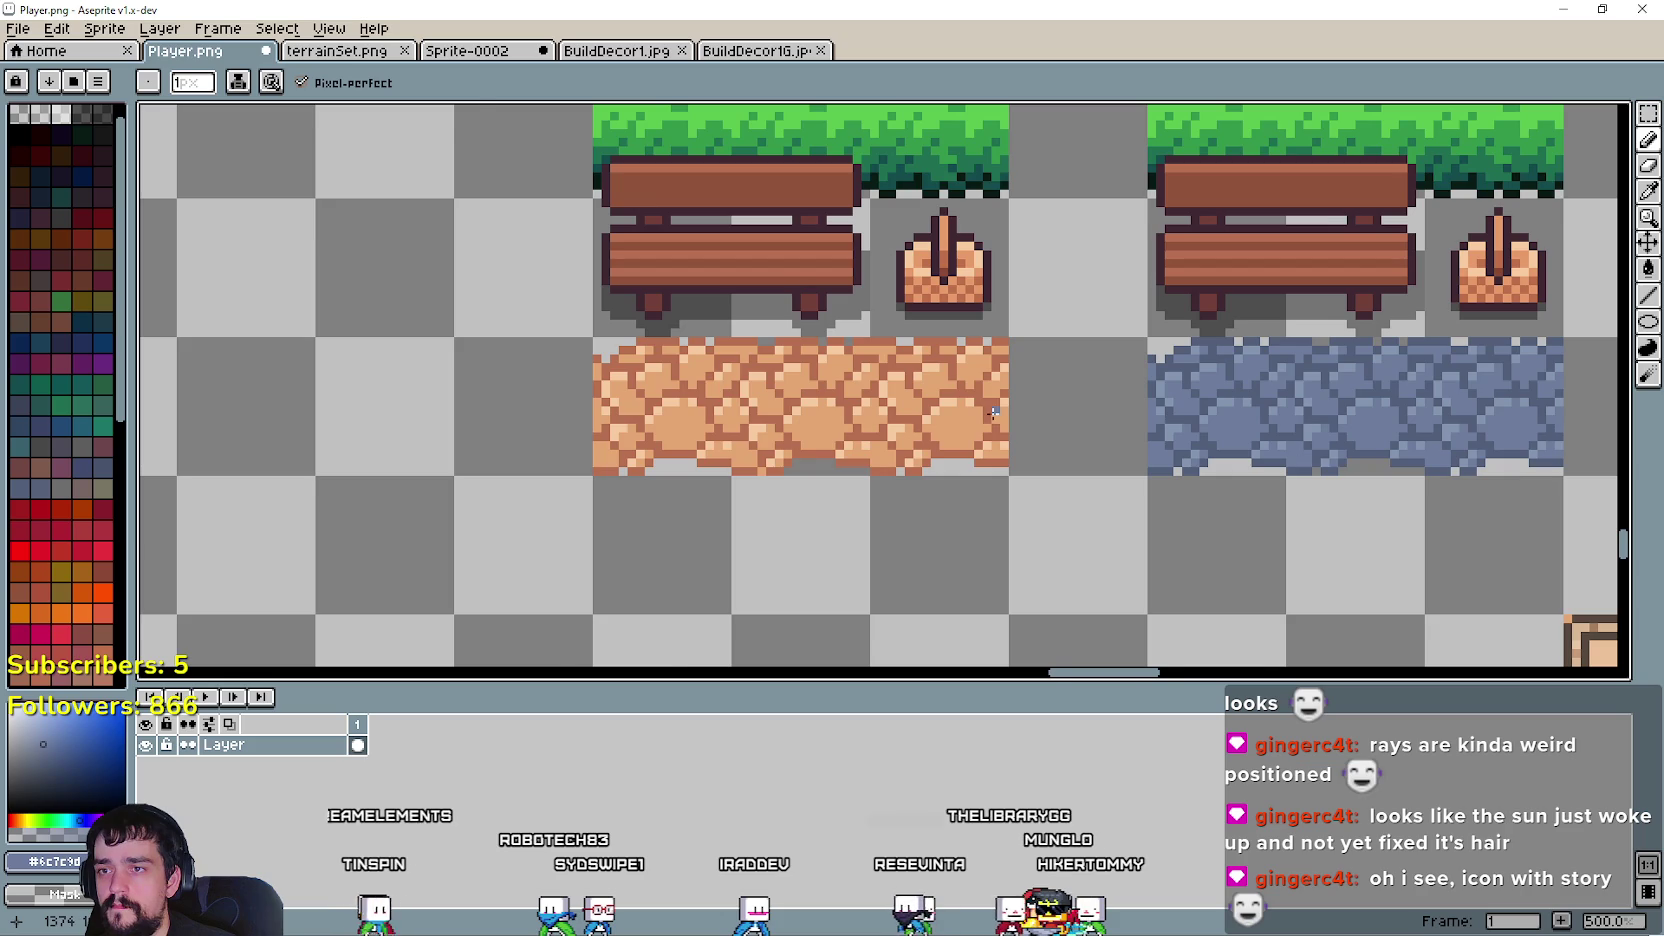
scroll(993, 412, "down", 1)
scroll(993, 412, "down", 1)
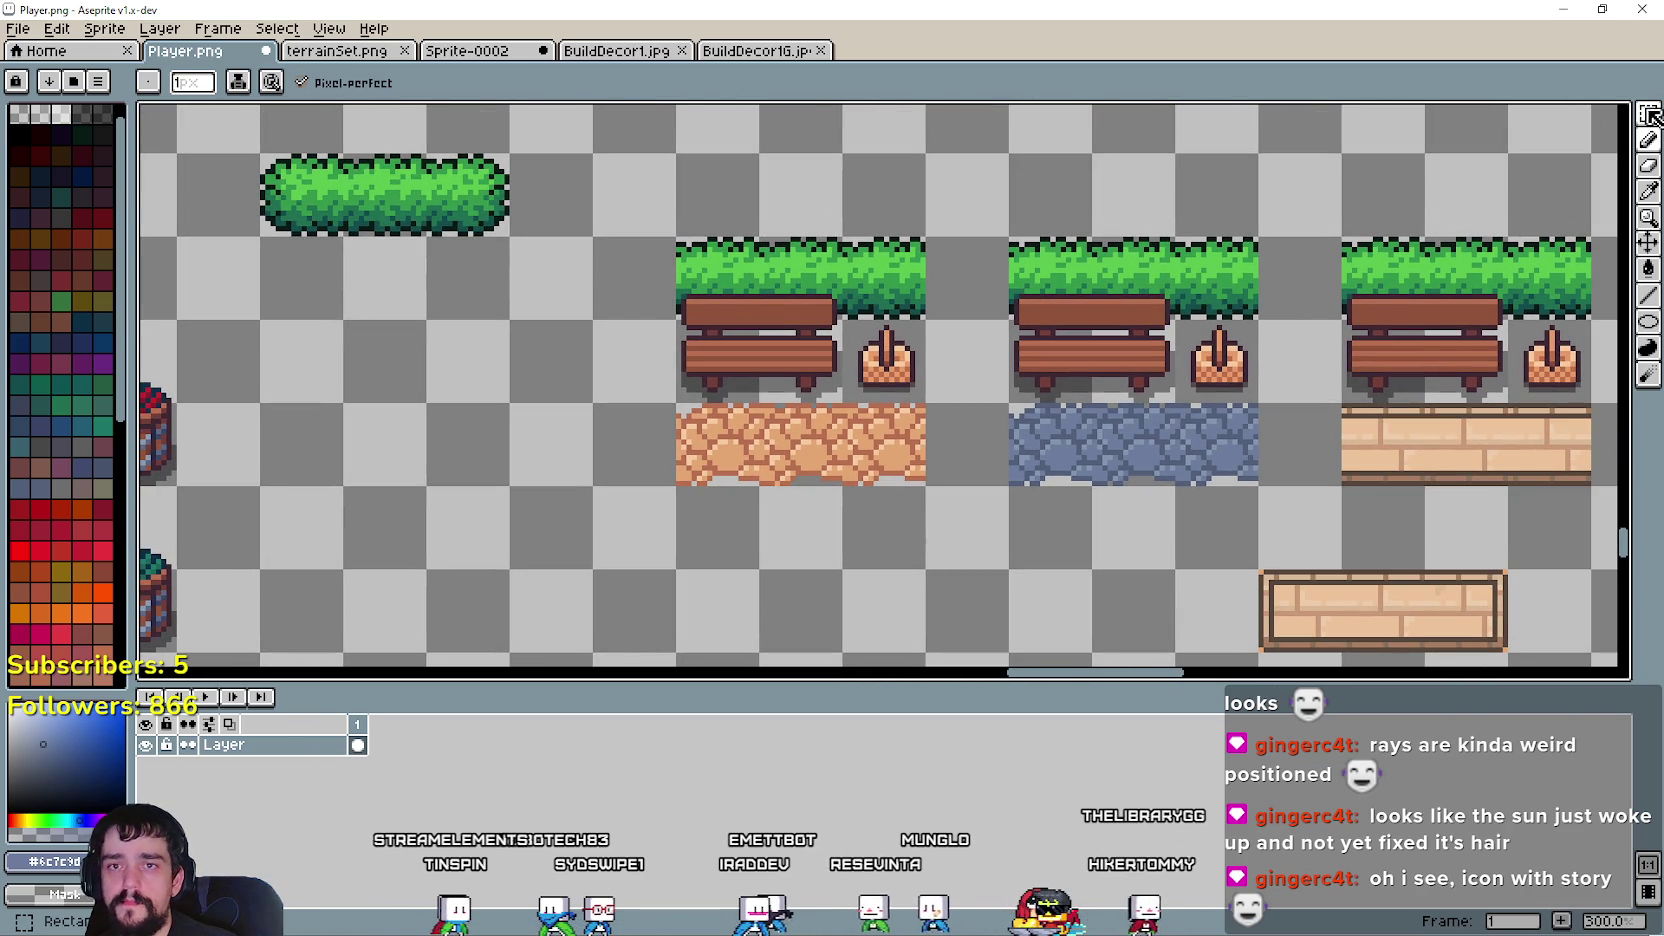
- Copy the bench and orange path tile block from Player.png, then switch to BuildDecor1.jpg
left_click(1649, 116)
scroll(515, 487, "up", 1)
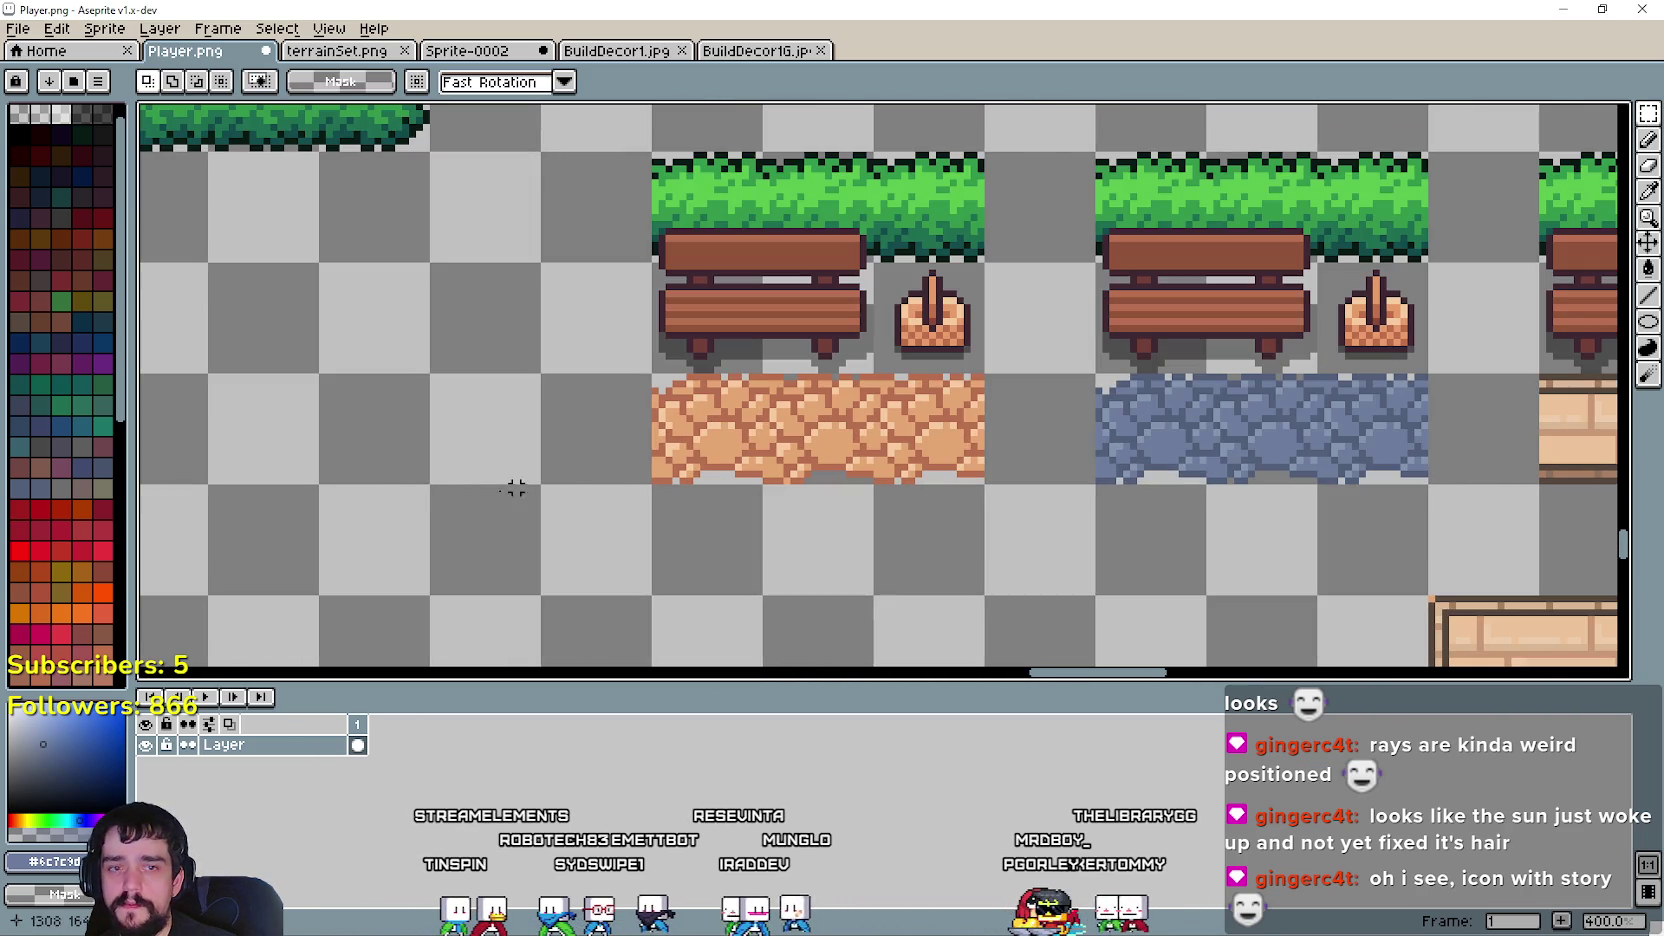
left_click_drag(661, 472, 947, 212)
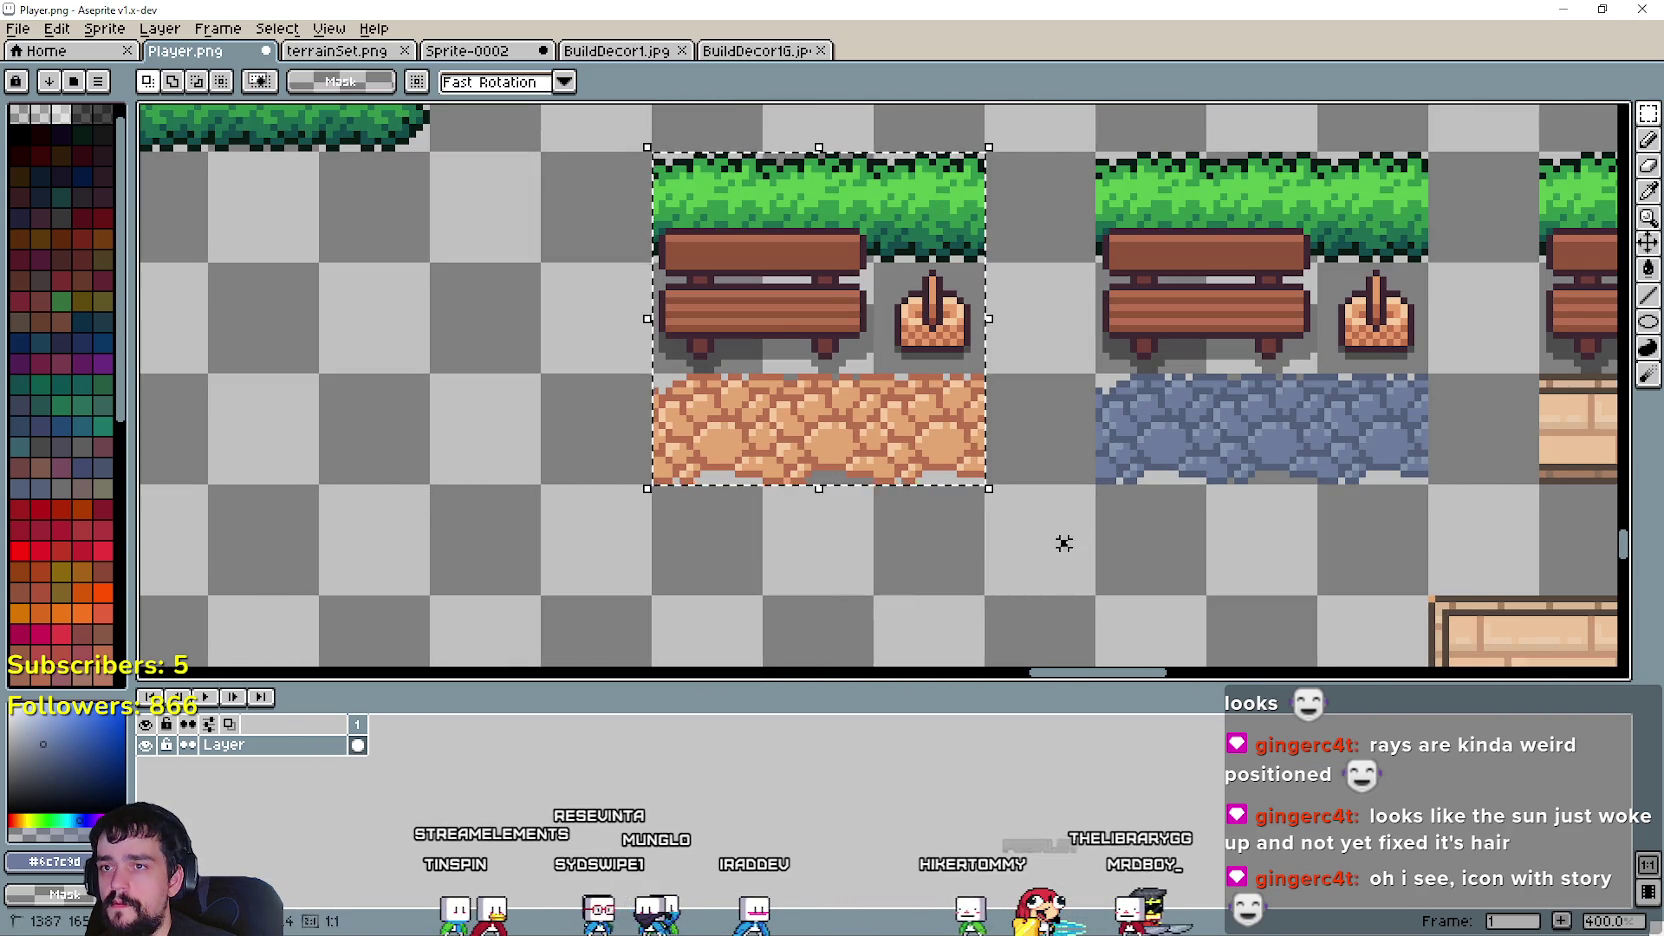
left_click(537, 252)
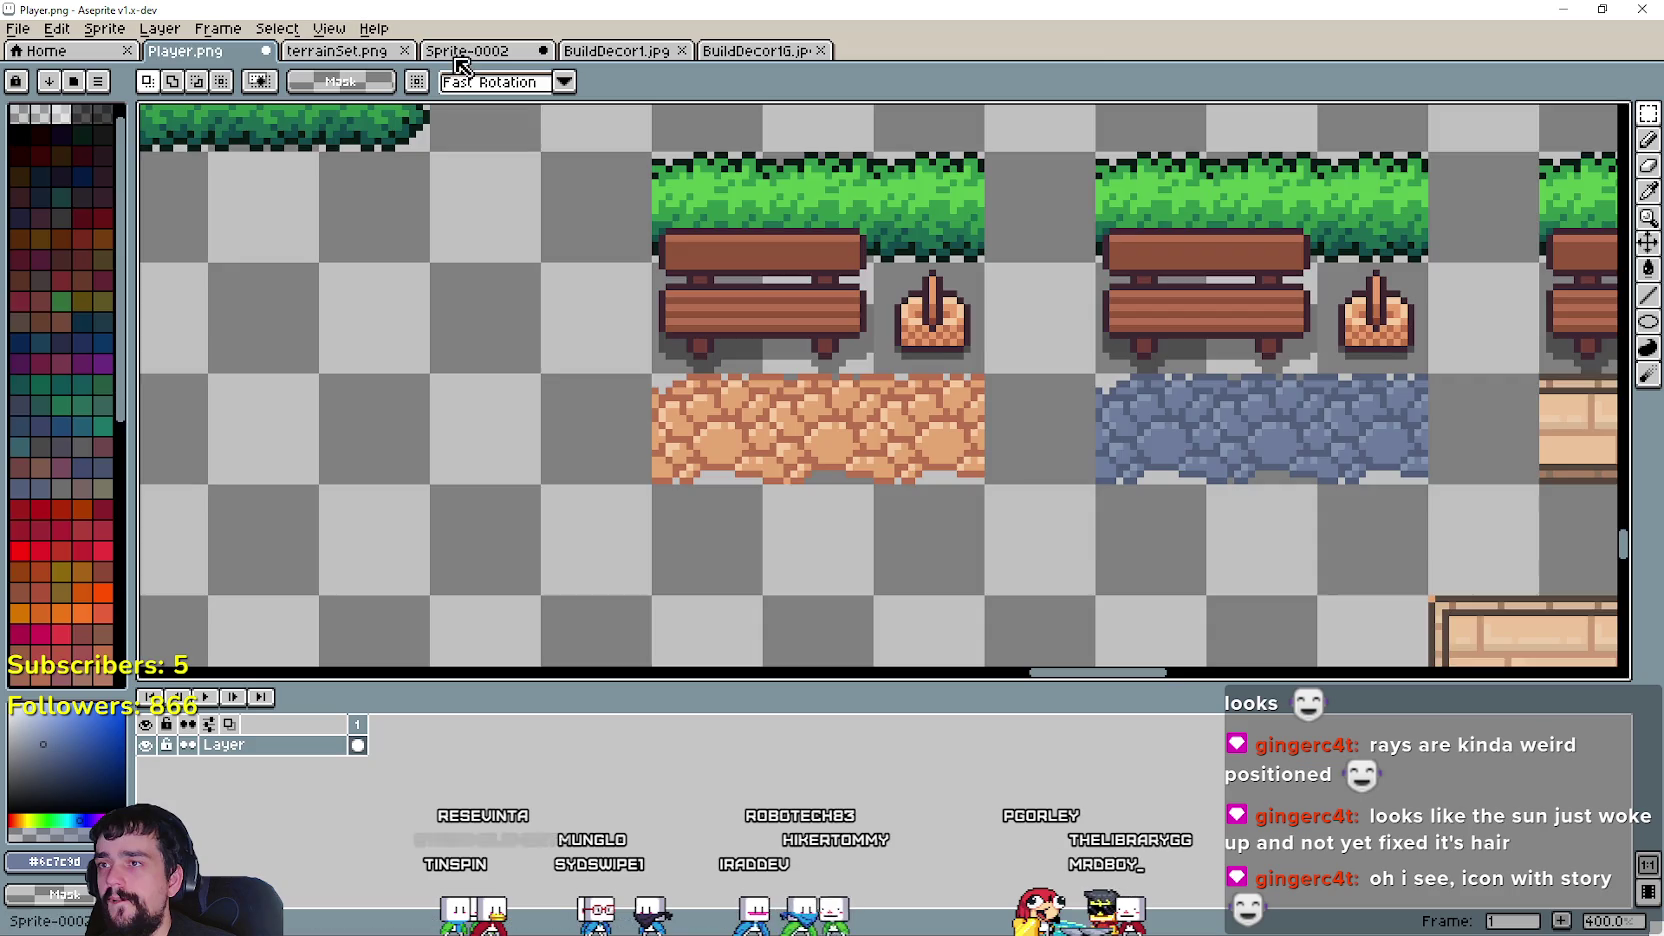
left_click(460, 55)
key("ctrl+Tab")
- Replace the Top layer artwork with the tile, scaled to 224×224 inside the gold frame
scroll(788, 284, "up", 3)
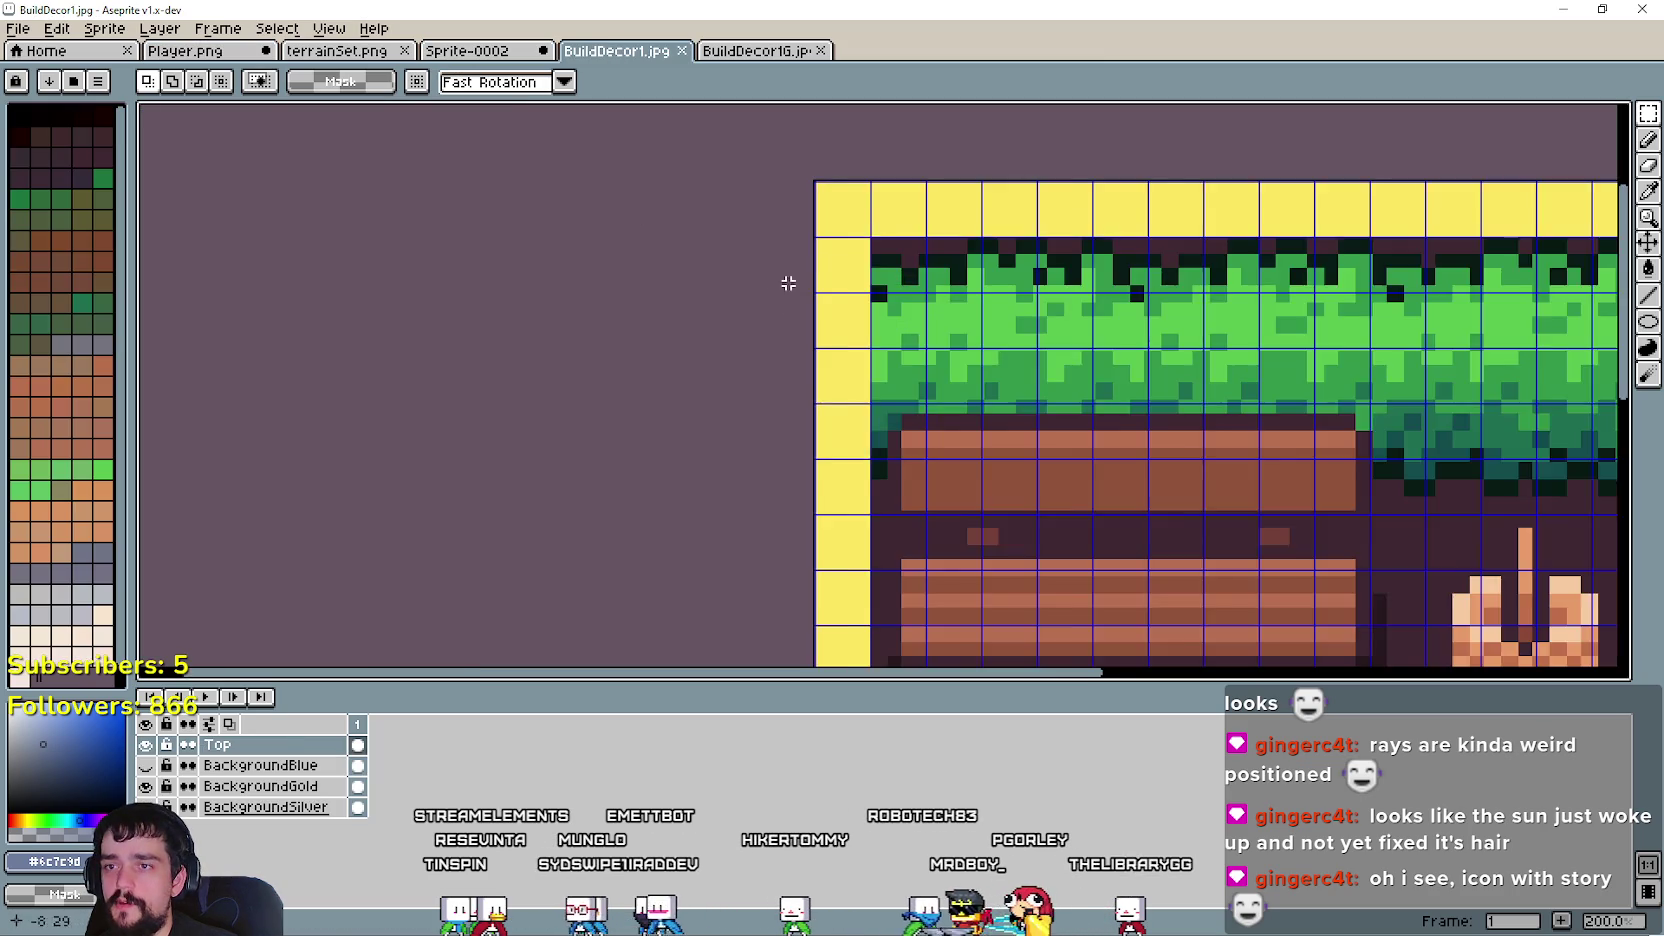
scroll(788, 284, "down", 2)
key("Delete")
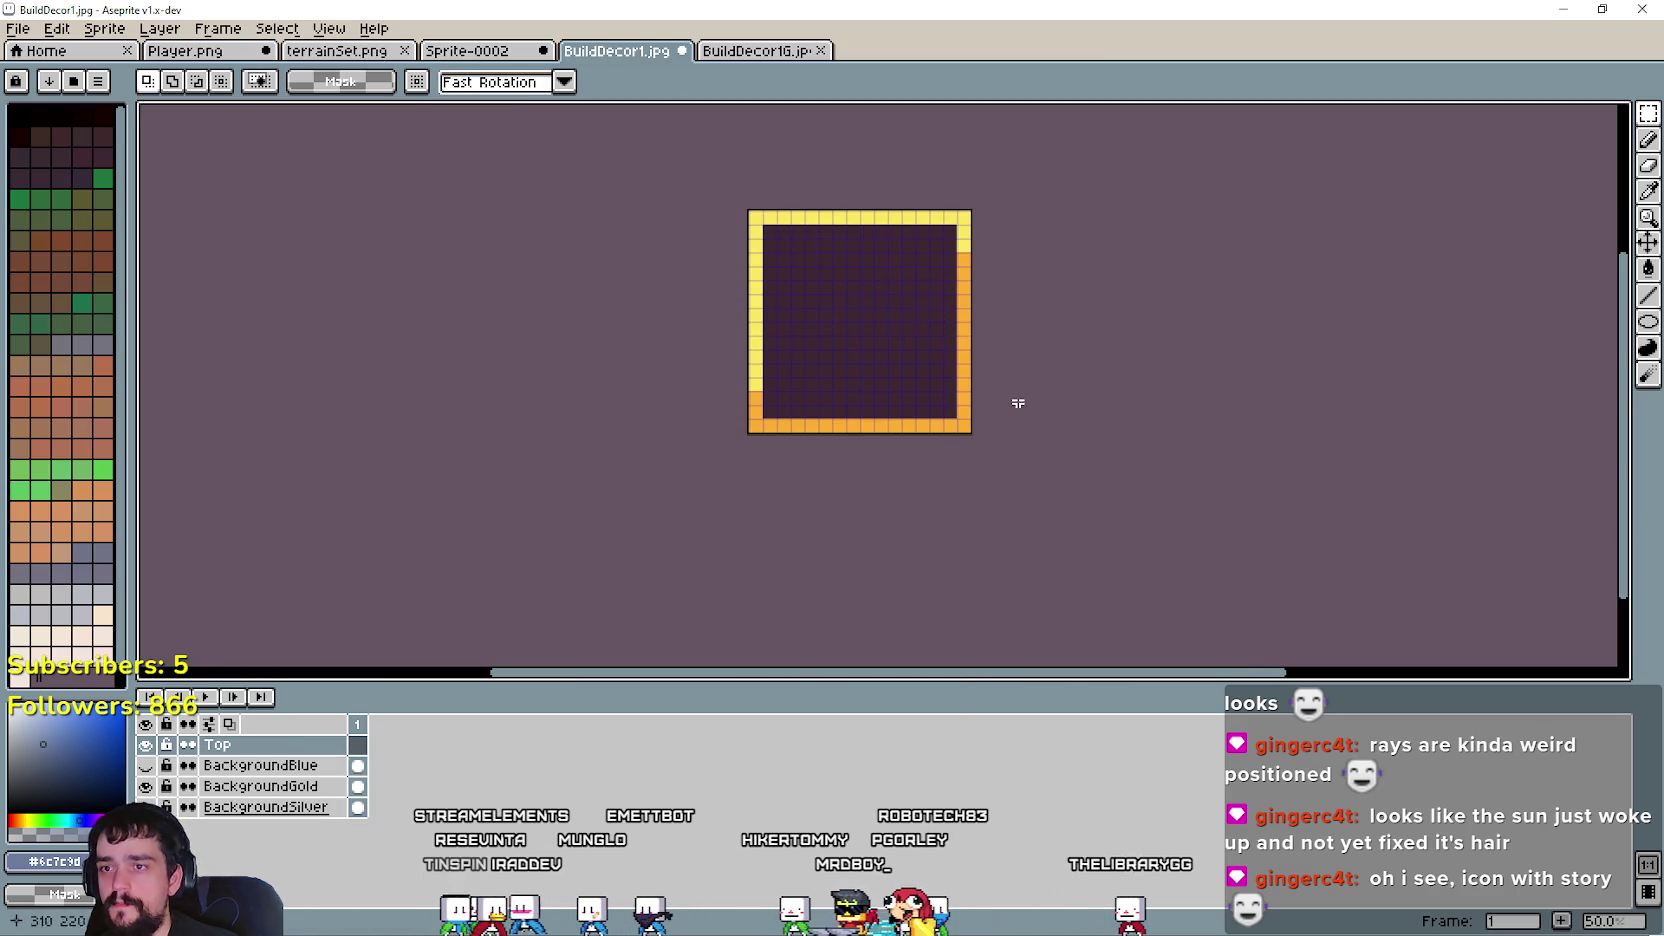
key("ctrl+v")
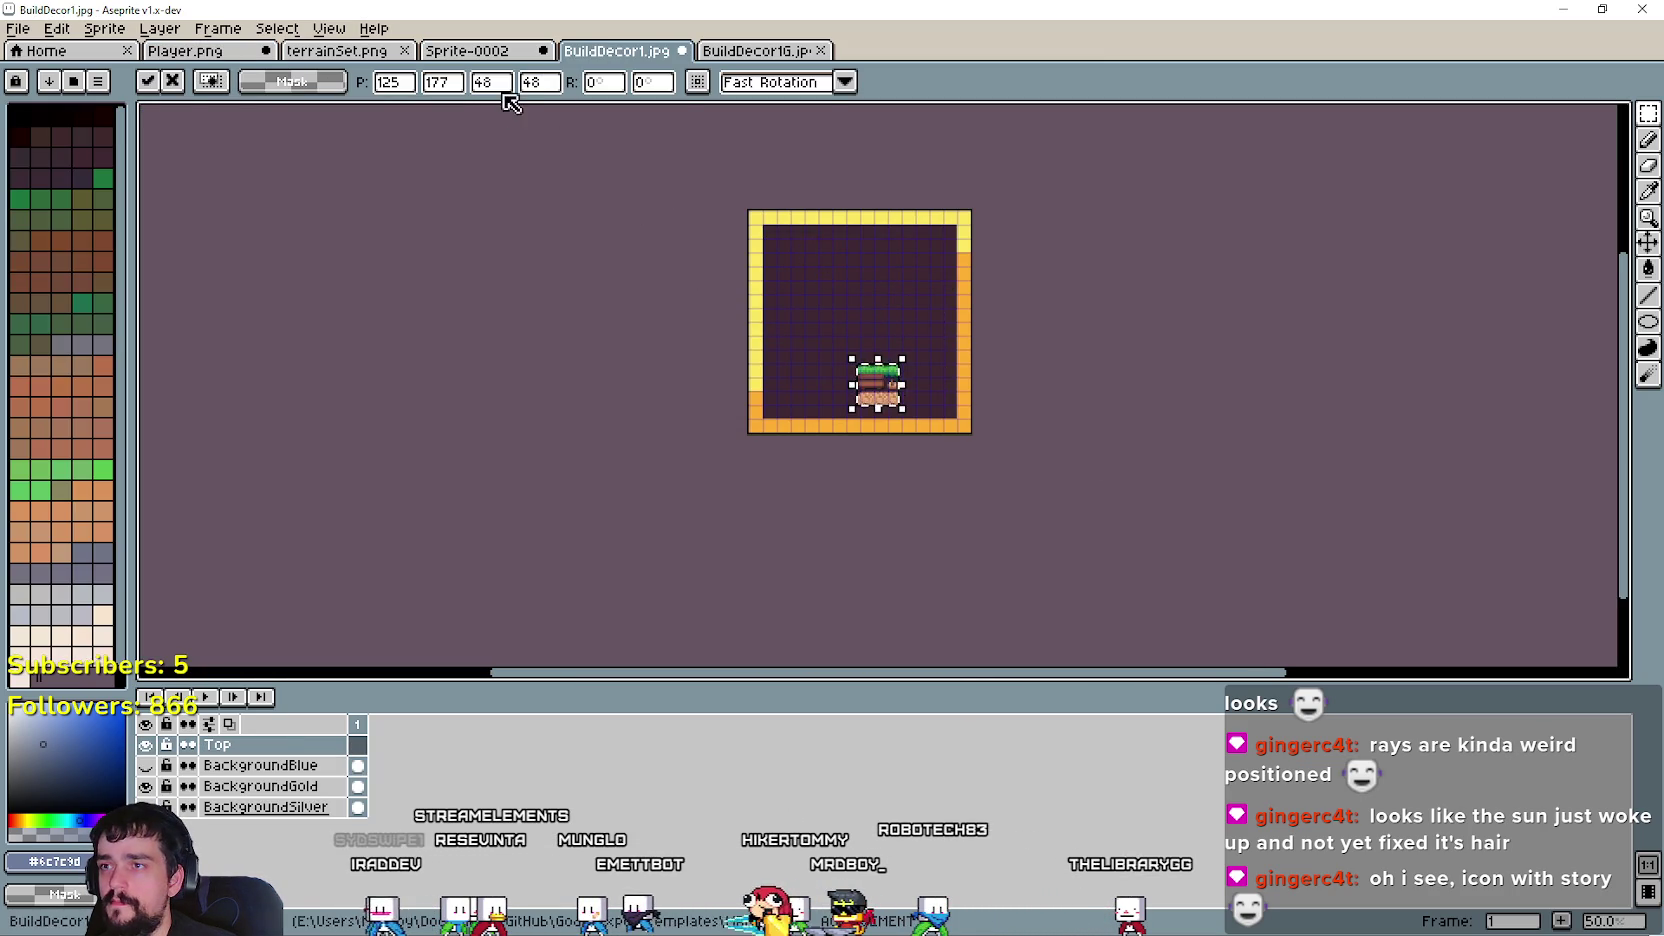
left_click(504, 90)
type("224")
key("Tab")
type("2")
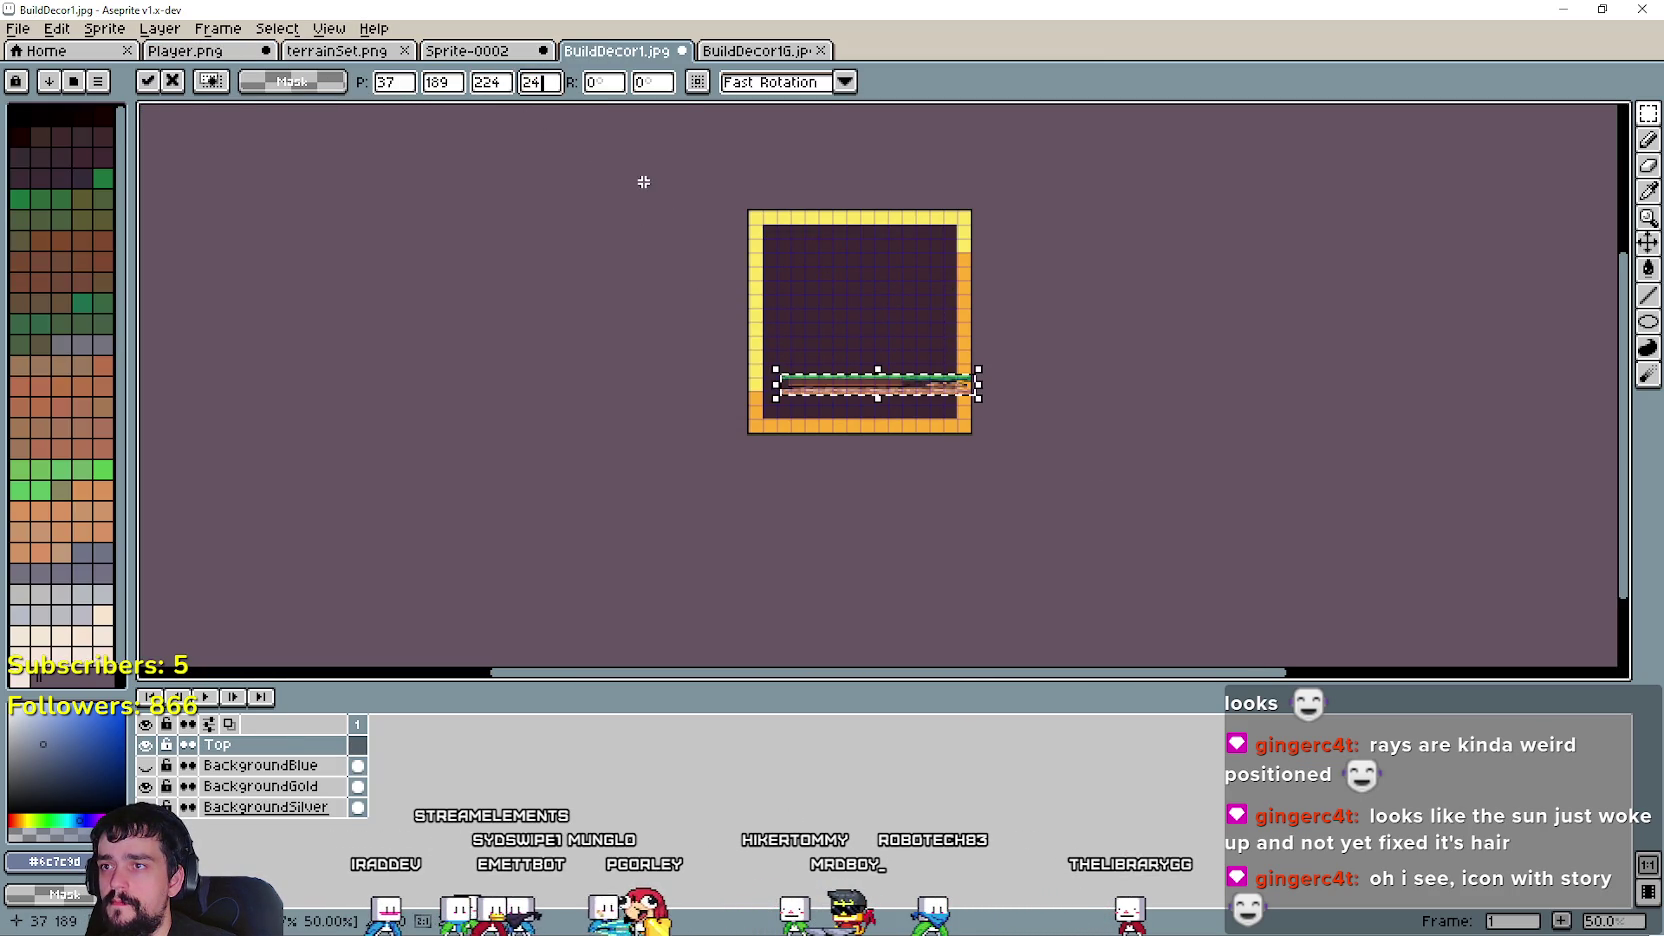
type("4")
key("Return")
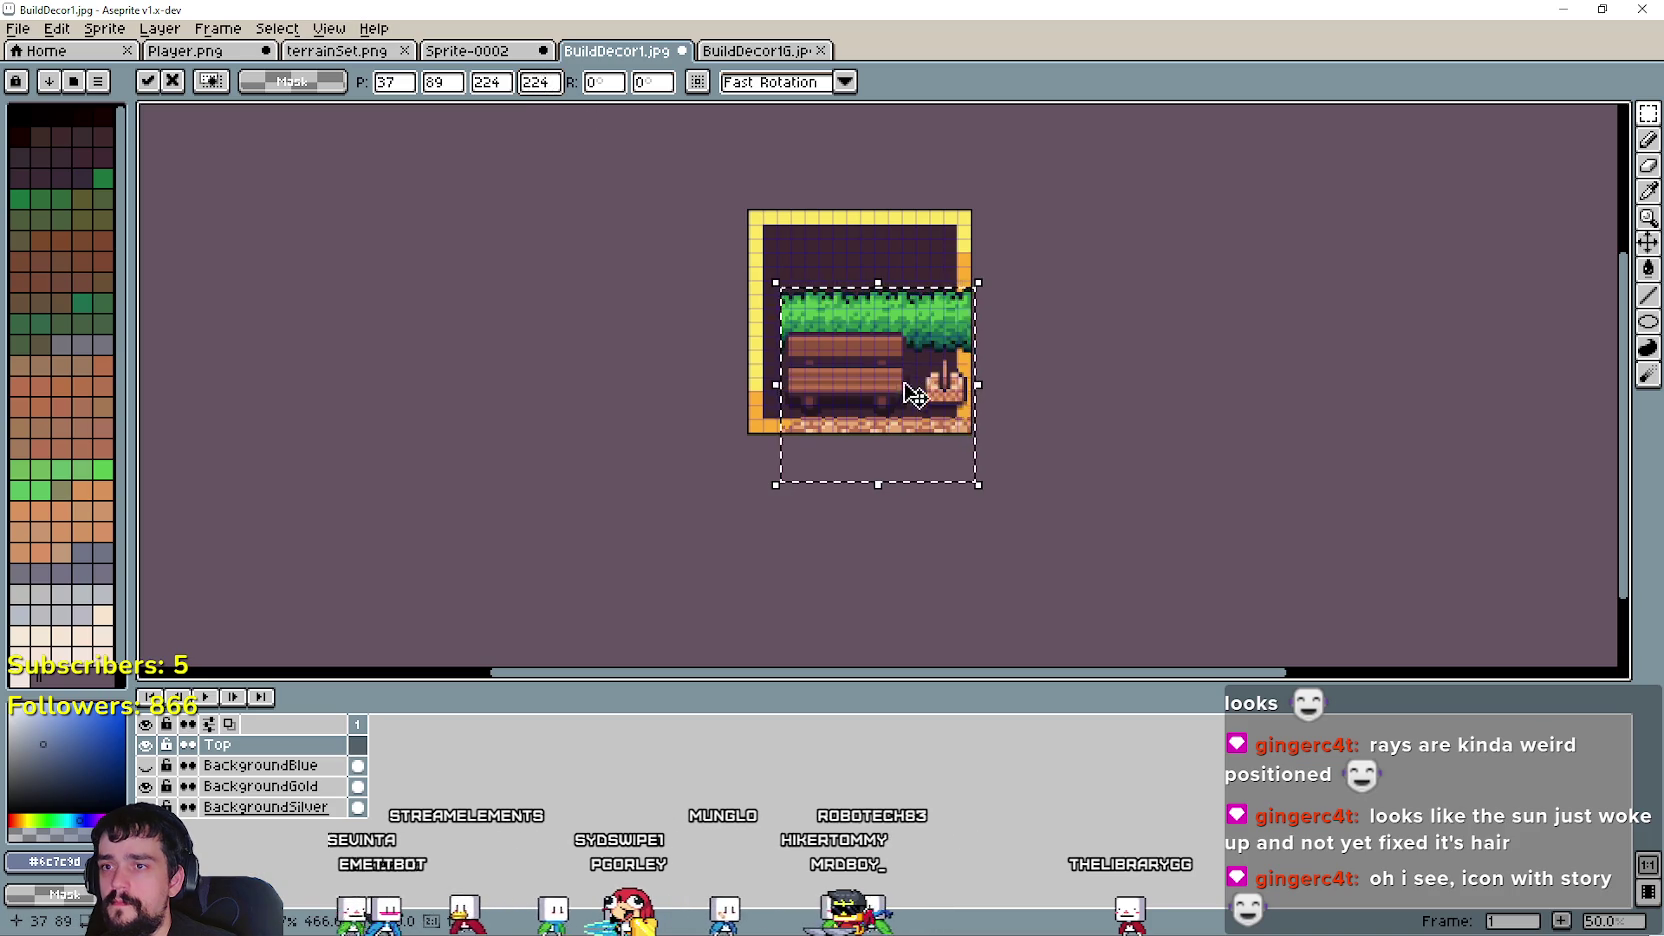
left_click_drag(891, 412, 876, 345)
left_click(1066, 344)
scroll(1066, 344, "up", 2)
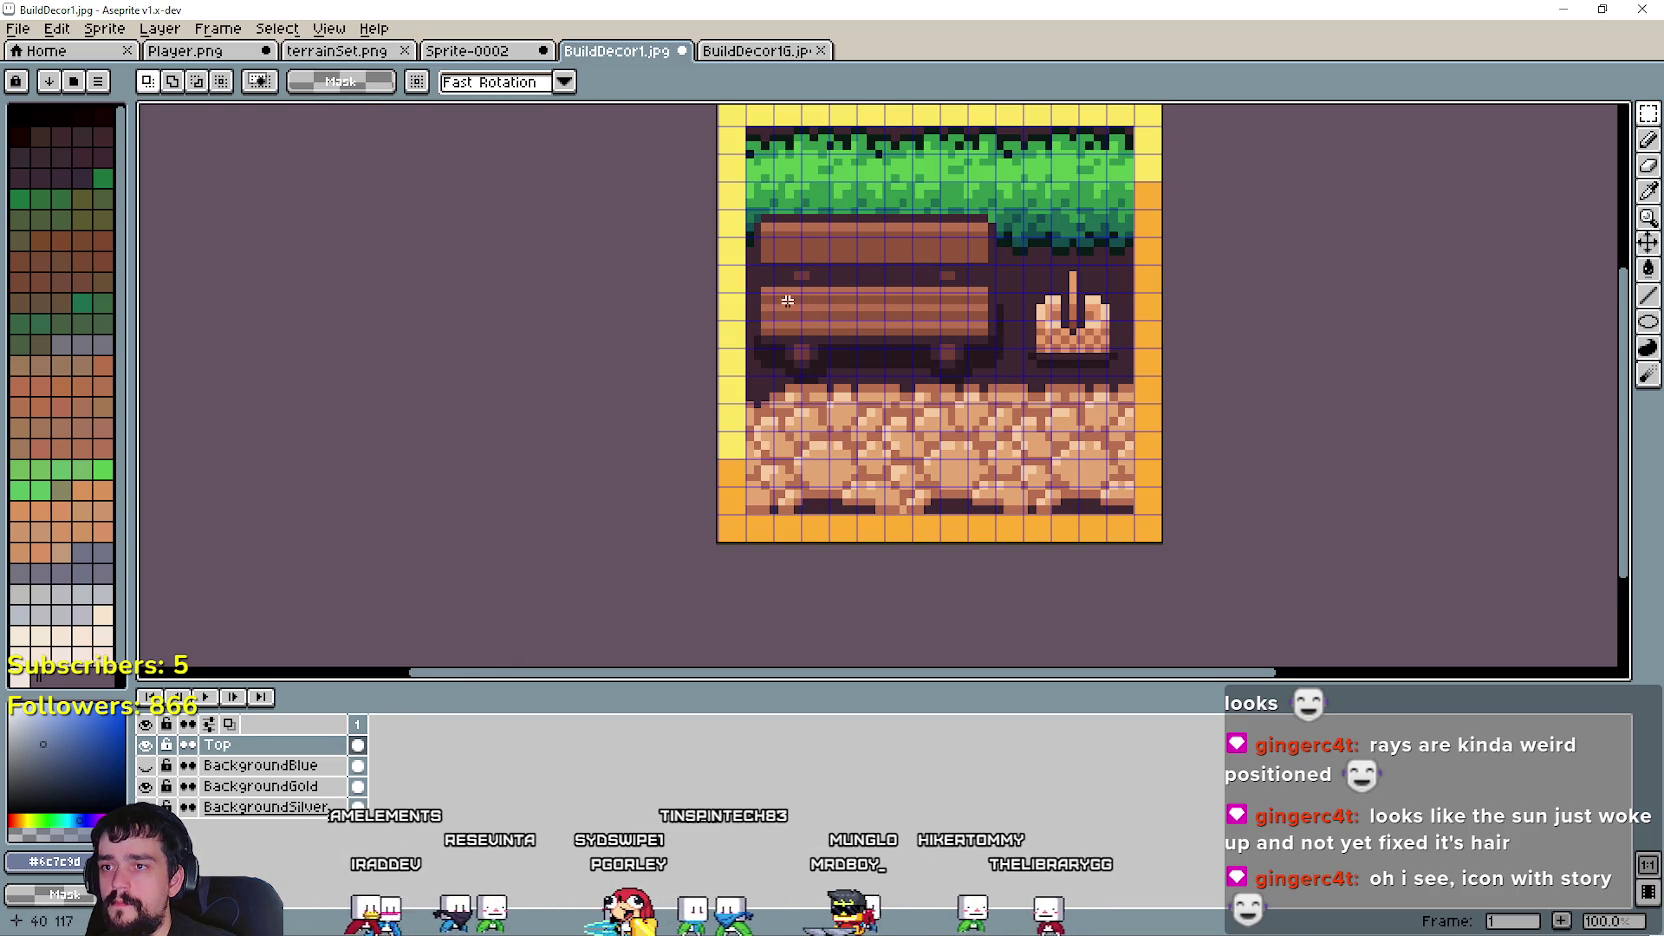
scroll(926, 426, "up", 3)
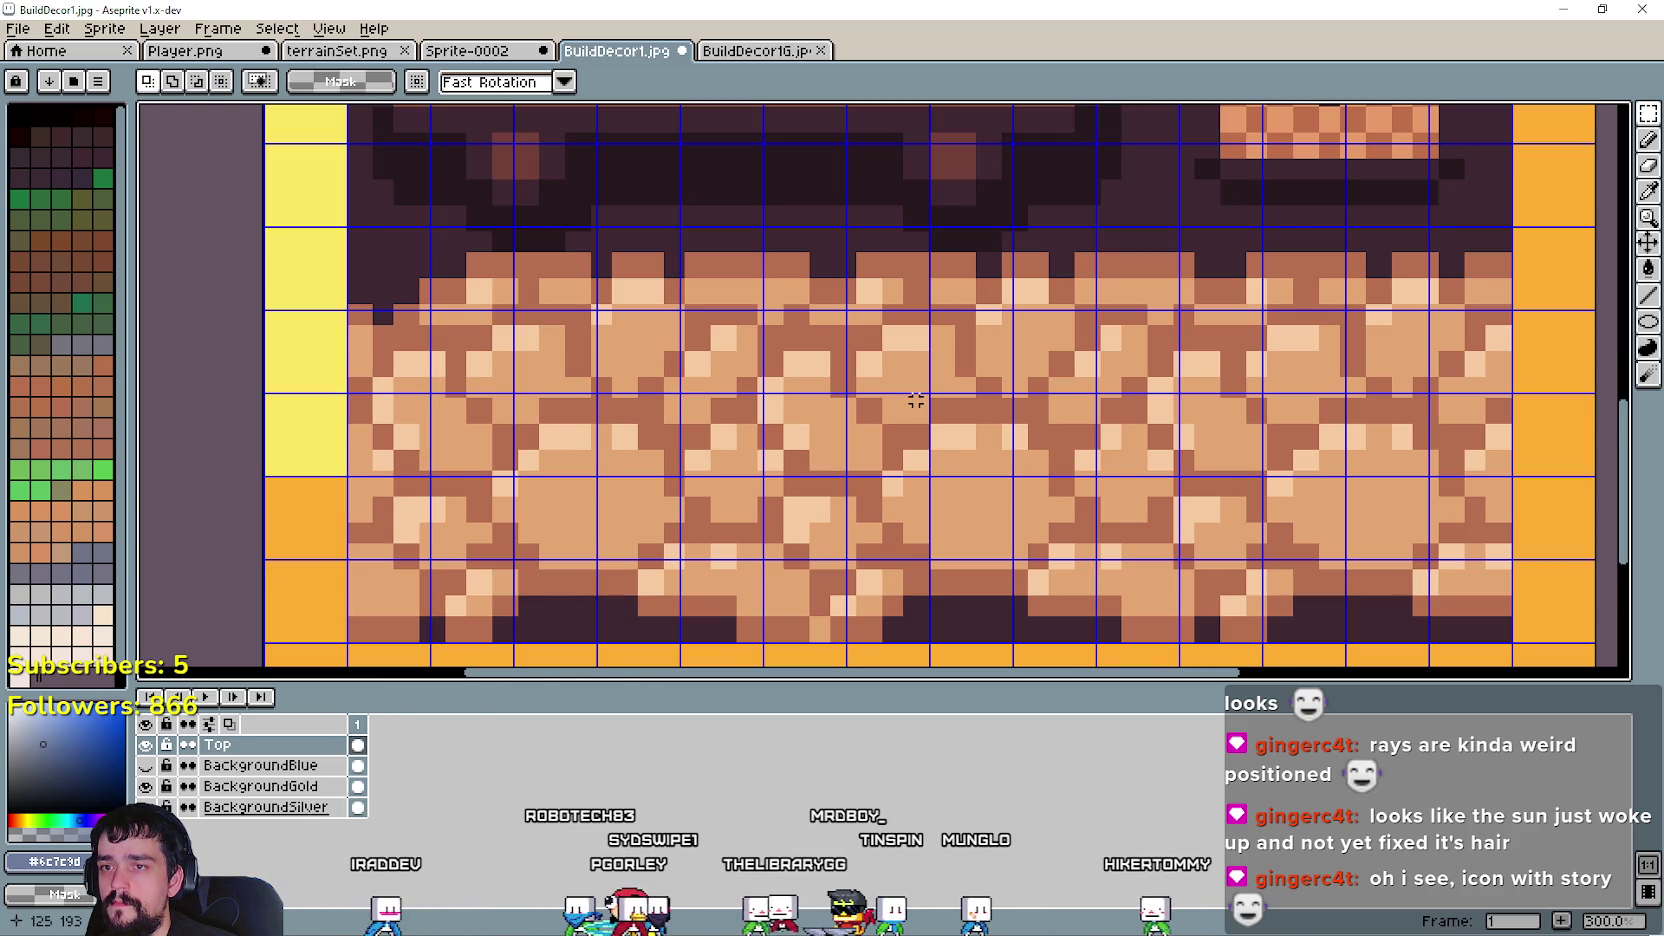
scroll(916, 400, "down", 2)
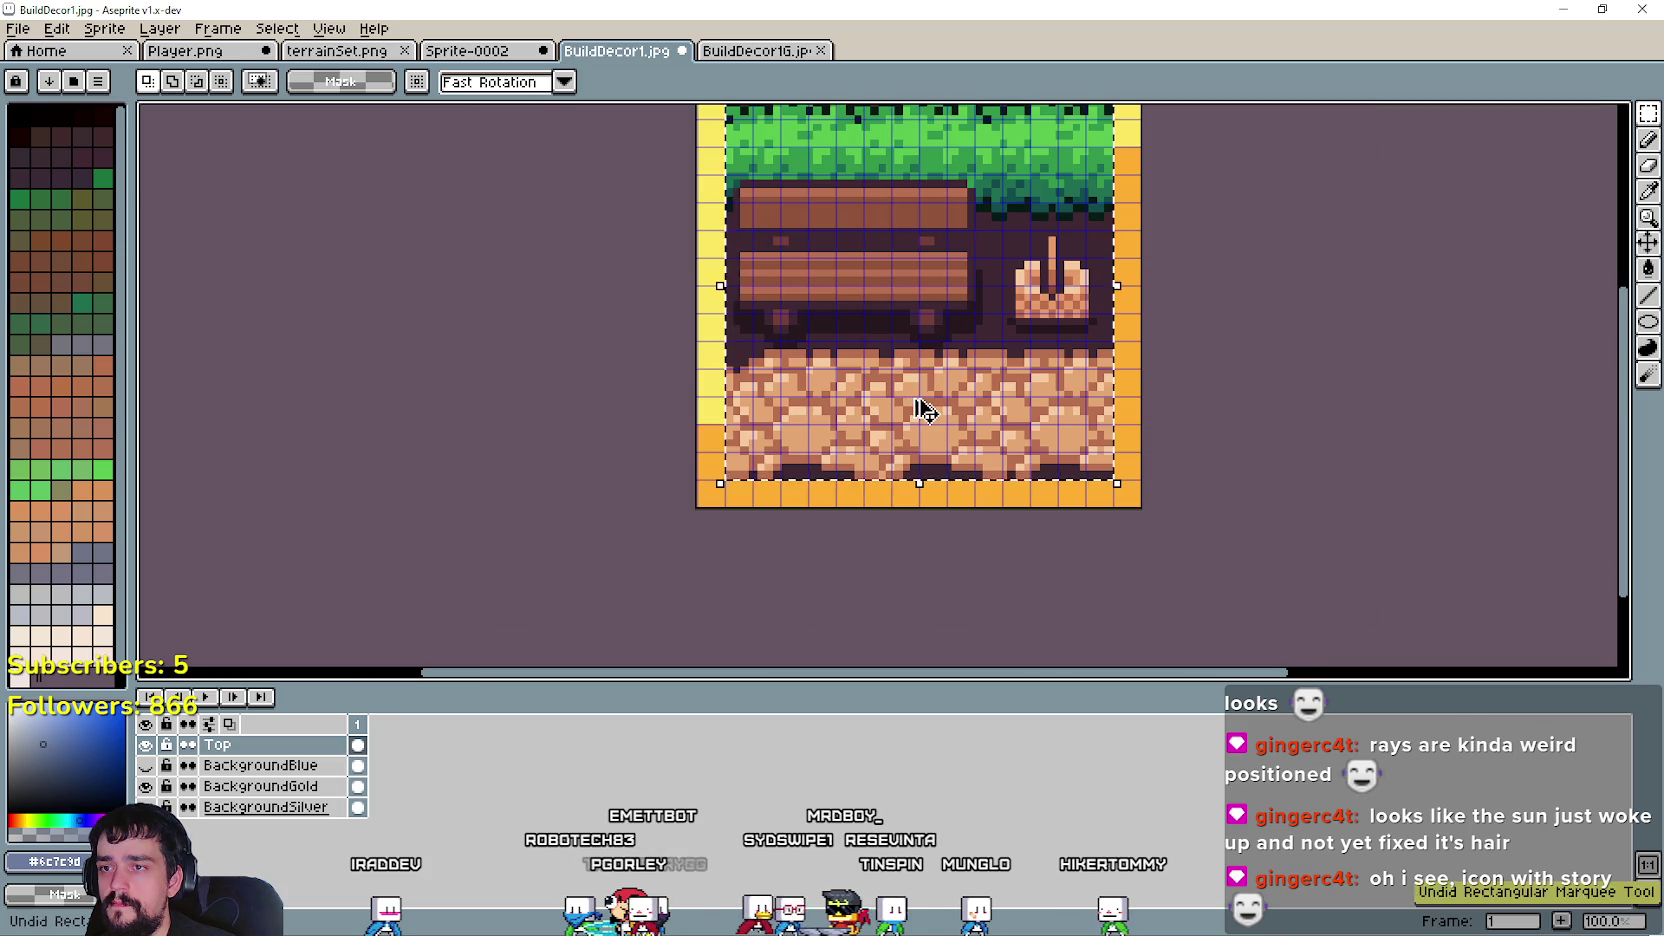
left_click(222, 60)
- Fill the gap in the blue cobblestone path by moving a blue tile into it
scroll(592, 398, "up", 2)
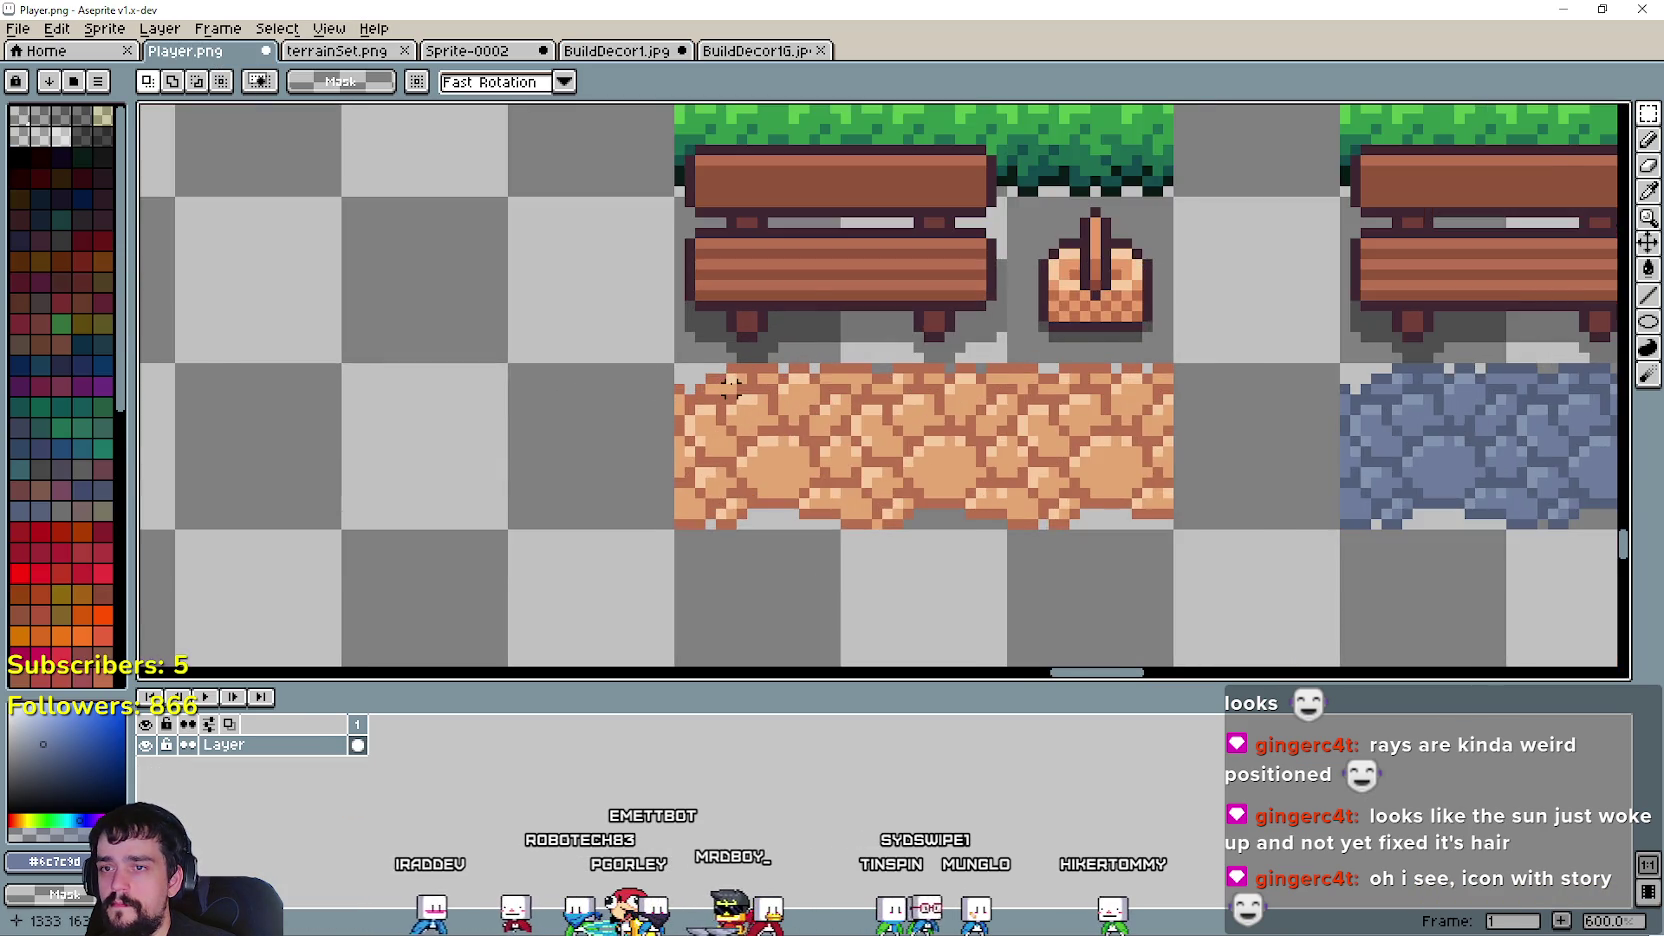
scroll(713, 377, "up", 1)
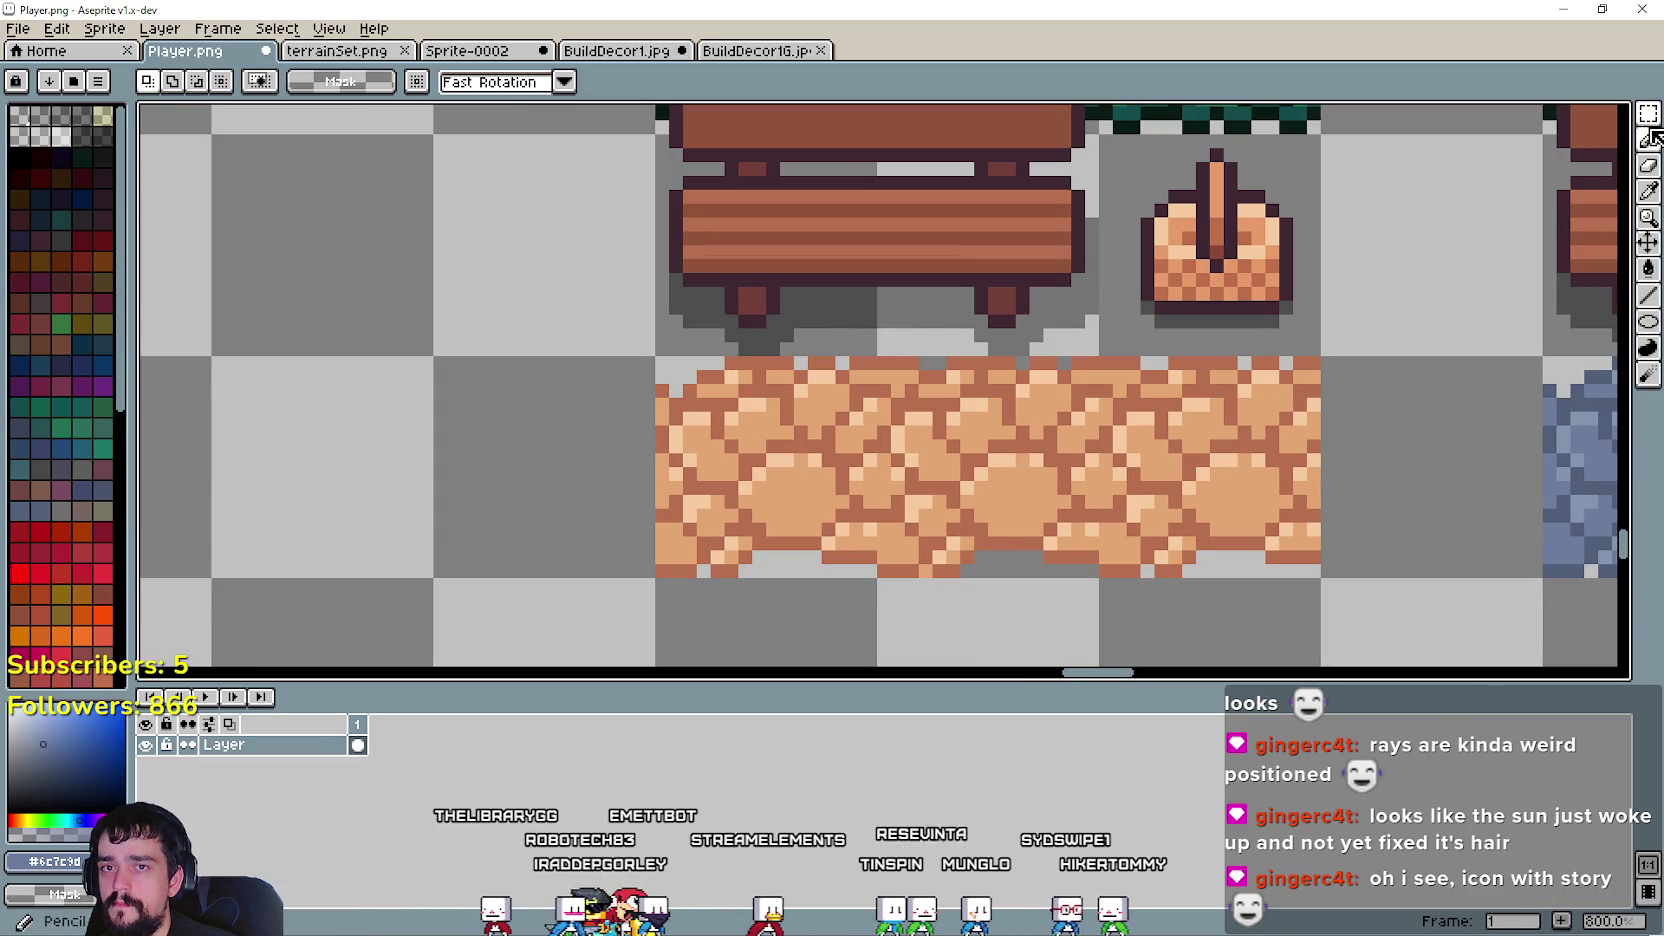
left_click_drag(924, 488, 773, 471)
left_click(587, 442)
scroll(587, 442, "down", 1)
scroll(790, 493, "right", 3)
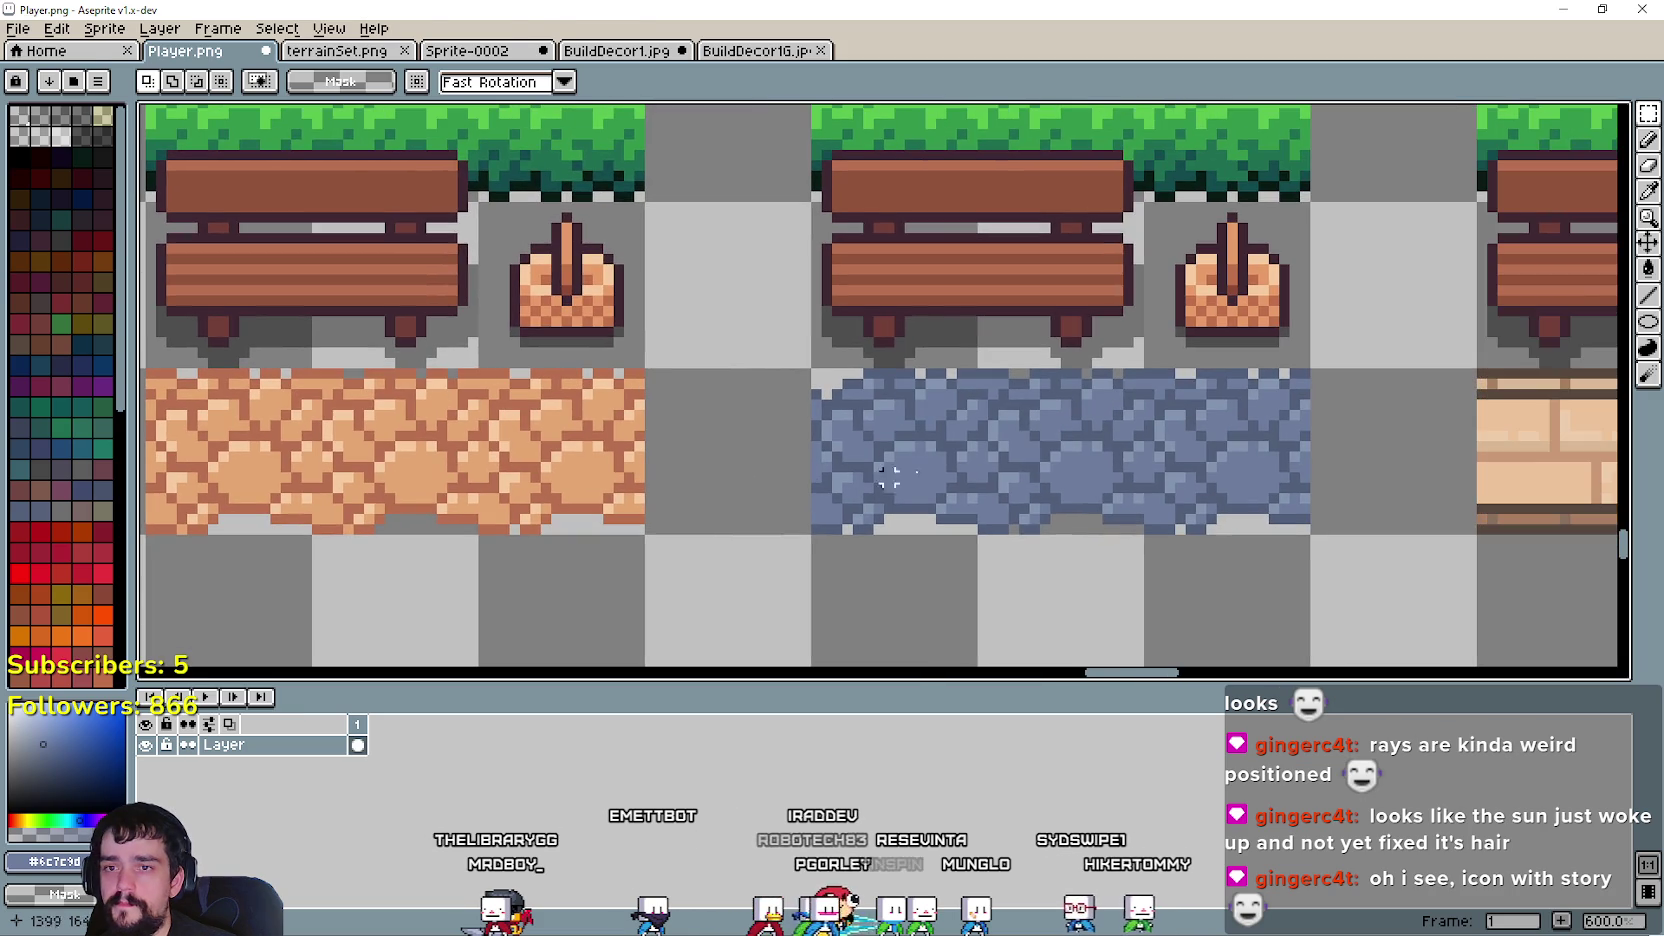
left_click_drag(977, 368, 1144, 535)
mouse_move(1066, 464)
left_mouse_down()
mouse_move(898, 520)
mouse_move(898, 476)
left_mouse_up()
key("ctrl+d")
- Select the left bench and orange path block
scroll(777, 392, "down", 1)
left_click_drag(777, 322, 777, 392)
scroll(777, 392, "down", 1)
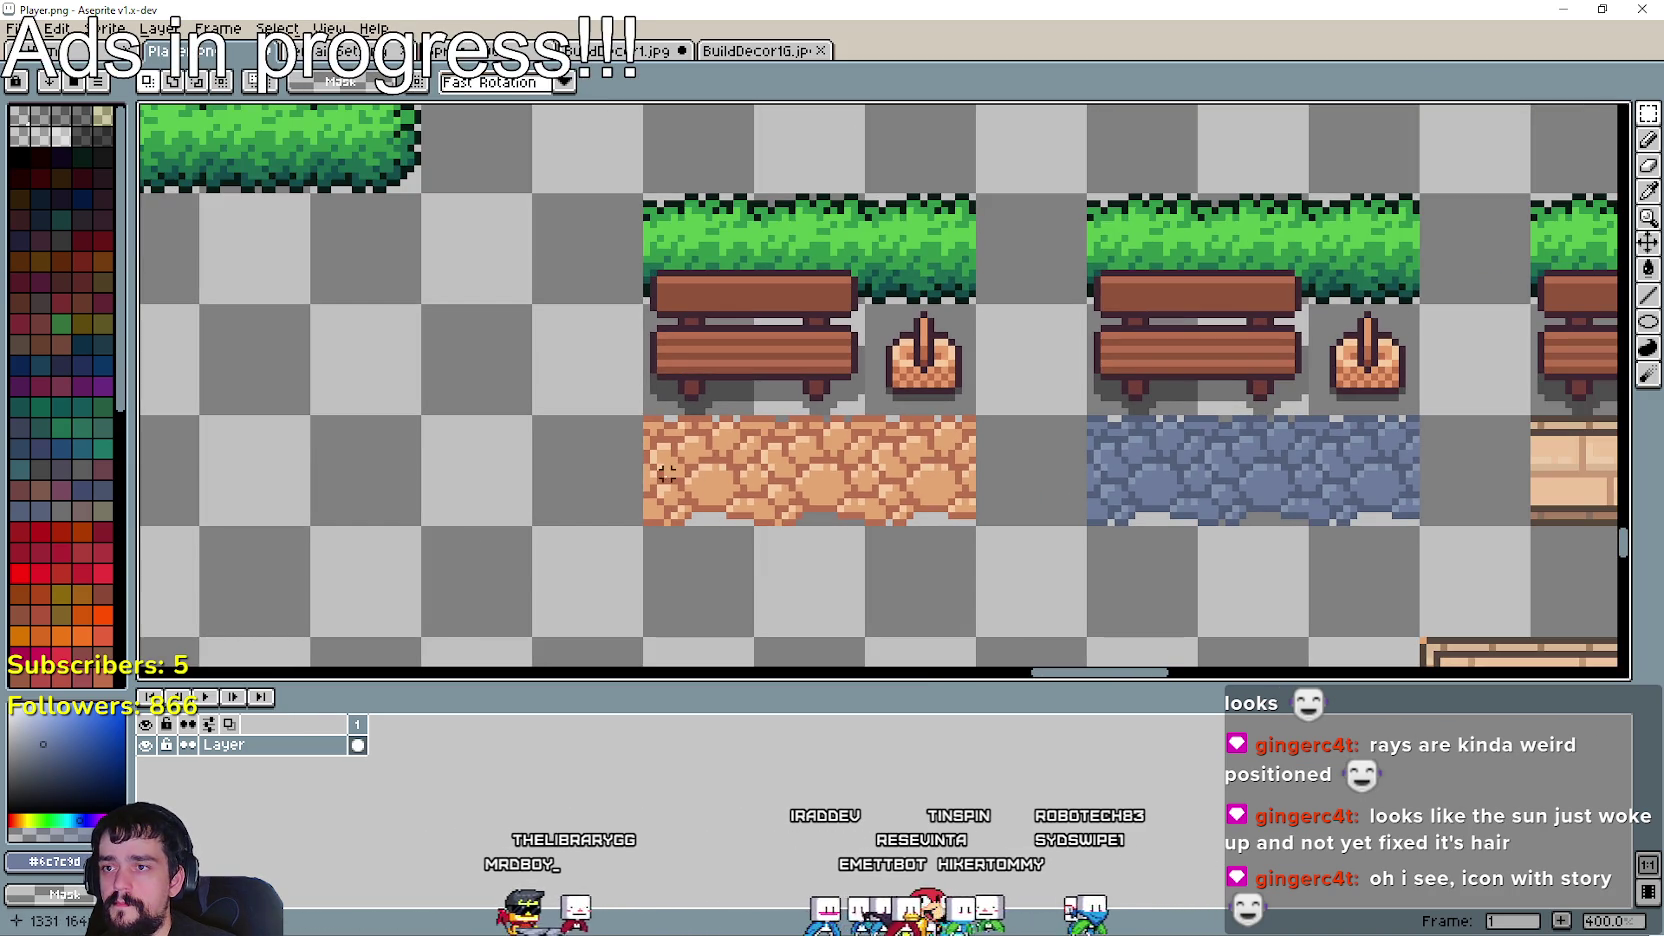
left_click_drag(659, 272, 904, 482)
scroll(890, 435, "down", 5)
- Scroll through the Steamworks achievements page to review the finished decor icons
scroll(515, 382, "down", 3)
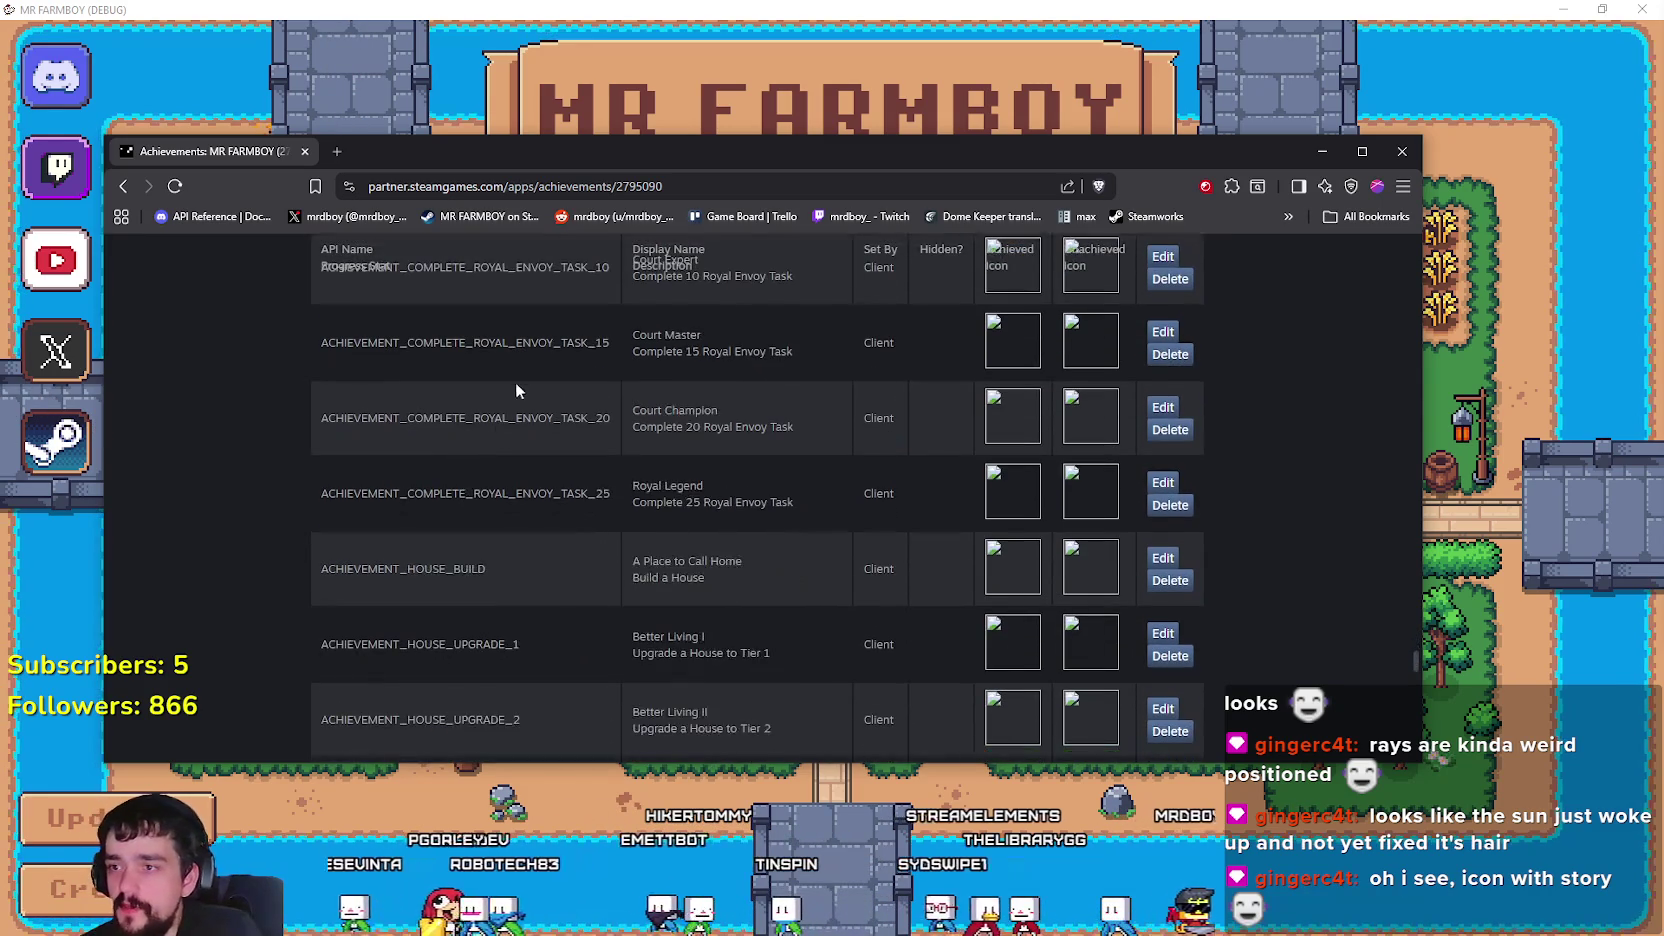
scroll(515, 382, "down", 2)
scroll(511, 389, "down", 3)
scroll(515, 374, "down", 2)
scroll(515, 370, "down", 5)
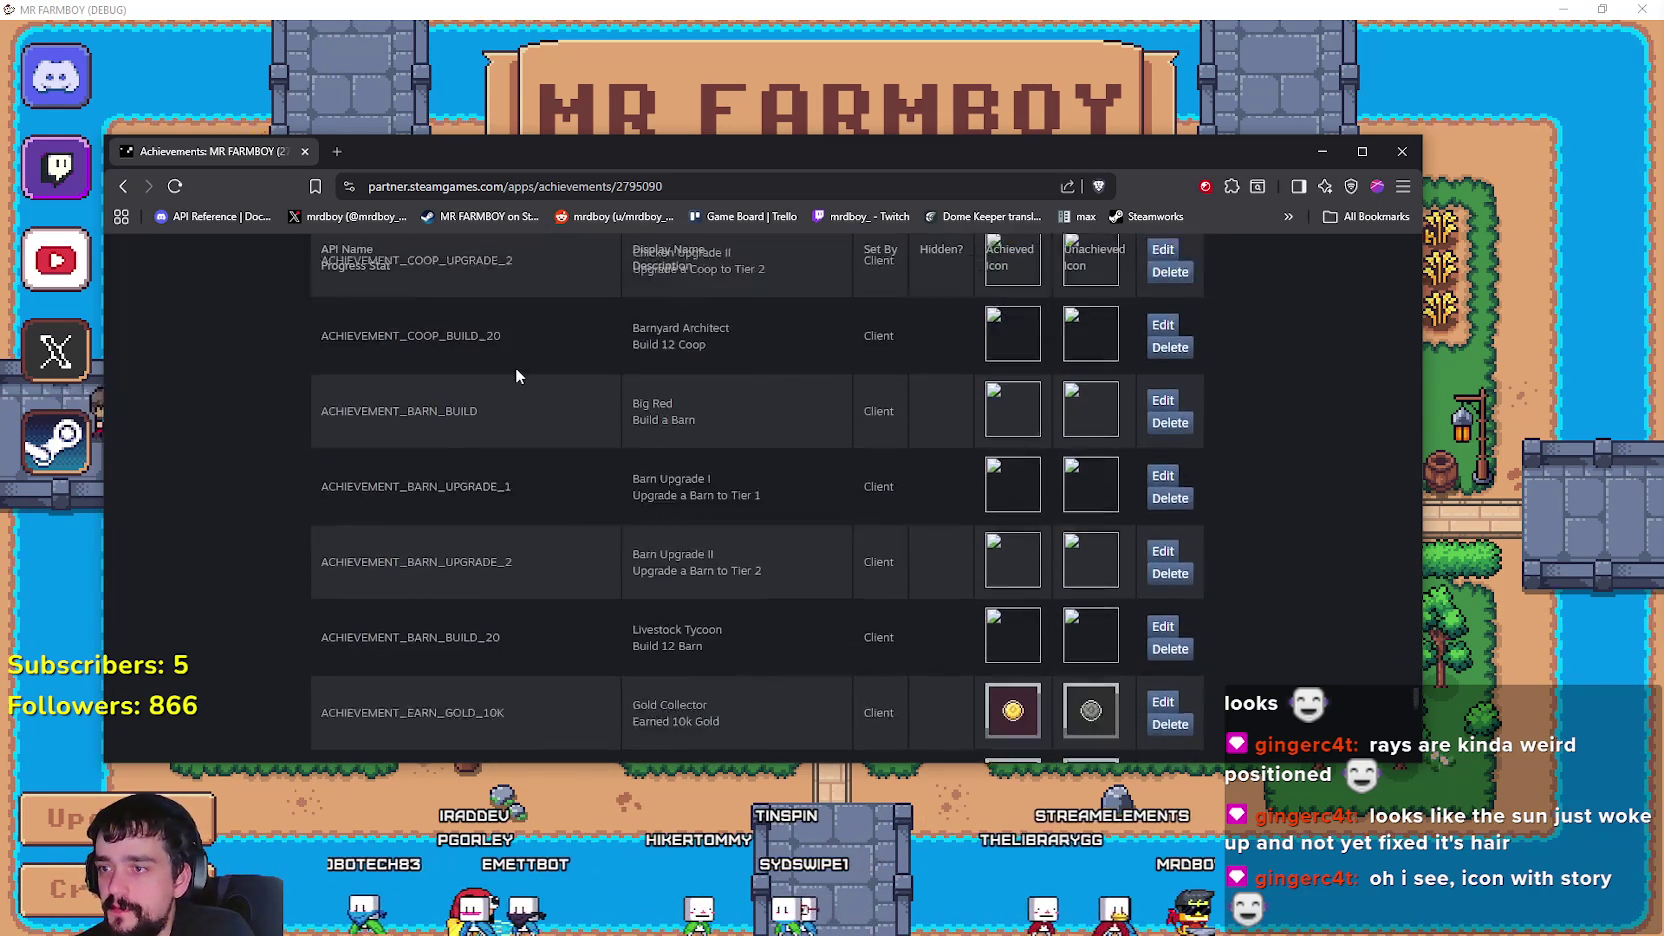
scroll(540, 400, "down", 3)
scroll(590, 460, "down", 2)
scroll(640, 495, "up", 5)
scroll(660, 500, "up", 3)
scroll(660, 500, "up", 5)
scroll(660, 500, "up", 3)
scroll(662, 506, "up", 3)
scroll(662, 506, "up", 3)
scroll(620, 470, "down", 3)
scroll(552, 428, "up", 1)
- Highlight the Royal Favor achievement's API name, clear it, and return to Aseprite
left_click_drag(379, 410, 652, 405)
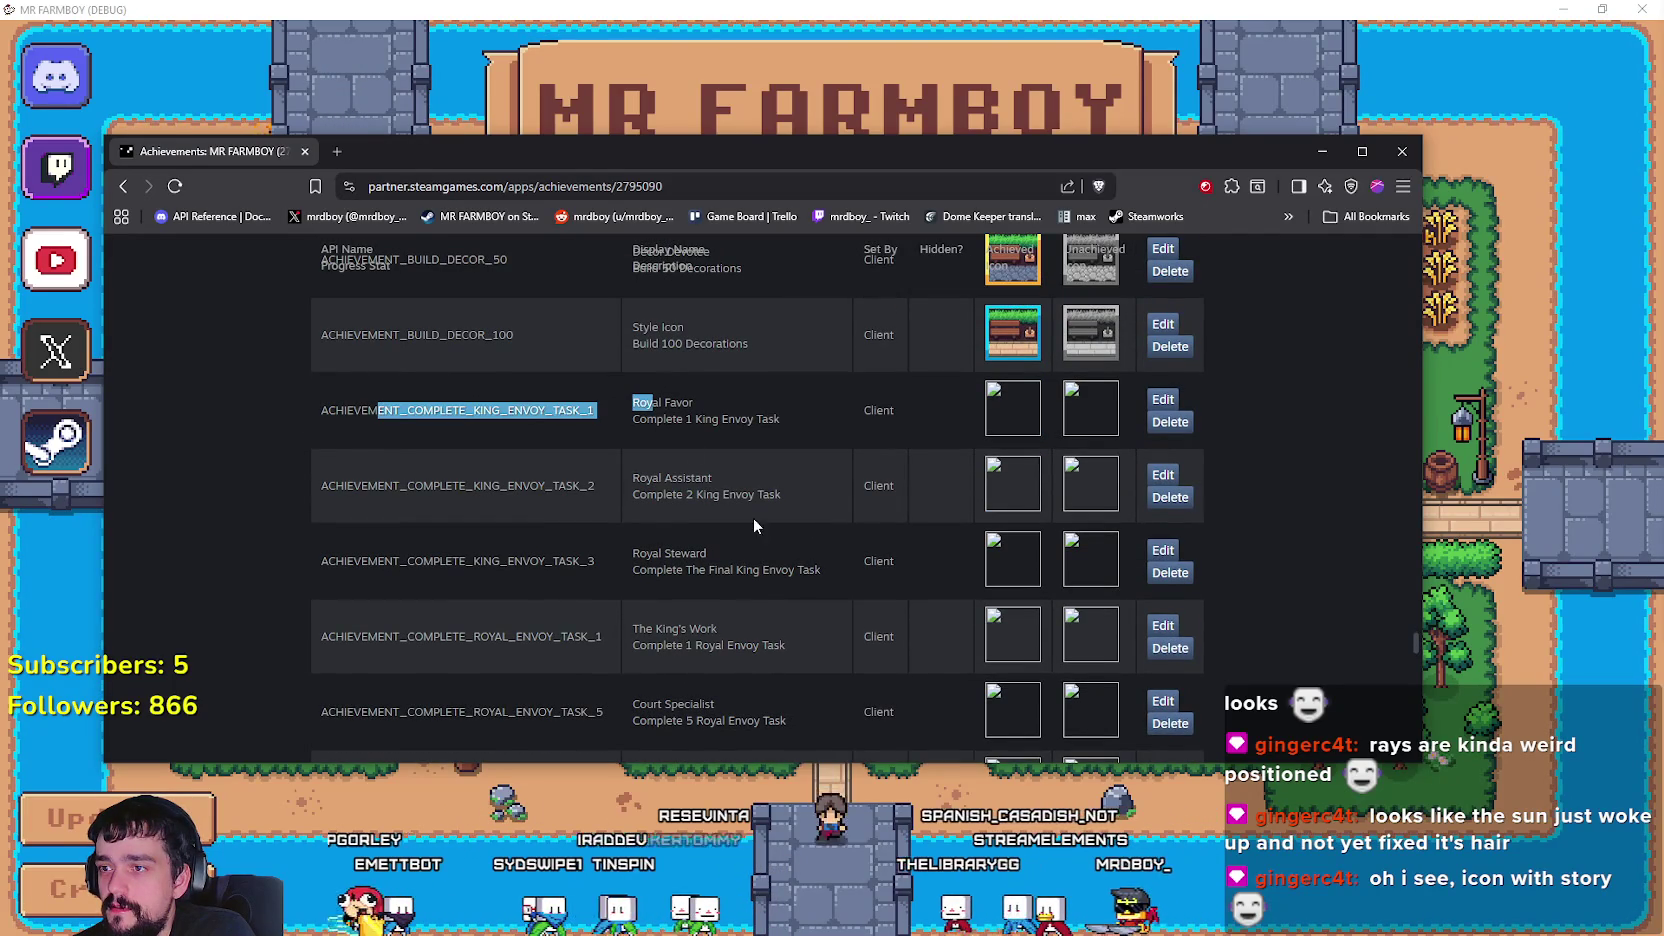
left_click(751, 479)
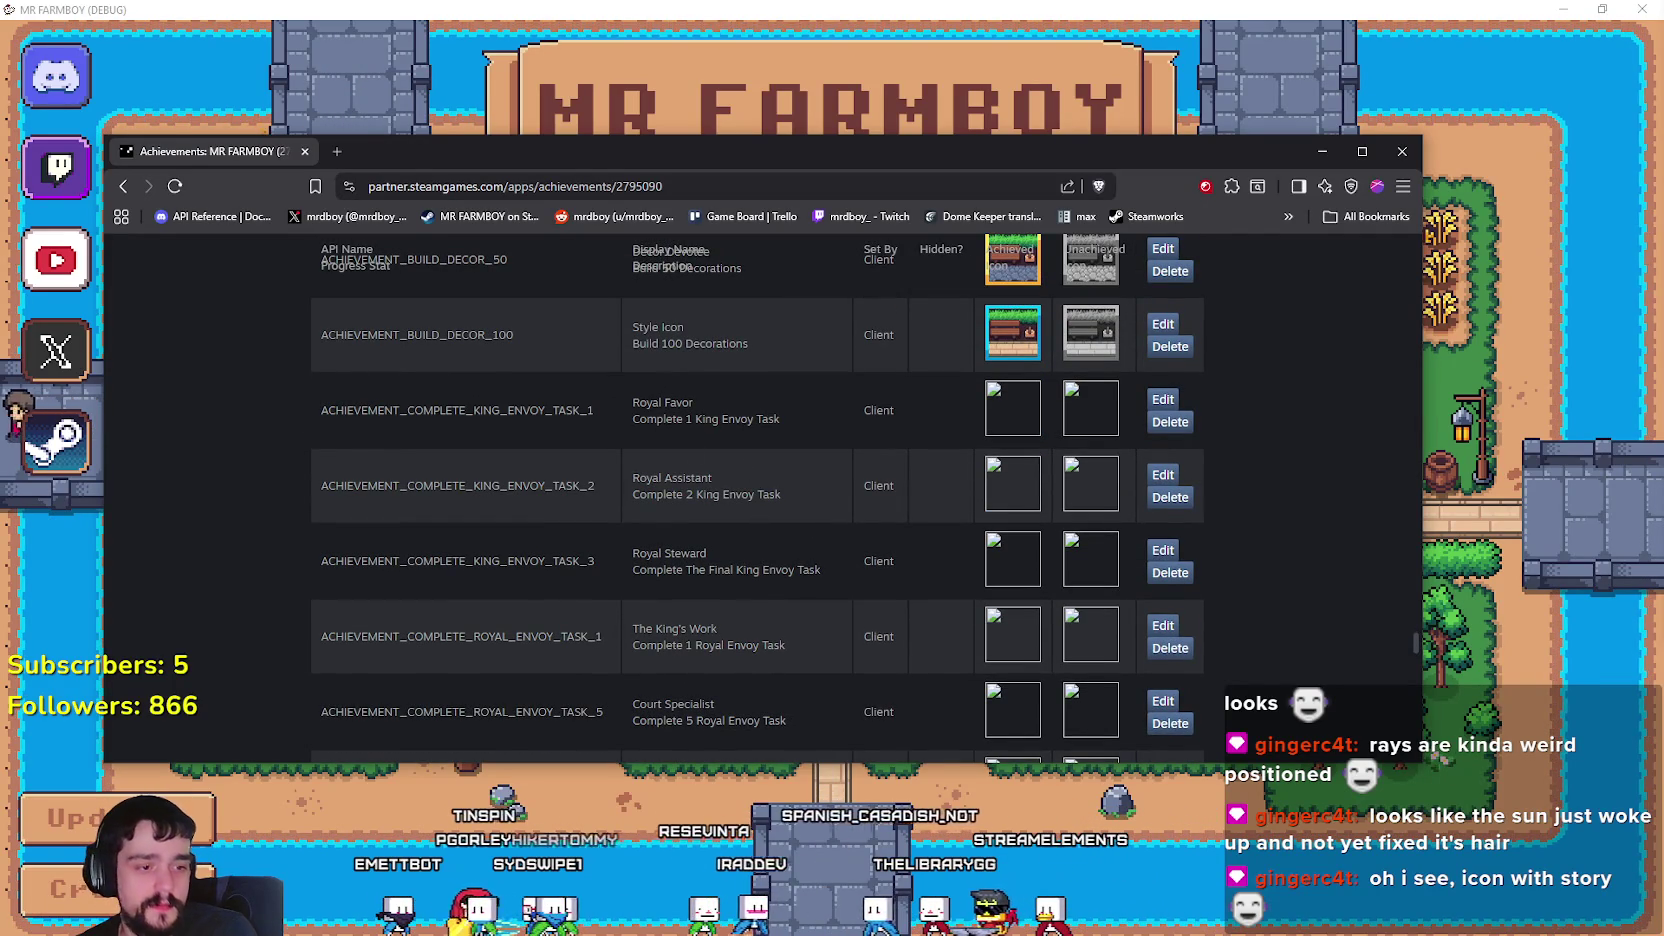
key("alt+Tab")
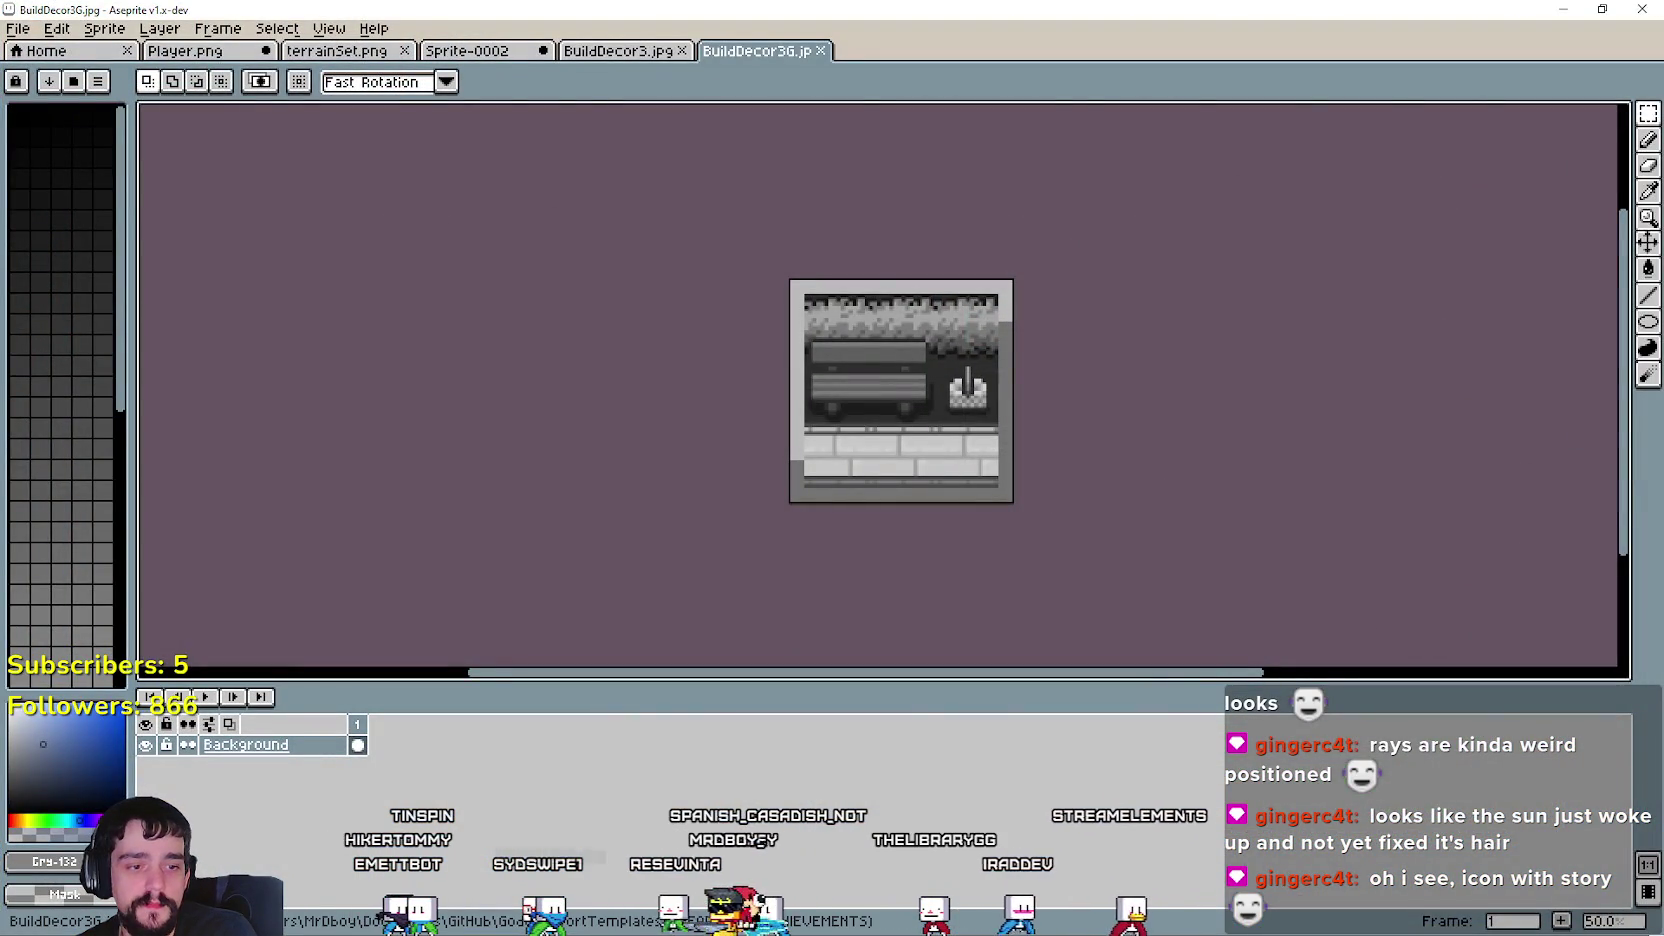
- Return to the Player.png sheet and navigate the canvas around the icon area
key("alt+Tab")
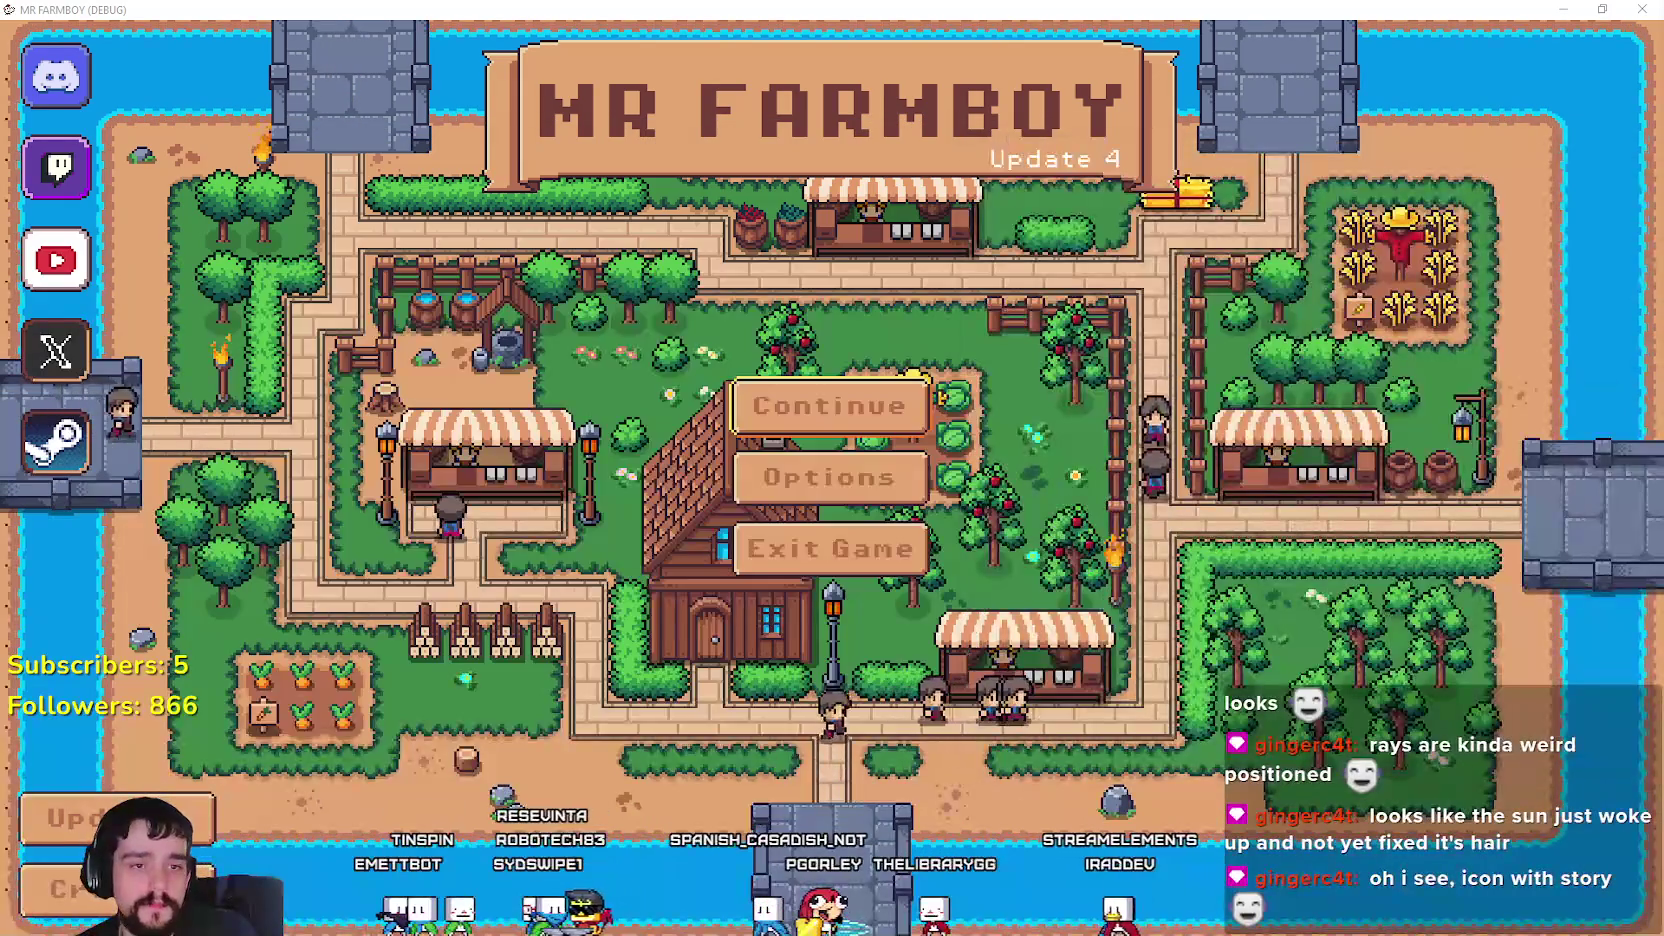
key("alt+Tab")
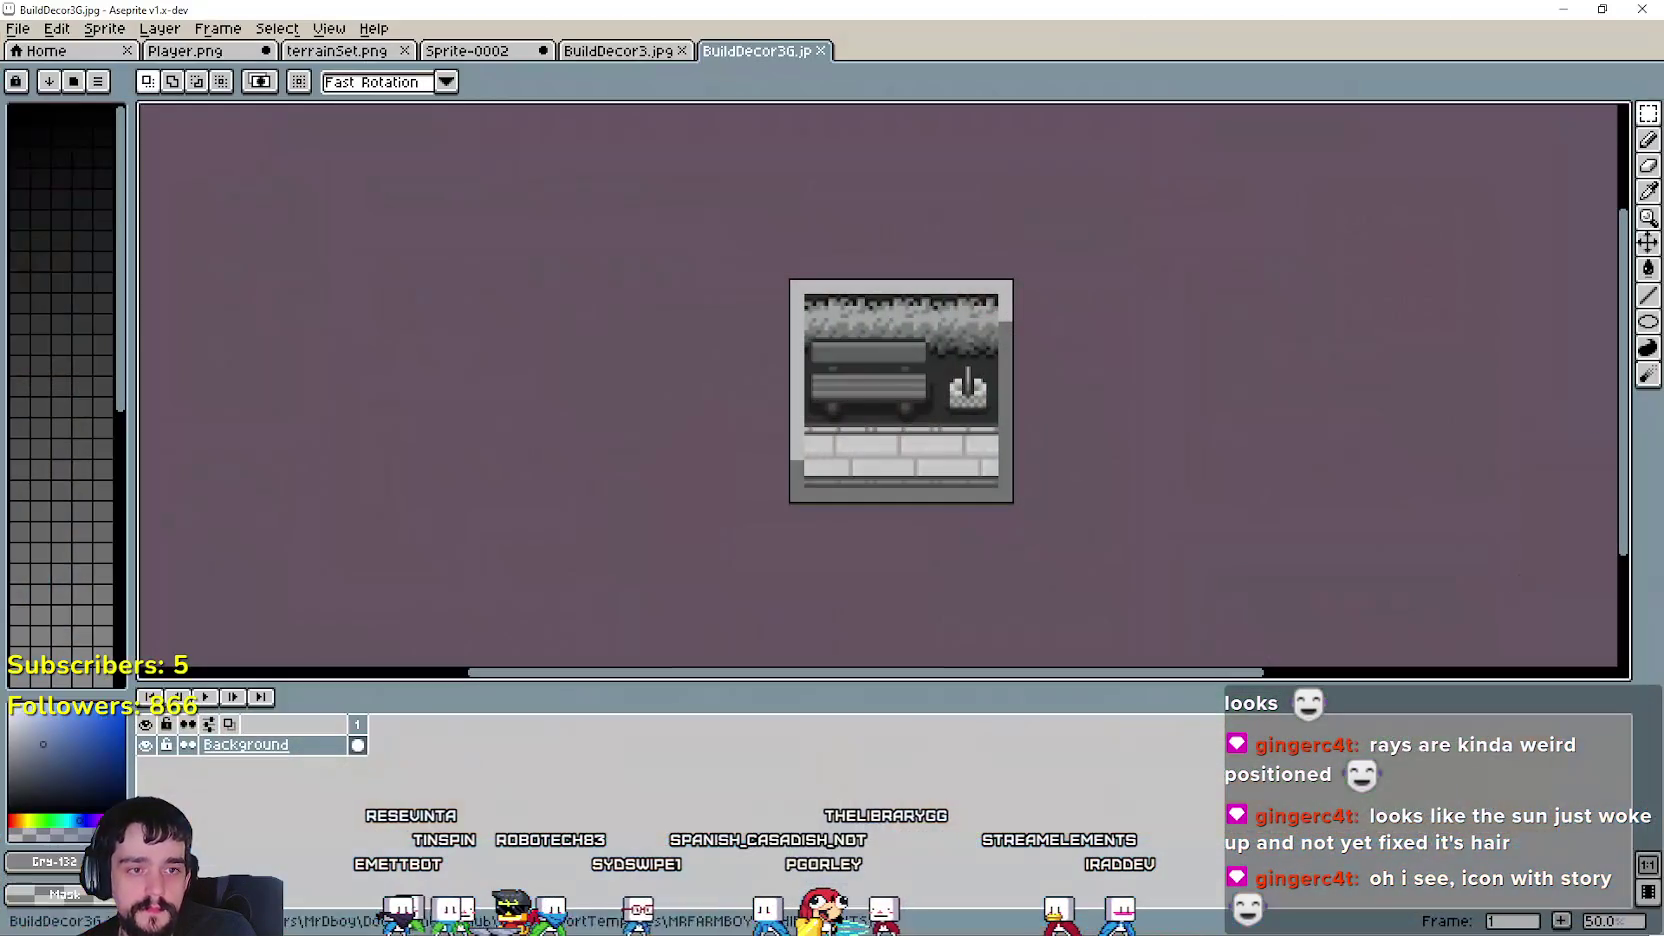
left_click(182, 51)
scroll(824, 403, "down", 2)
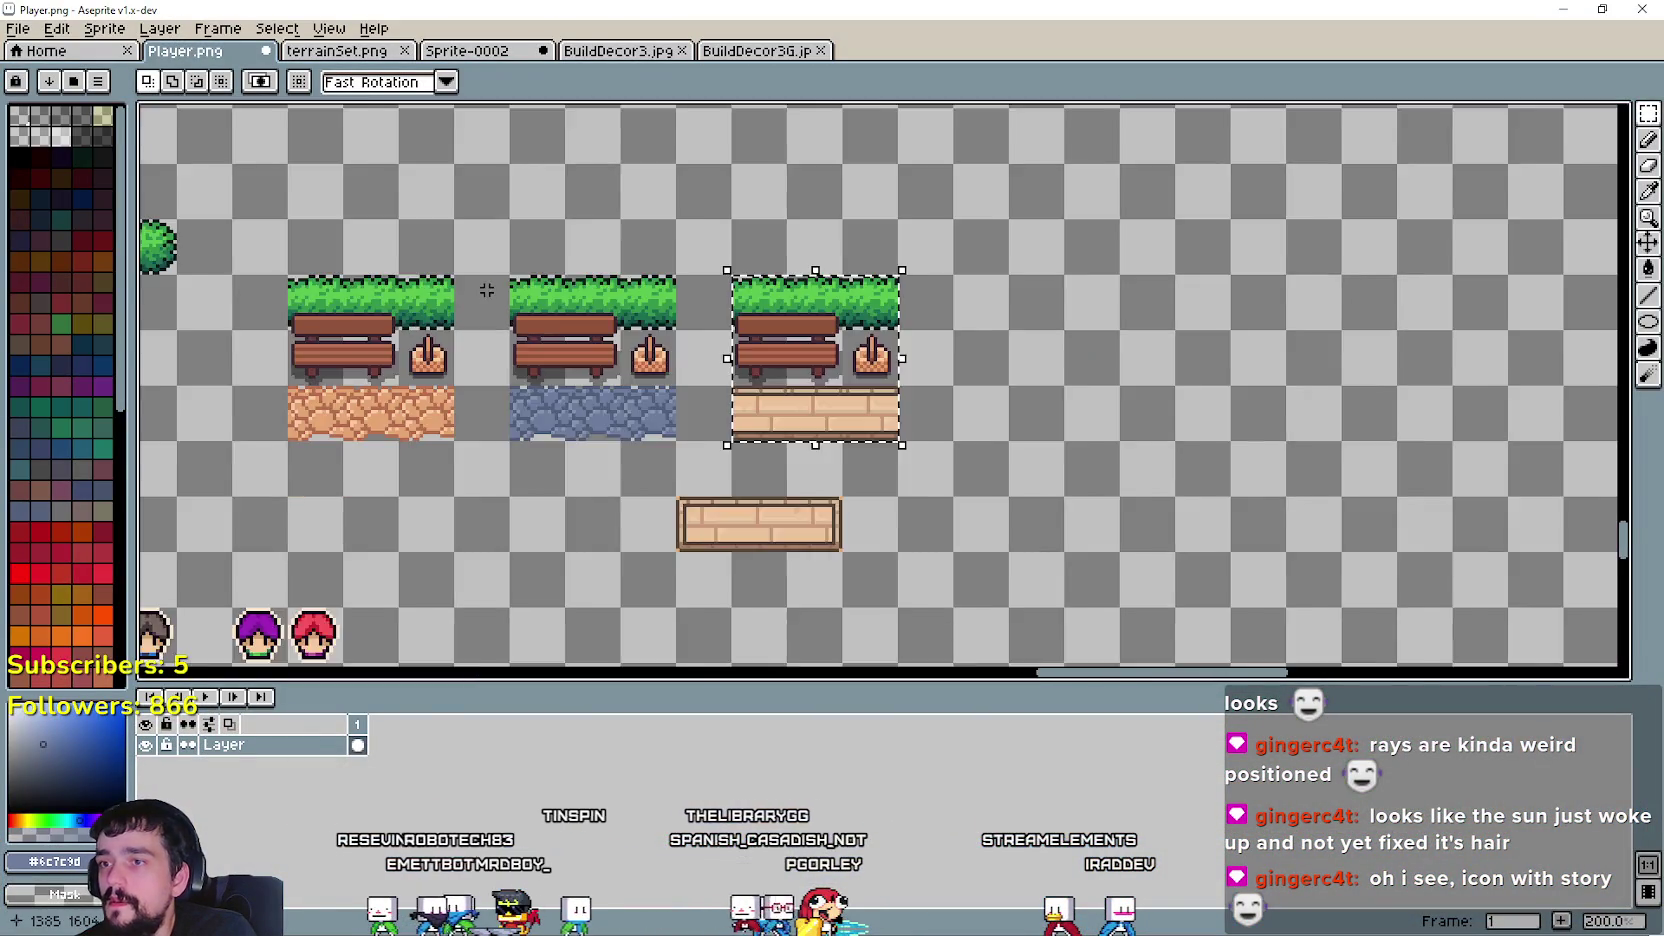
scroll(824, 403, "down", 3)
scroll(824, 403, "up", 3)
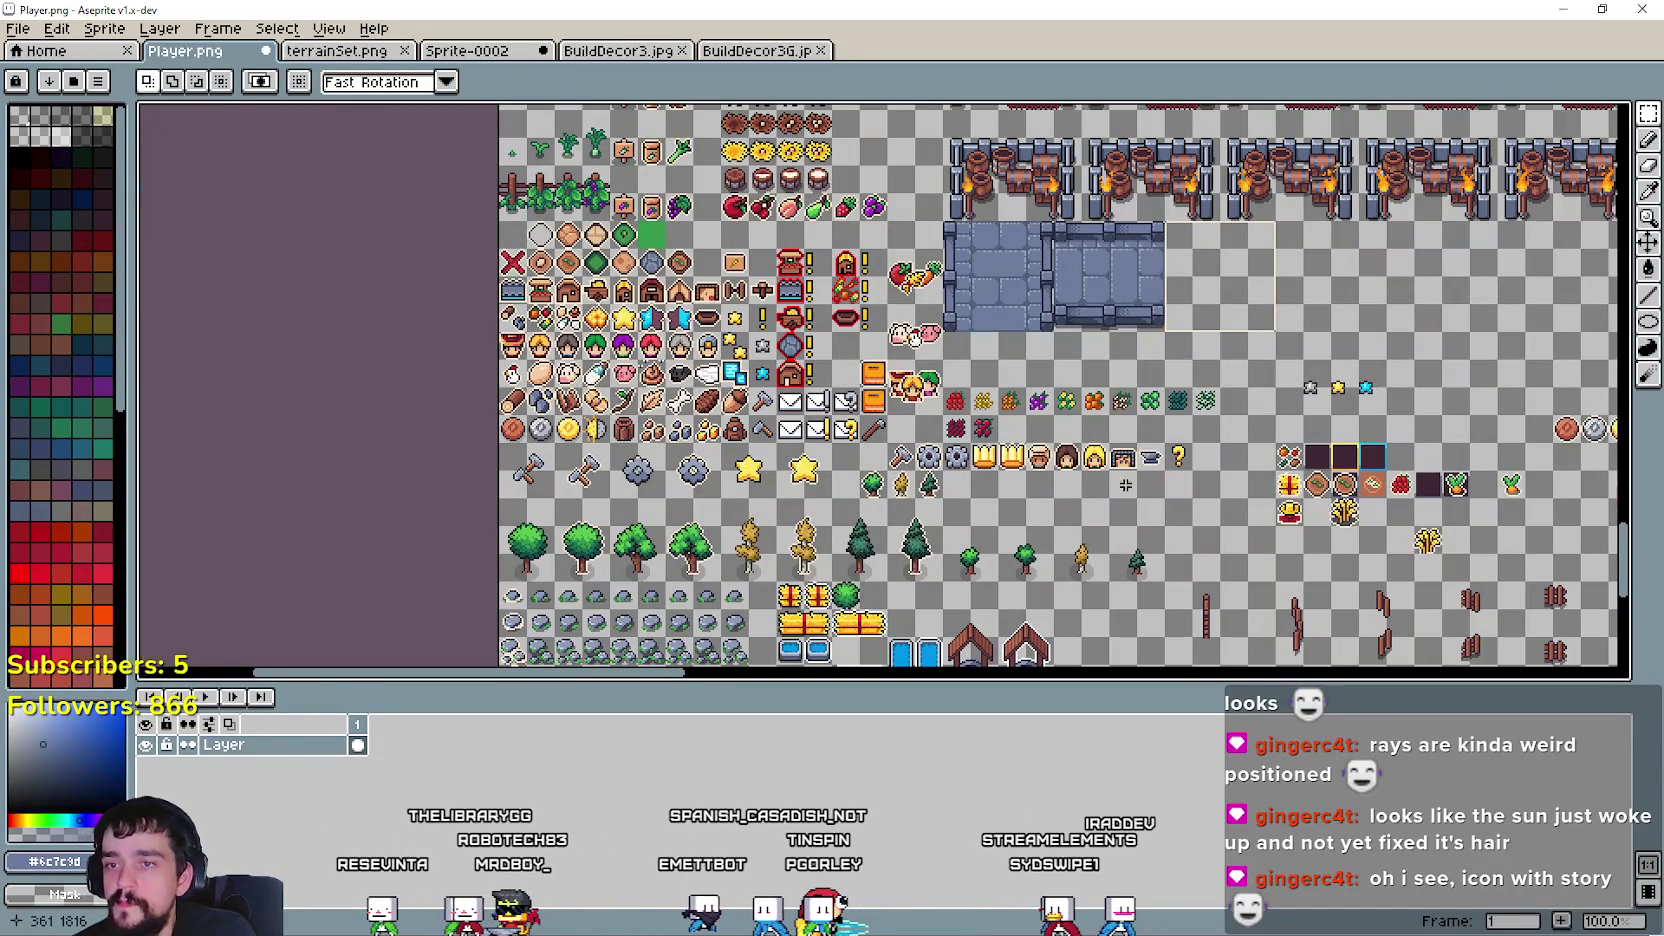
scroll(1126, 485, "up", 2)
scroll(1005, 433, "down", 2)
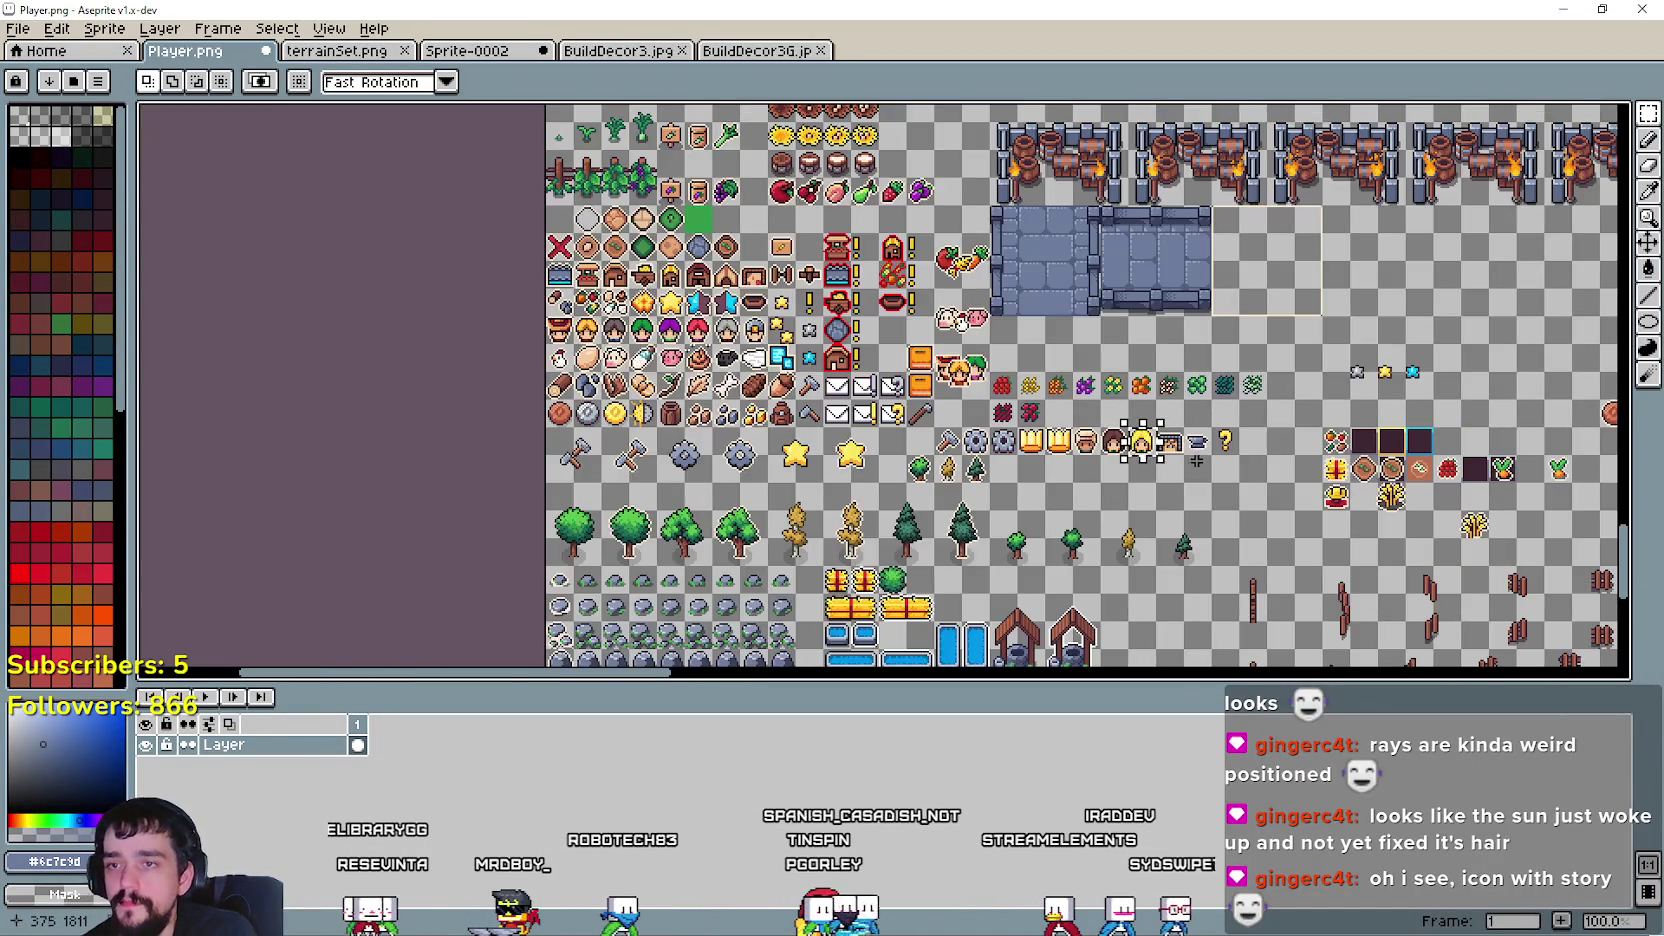
scroll(860, 410, "right", 10)
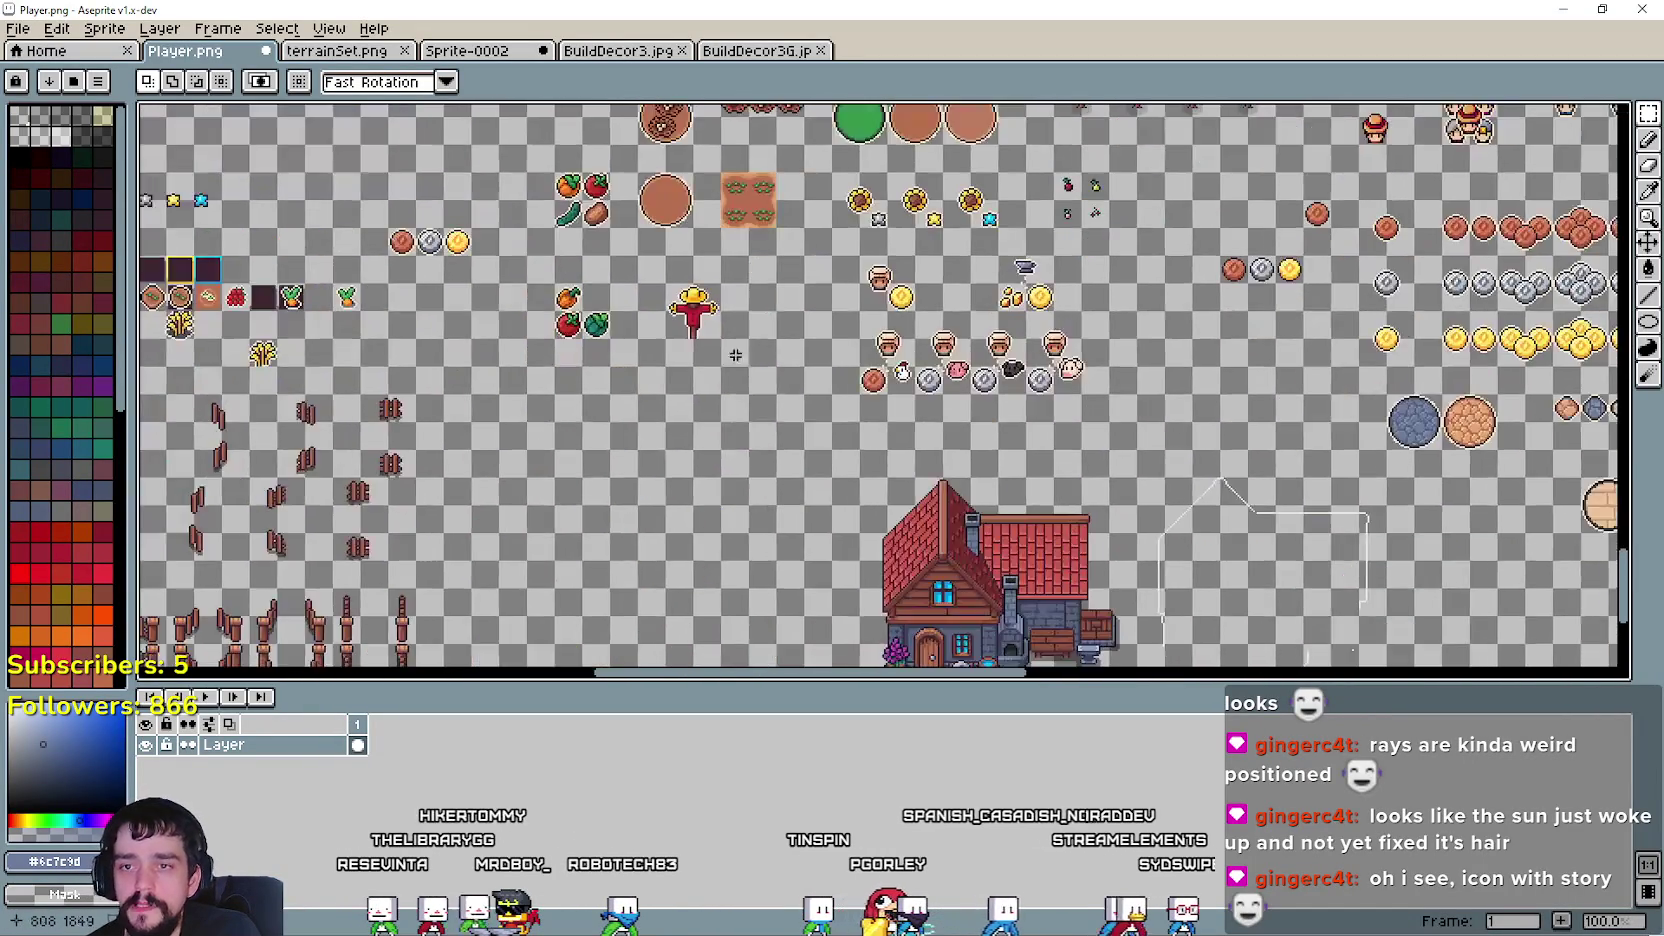
scroll(752, 409, "down", 1)
scroll(1028, 413, "up", 1)
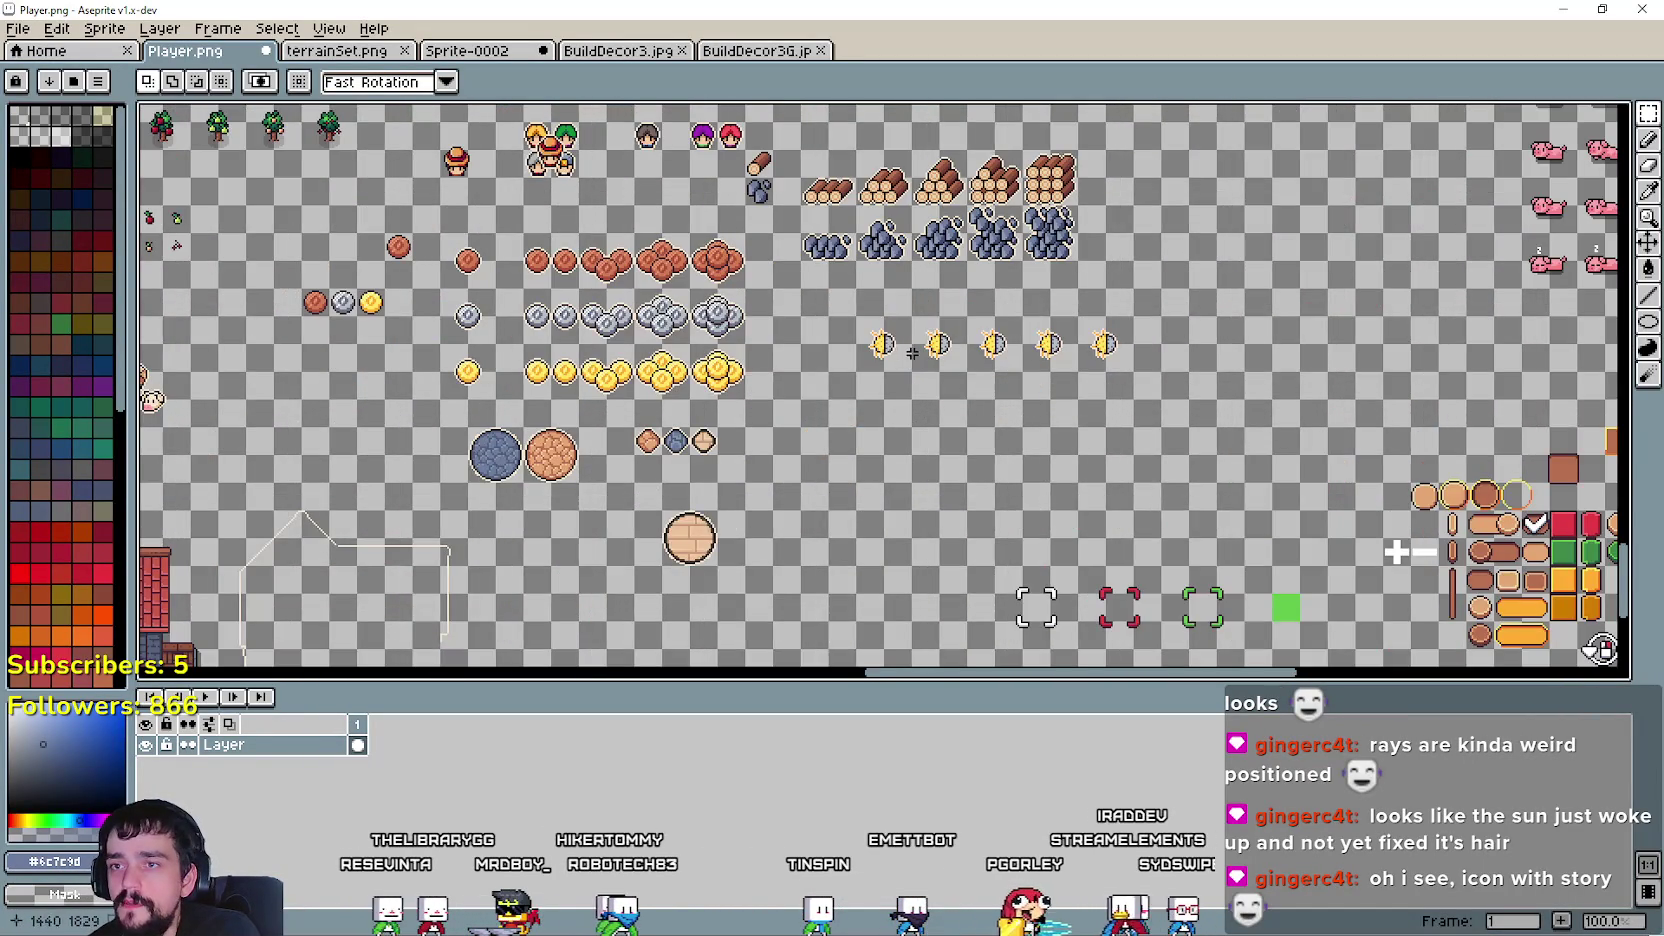
scroll(912, 352, "up", 3)
scroll(912, 352, "left", 5)
scroll(766, 372, "down", 1)
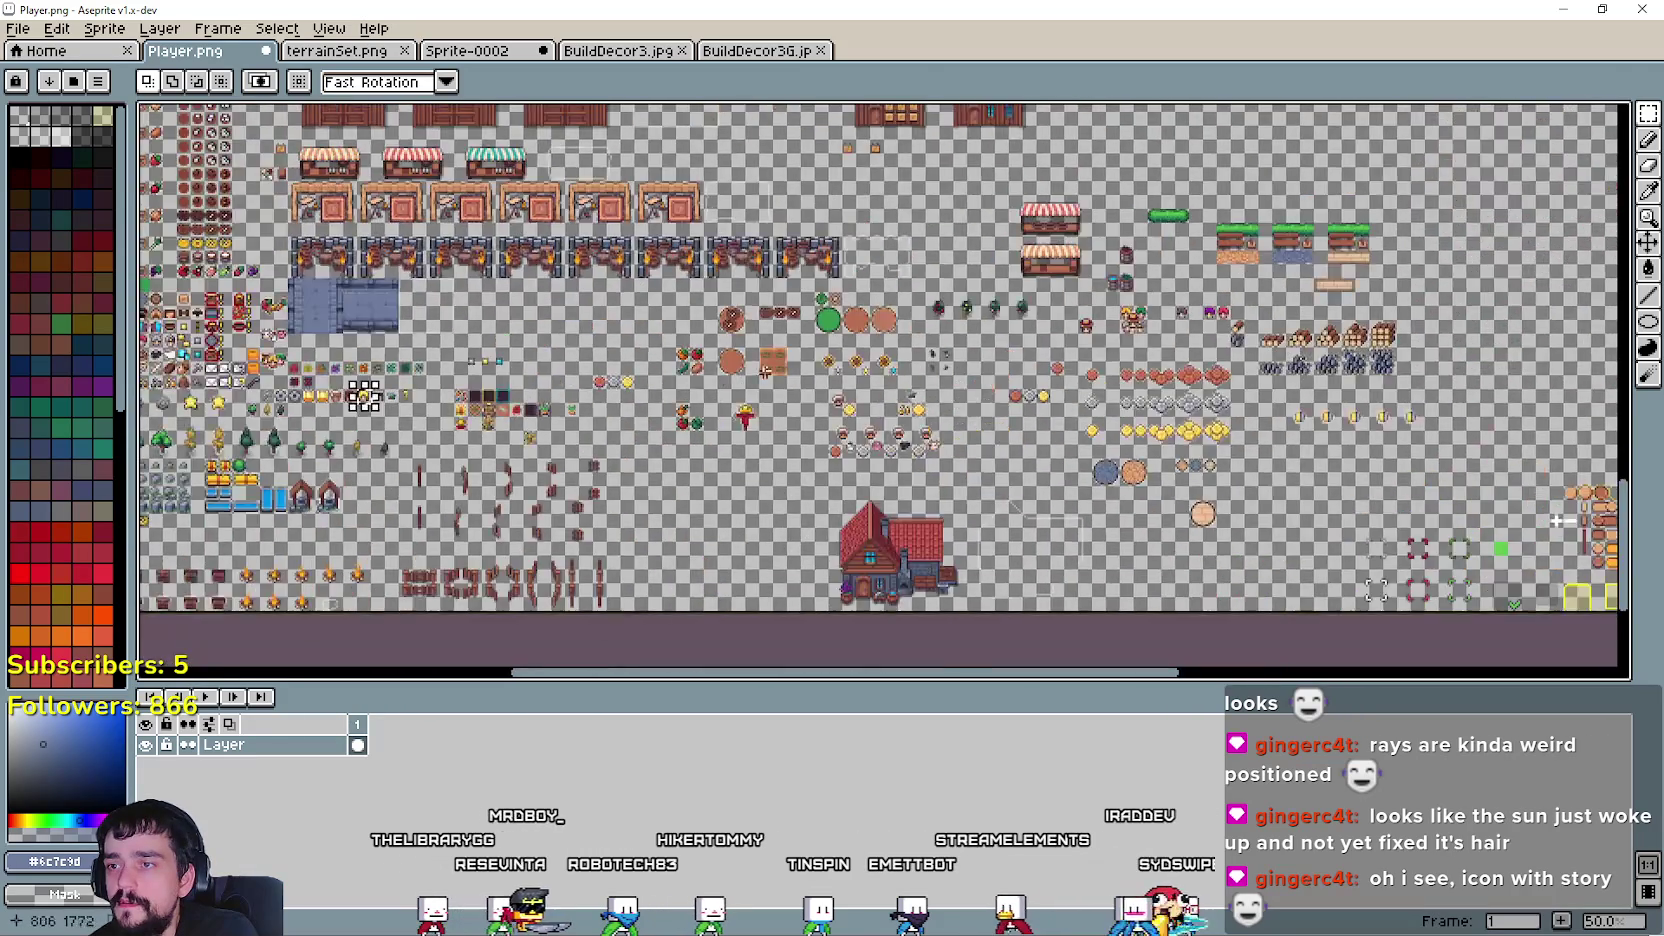
scroll(766, 372, "up", 1)
scroll(843, 434, "right", 2)
scroll(987, 308, "up", 2)
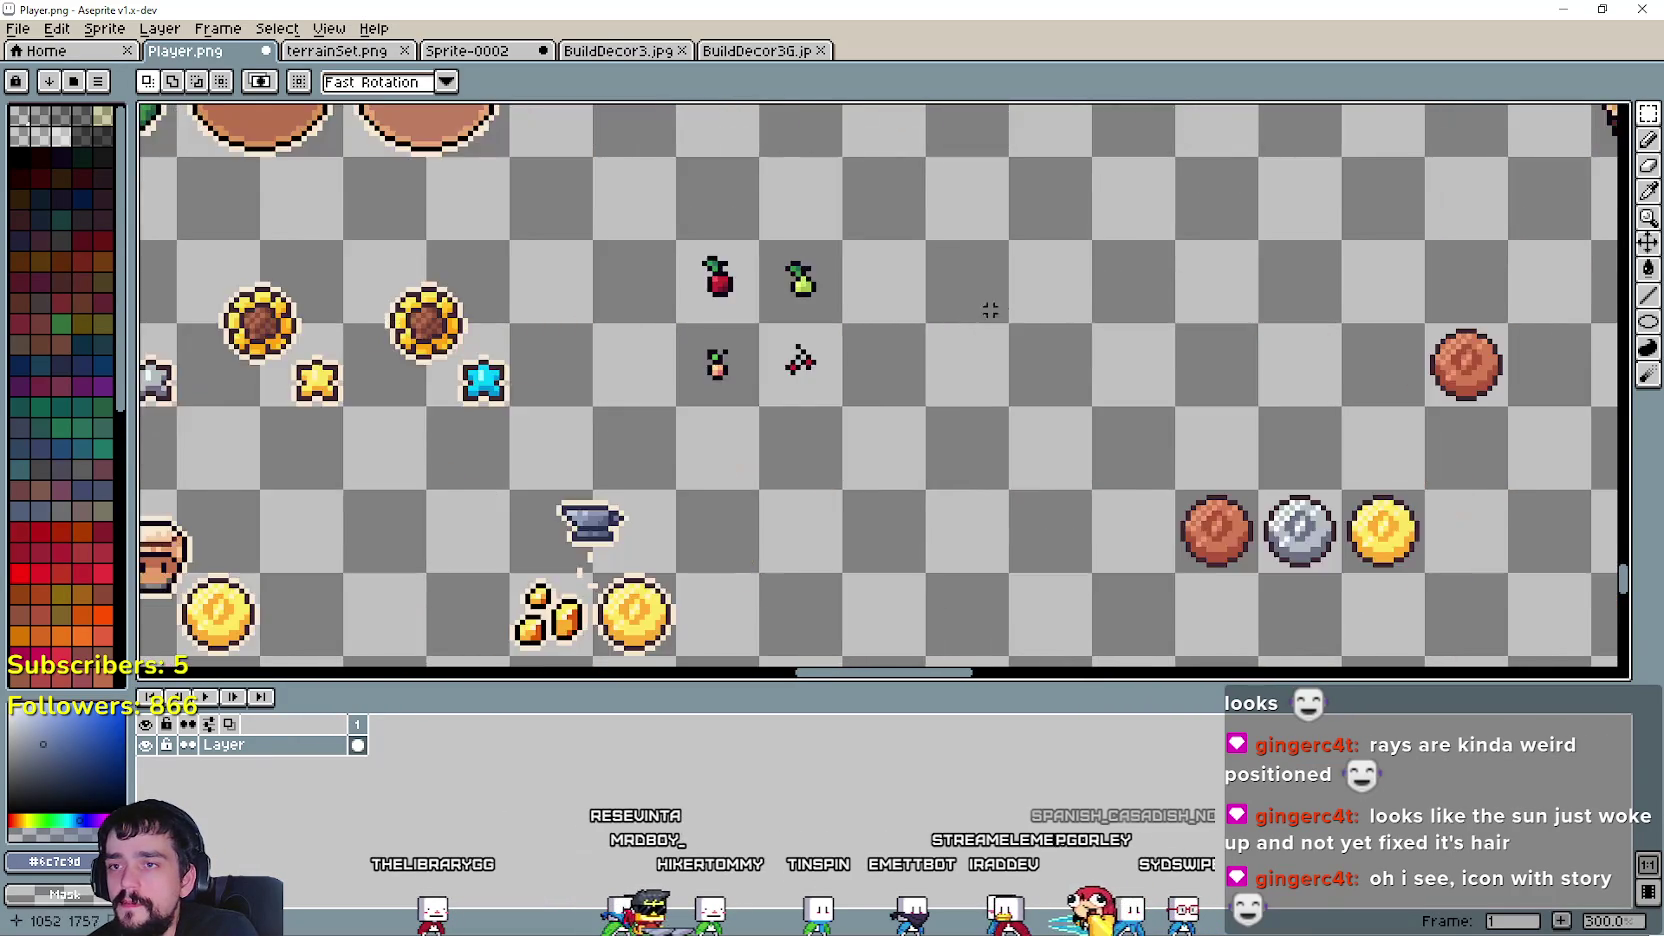
scroll(1024, 297, "down", 1)
- Paste the copied blonde head sprite and place it beside the fruit icons
key("ctrl+v")
mouse_move(878, 497)
left_mouse_down()
mouse_move(958, 330)
mouse_move(908, 330)
left_mouse_up()
left_click(883, 373)
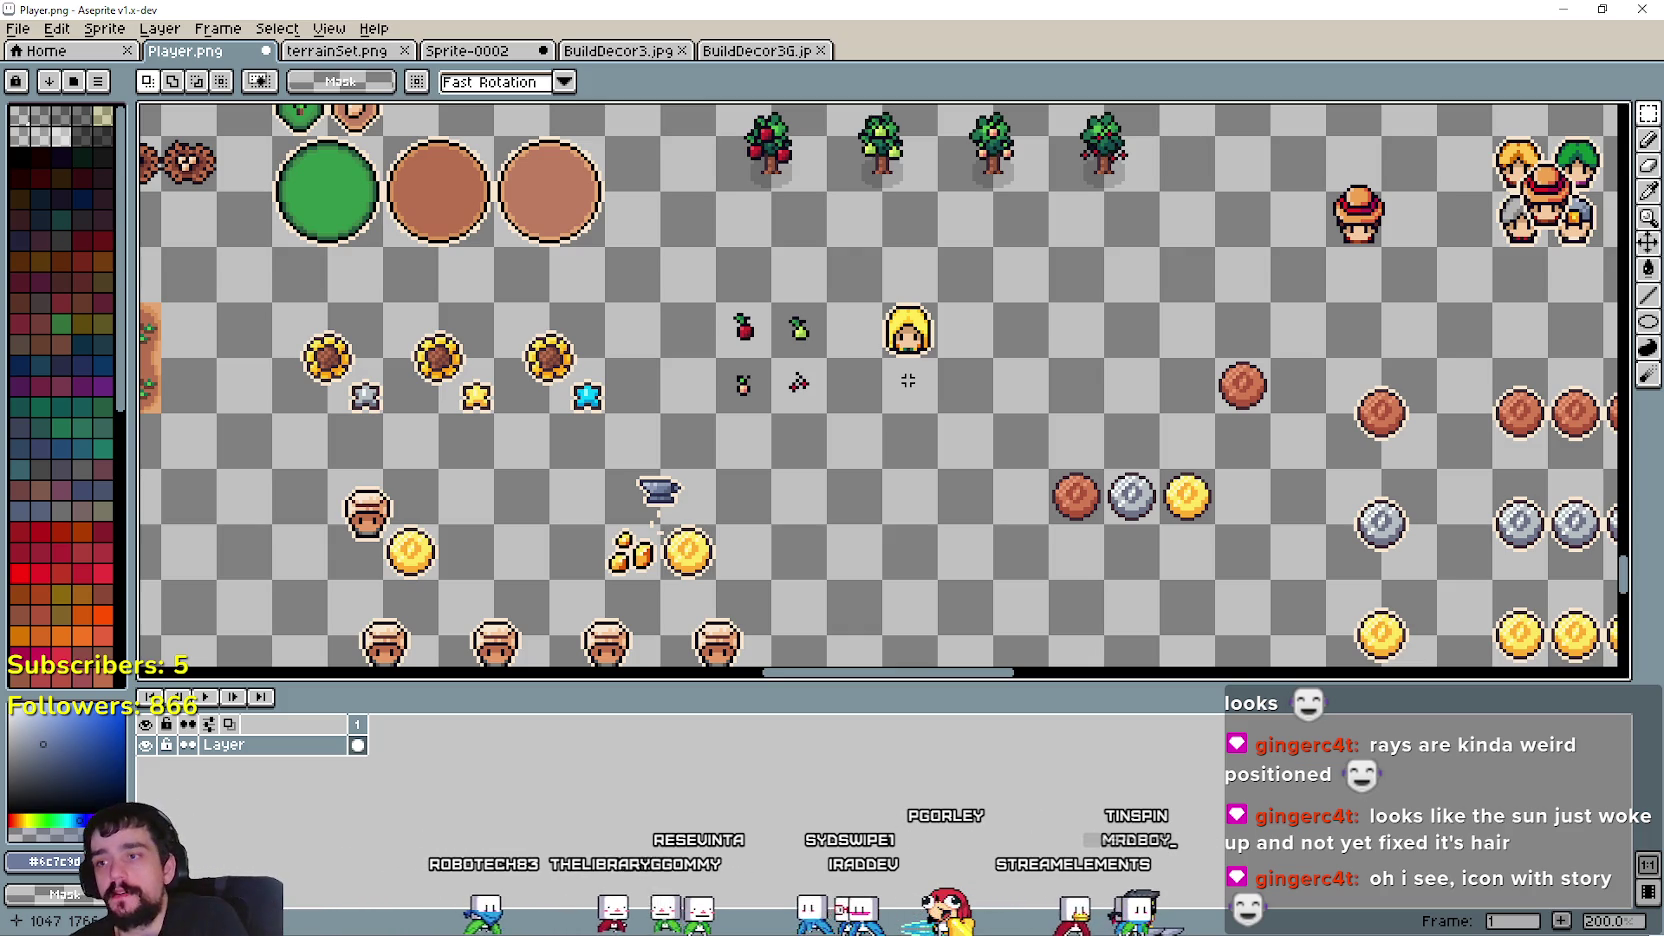
scroll(856, 244, "down", 3)
scroll(636, 521, "up", 1)
scroll(636, 521, "up", 1)
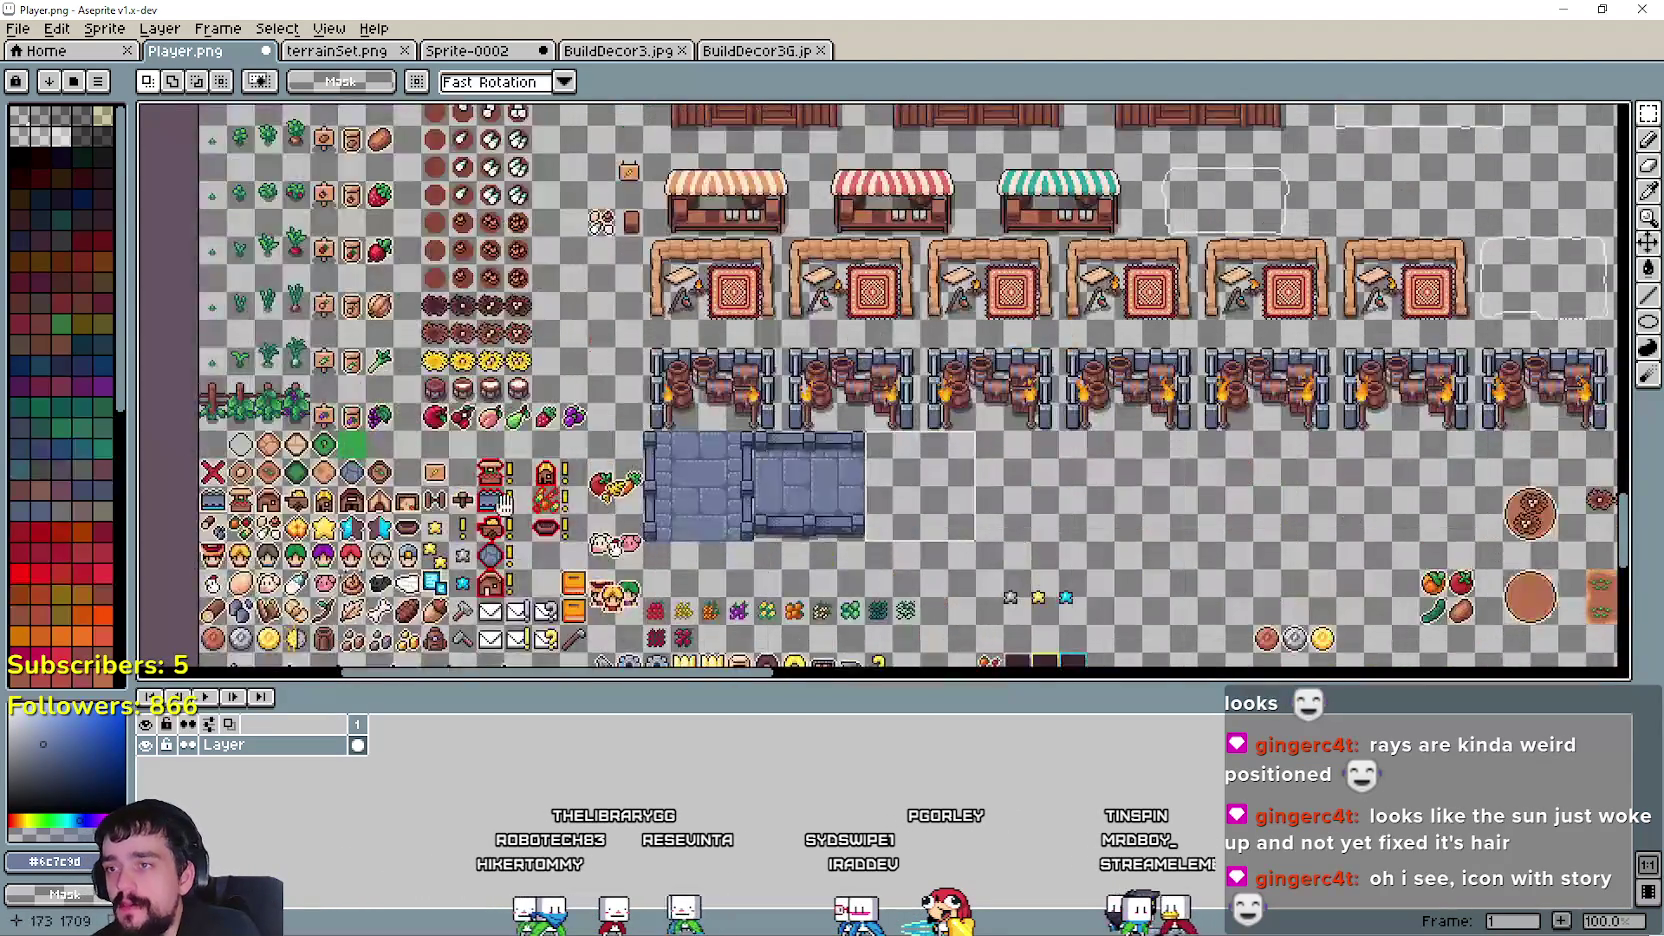
scroll(636, 521, "up", 1)
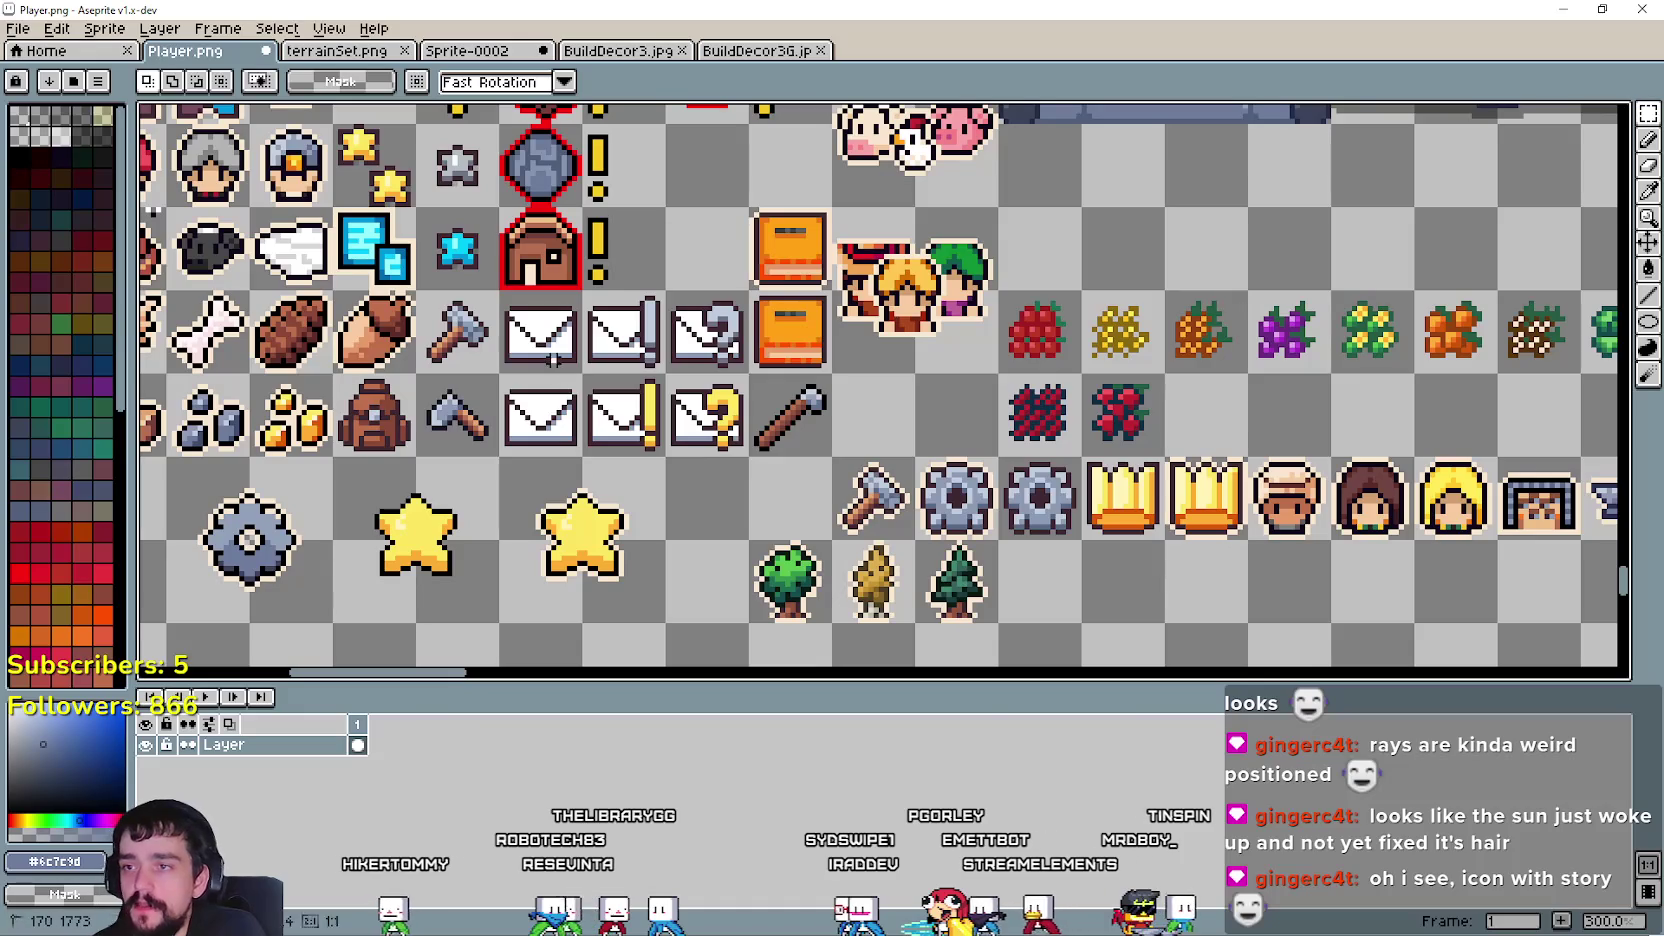
- Select the lower plain envelope icon and pan to the blonde character's area
left_click_drag(497, 374, 586, 460)
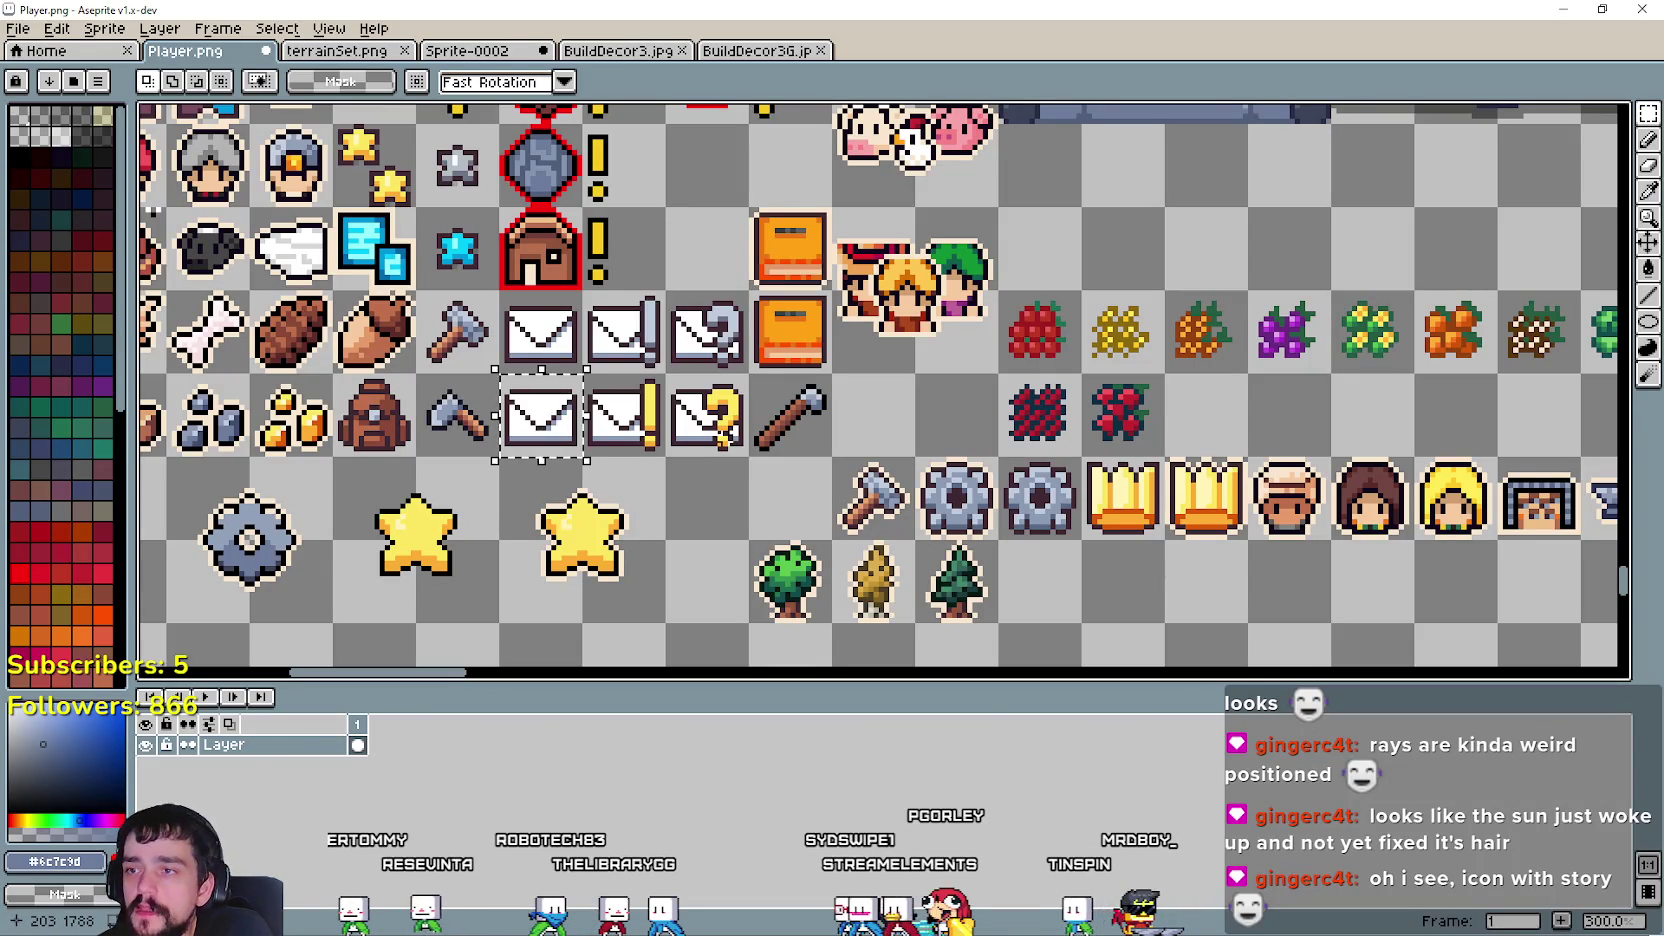
scroll(1368, 428, "down", 3)
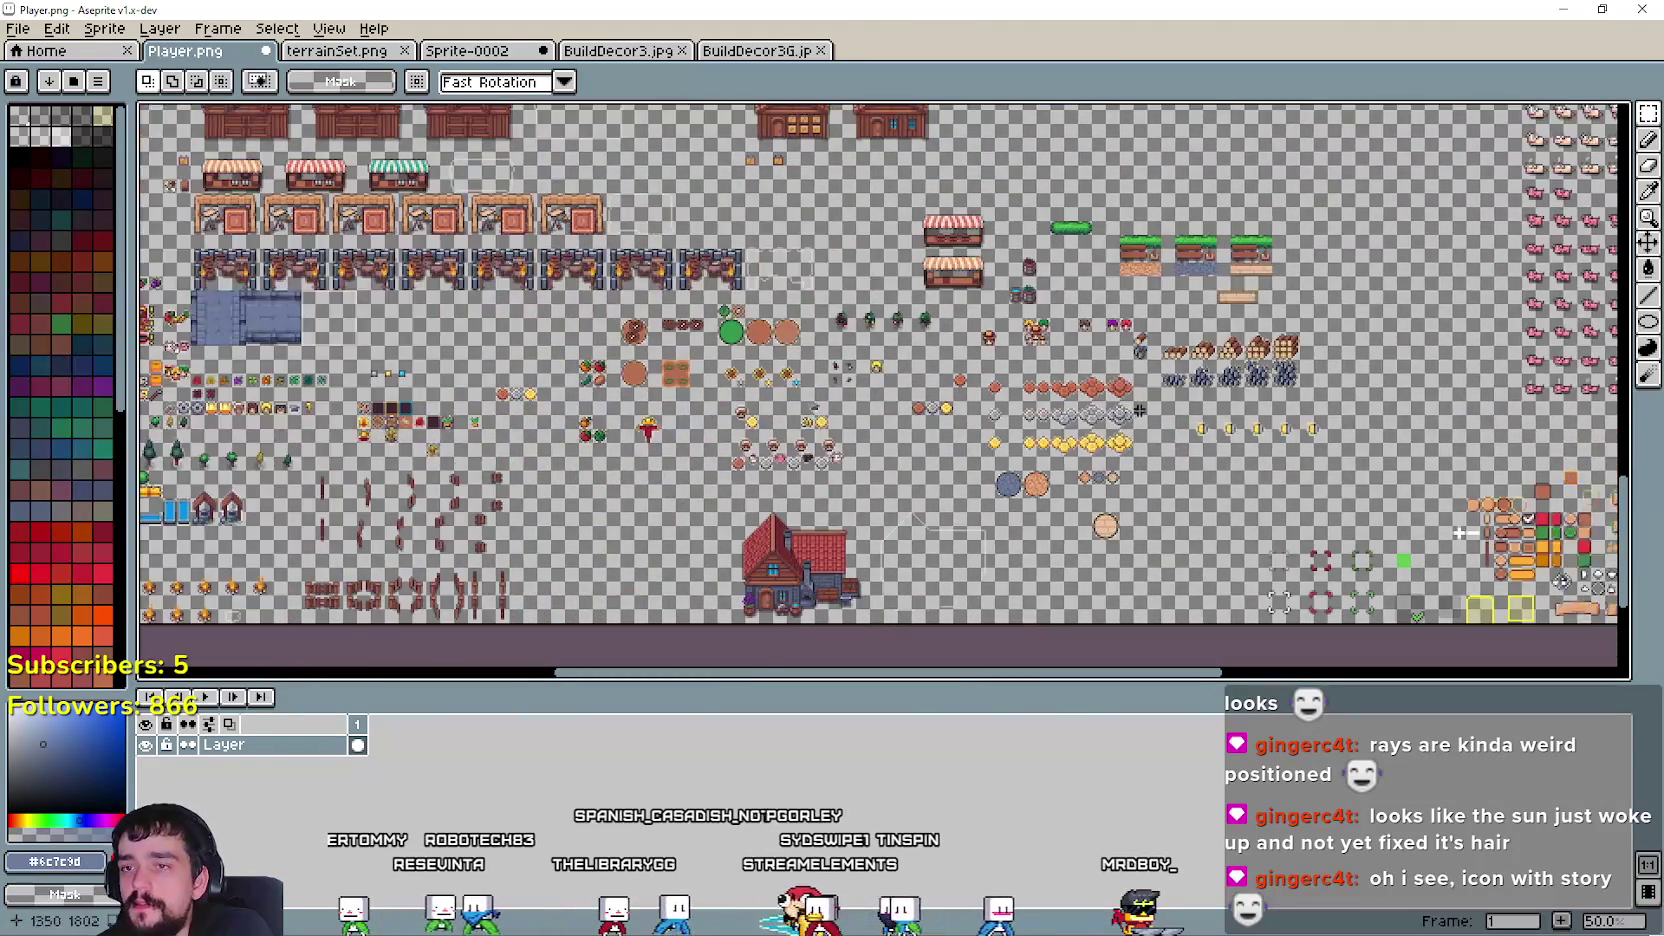
scroll(1368, 428, "up", 1)
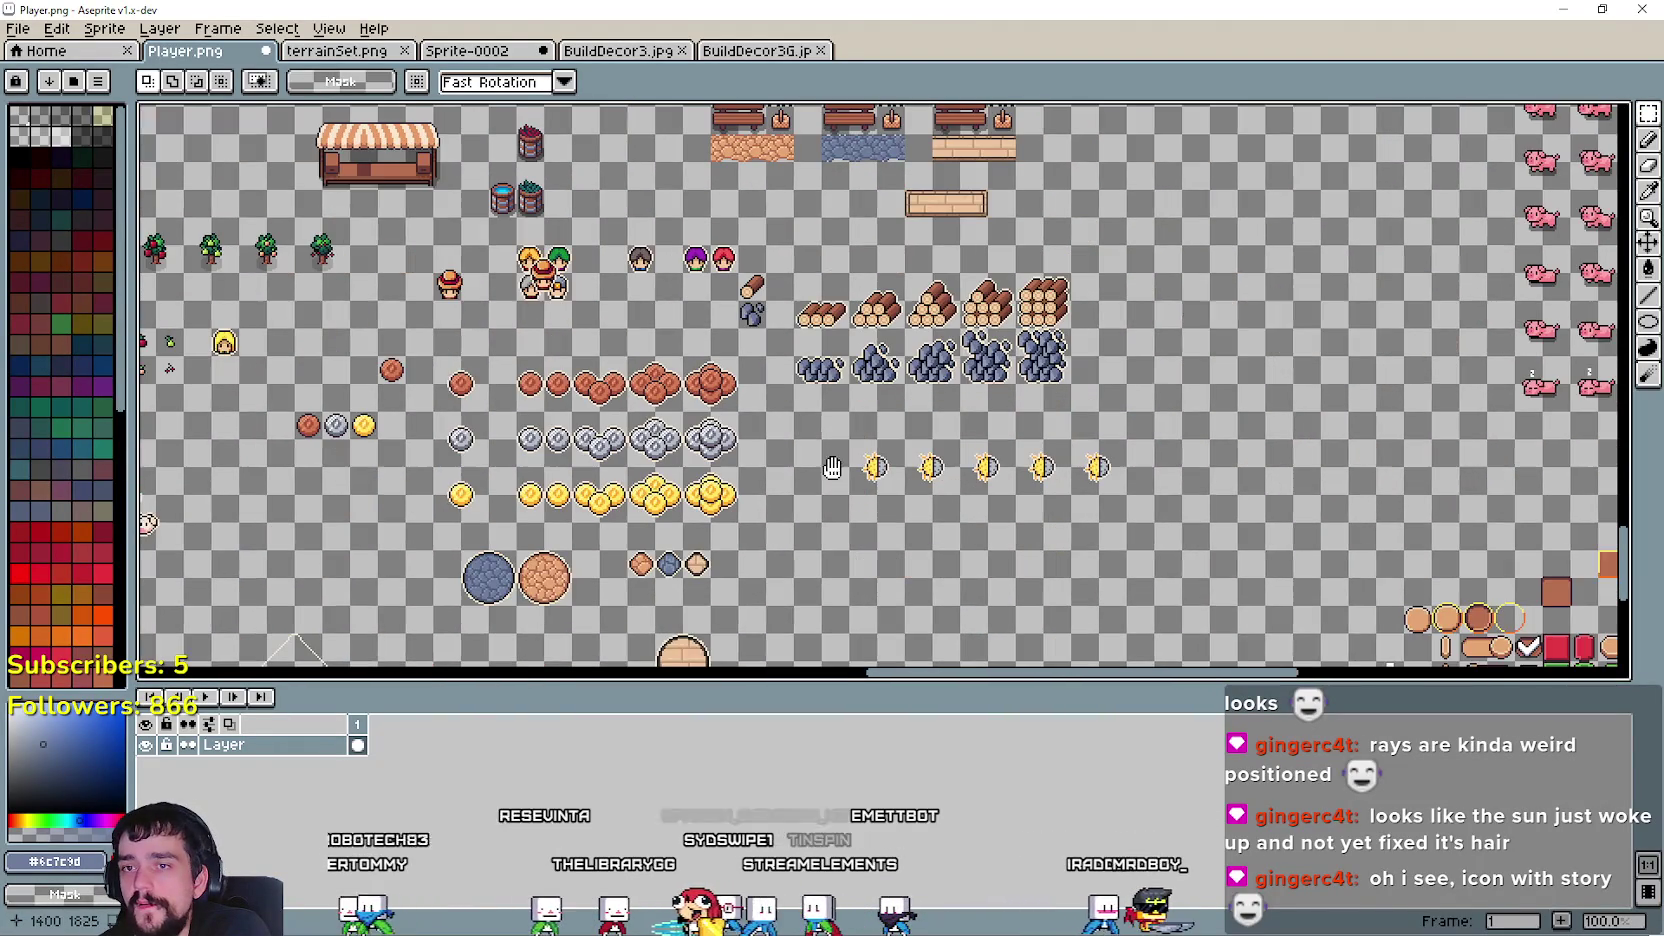
mouse_move(1260, 408)
left_mouse_down()
mouse_move(866, 423)
mouse_move(481, 208)
left_mouse_up()
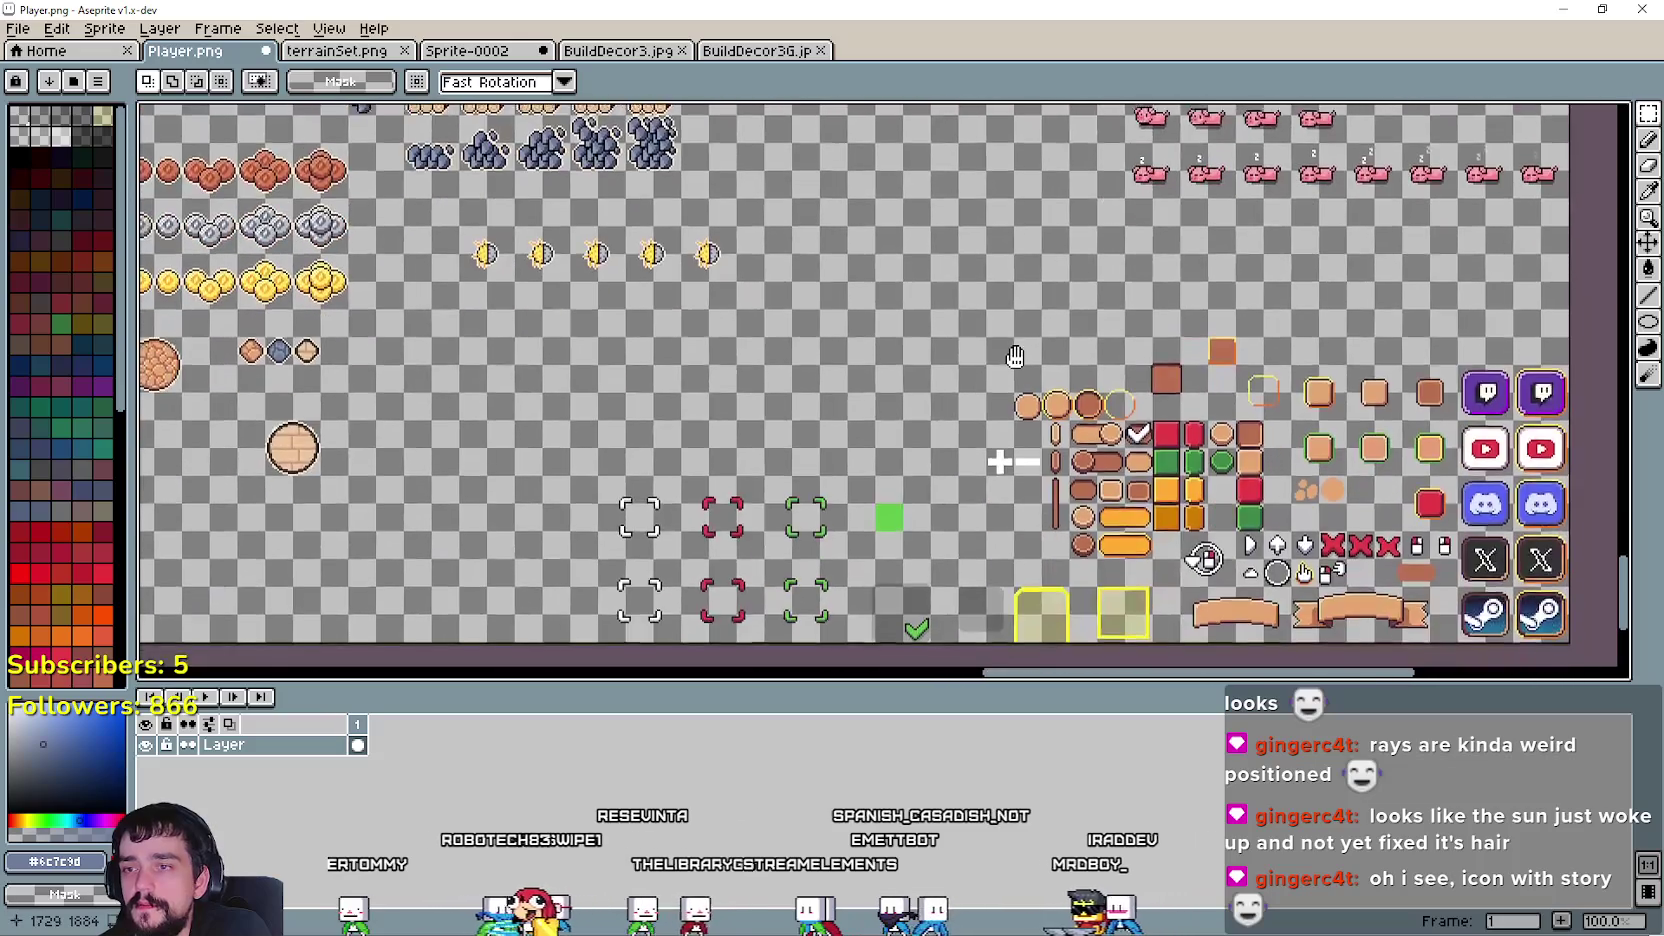
left_click_drag(1024, 356, 1366, 488)
mouse_move(236, 444)
left_mouse_down()
mouse_move(1073, 435)
mouse_move(783, 495)
left_mouse_up()
left_click_drag(1410, 555, 1170, 662)
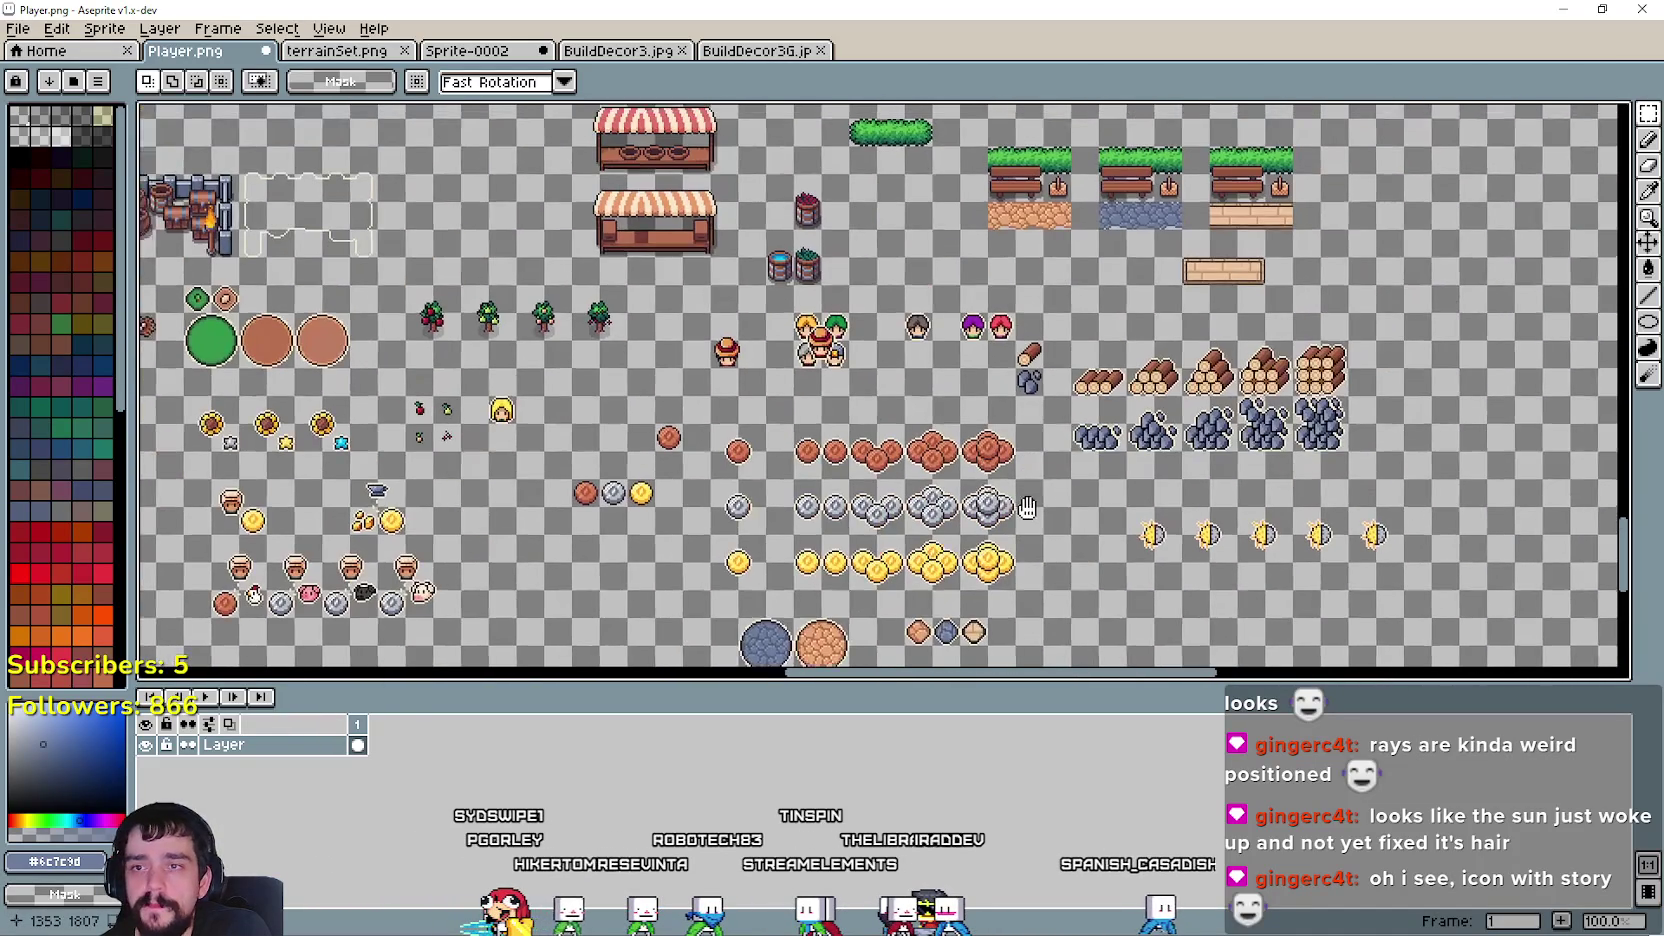
mouse_move(1127, 559)
left_mouse_down()
mouse_move(1177, 449)
mouse_move(977, 539)
left_mouse_up()
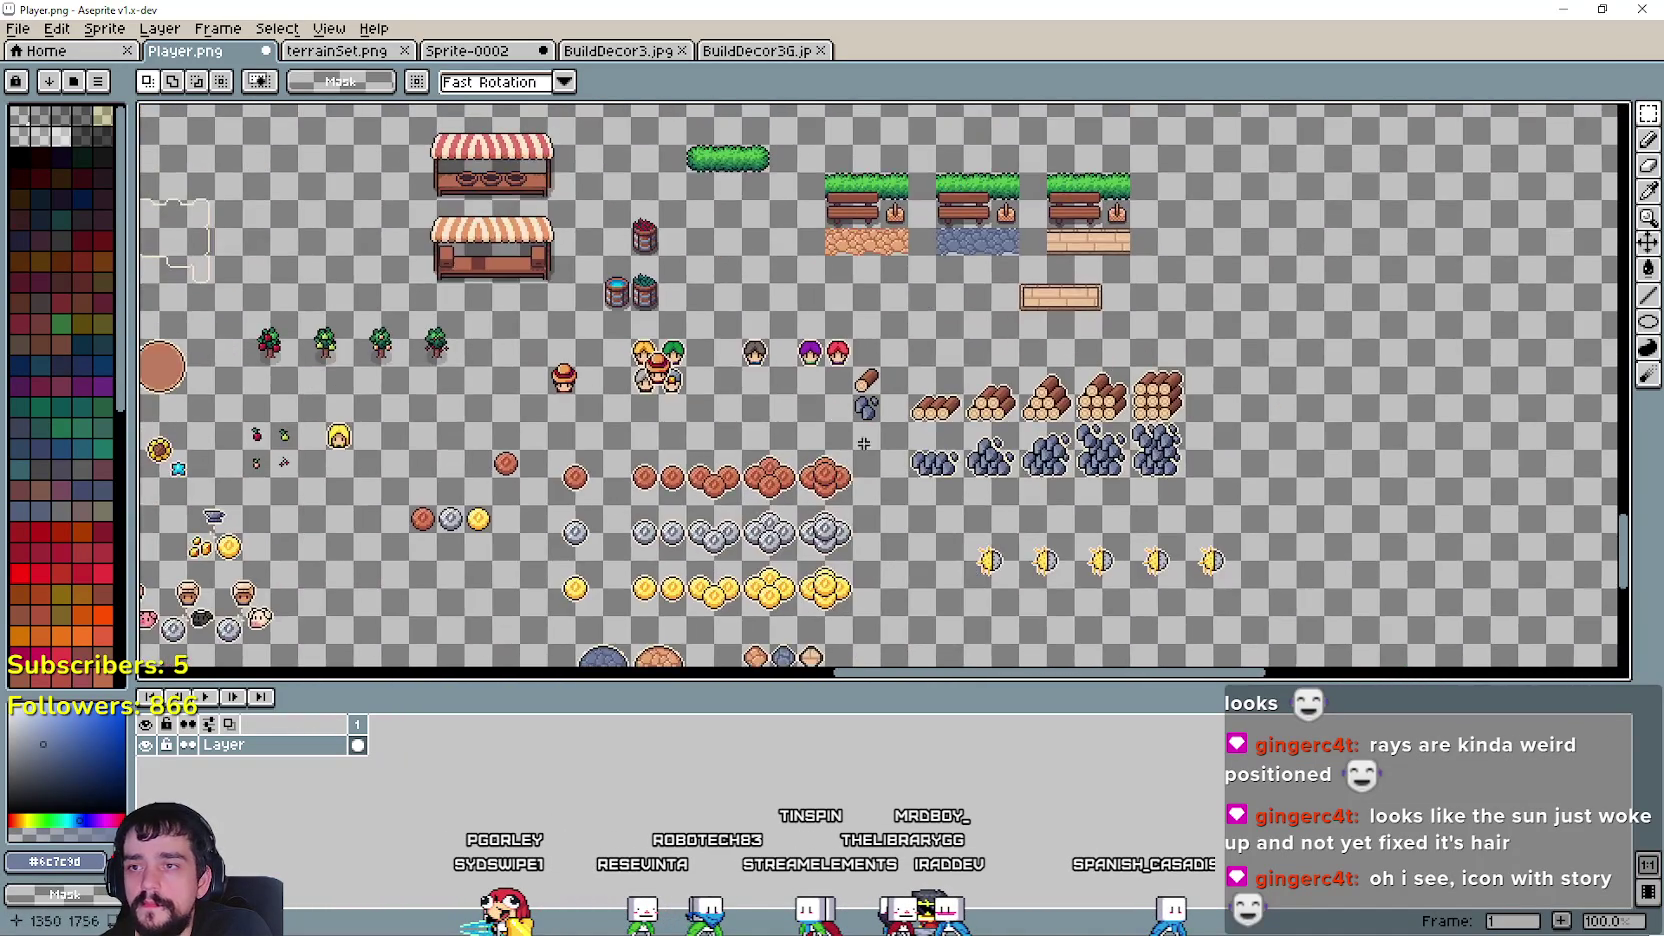
left_click_drag(300, 500, 564, 590)
left_click_drag(420, 595, 741, 459)
scroll(857, 403, "up", 2)
scroll(1030, 425, "up", 2)
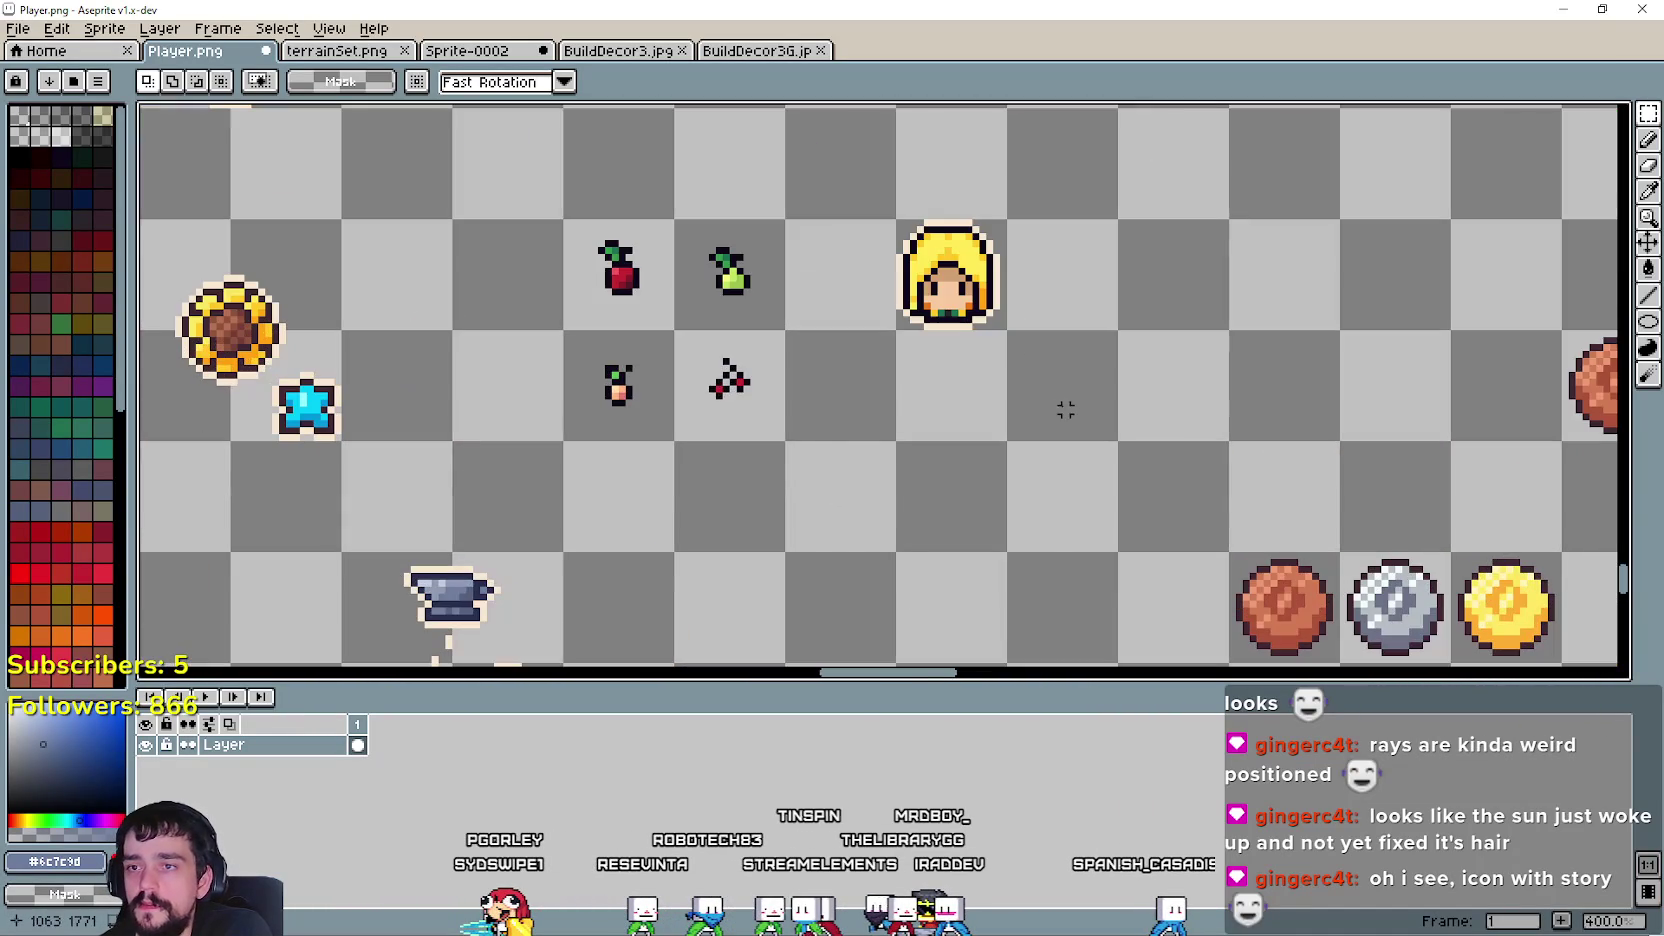
- Paste the envelope, nudge the head right, and set the envelope directly beneath it
key("ctrl+v")
left_click_drag(909, 515, 1040, 489)
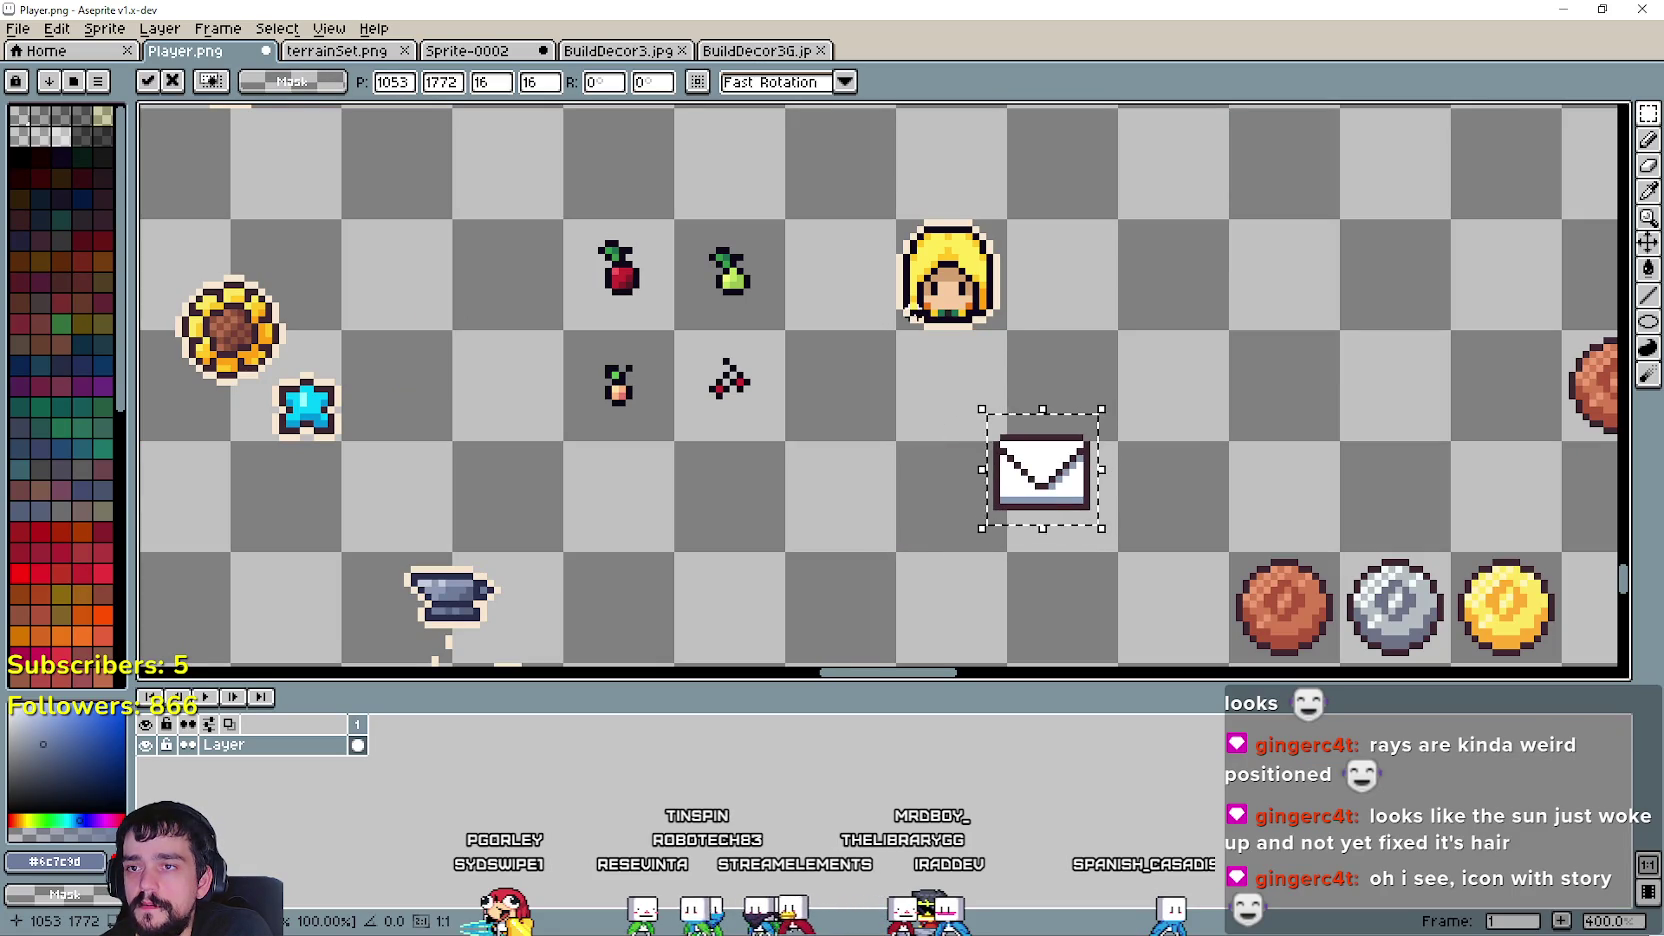
left_click(913, 312)
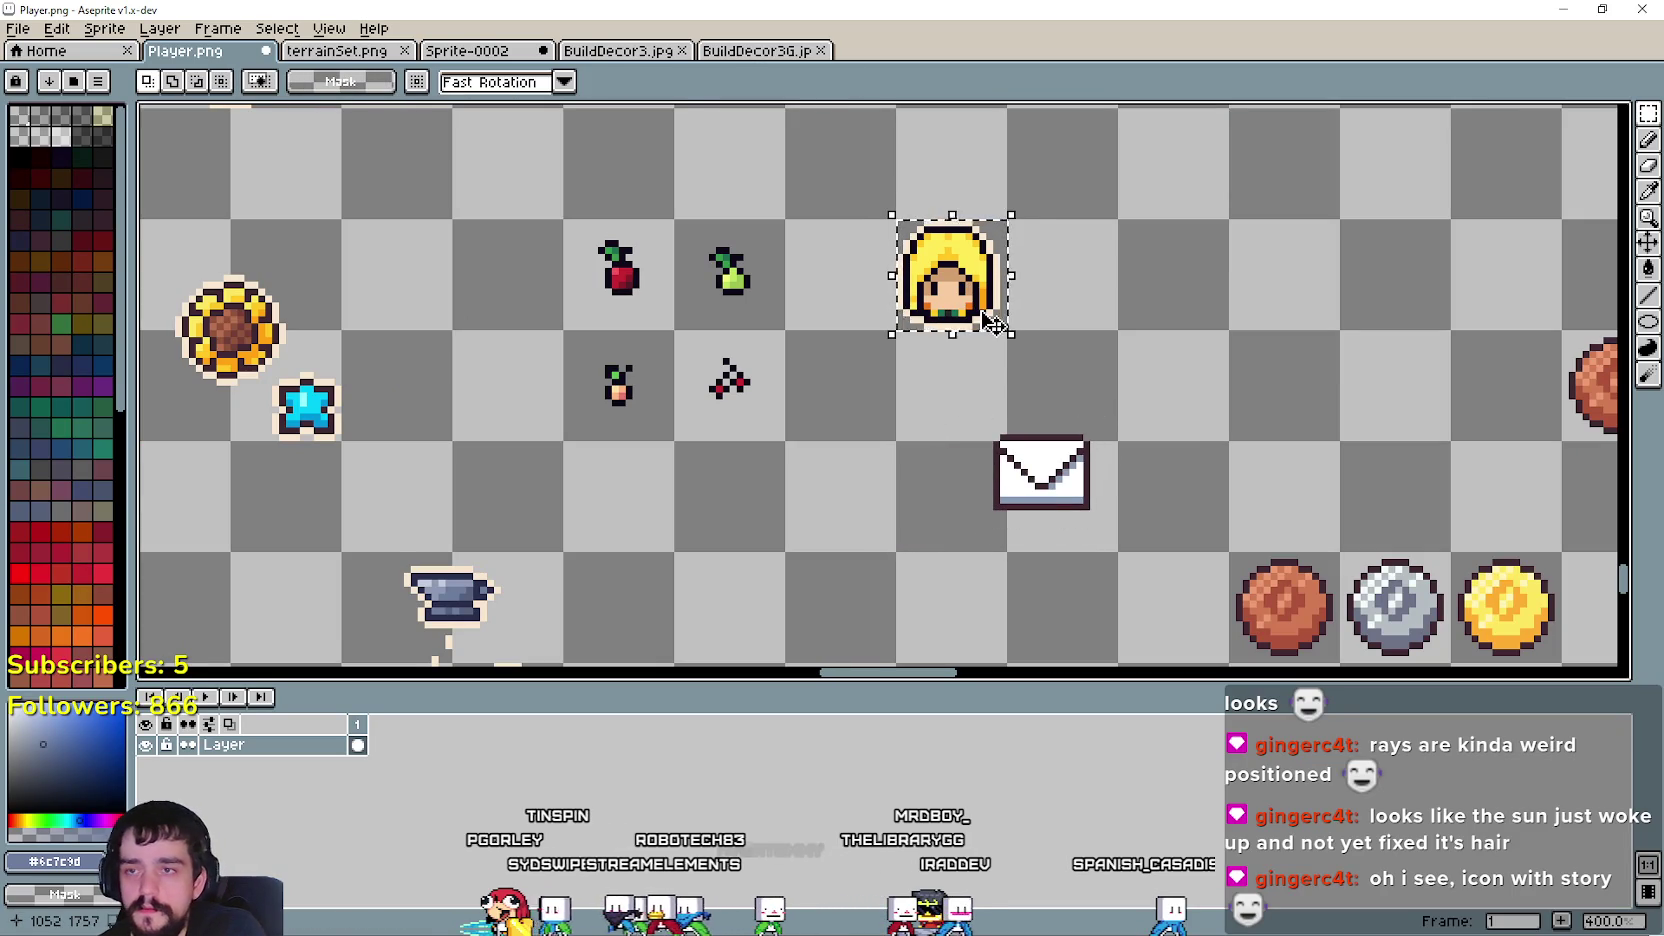
key("Right")
key("Right")
key("Right")
key("Right")
key("Right")
key("Right")
key("Right")
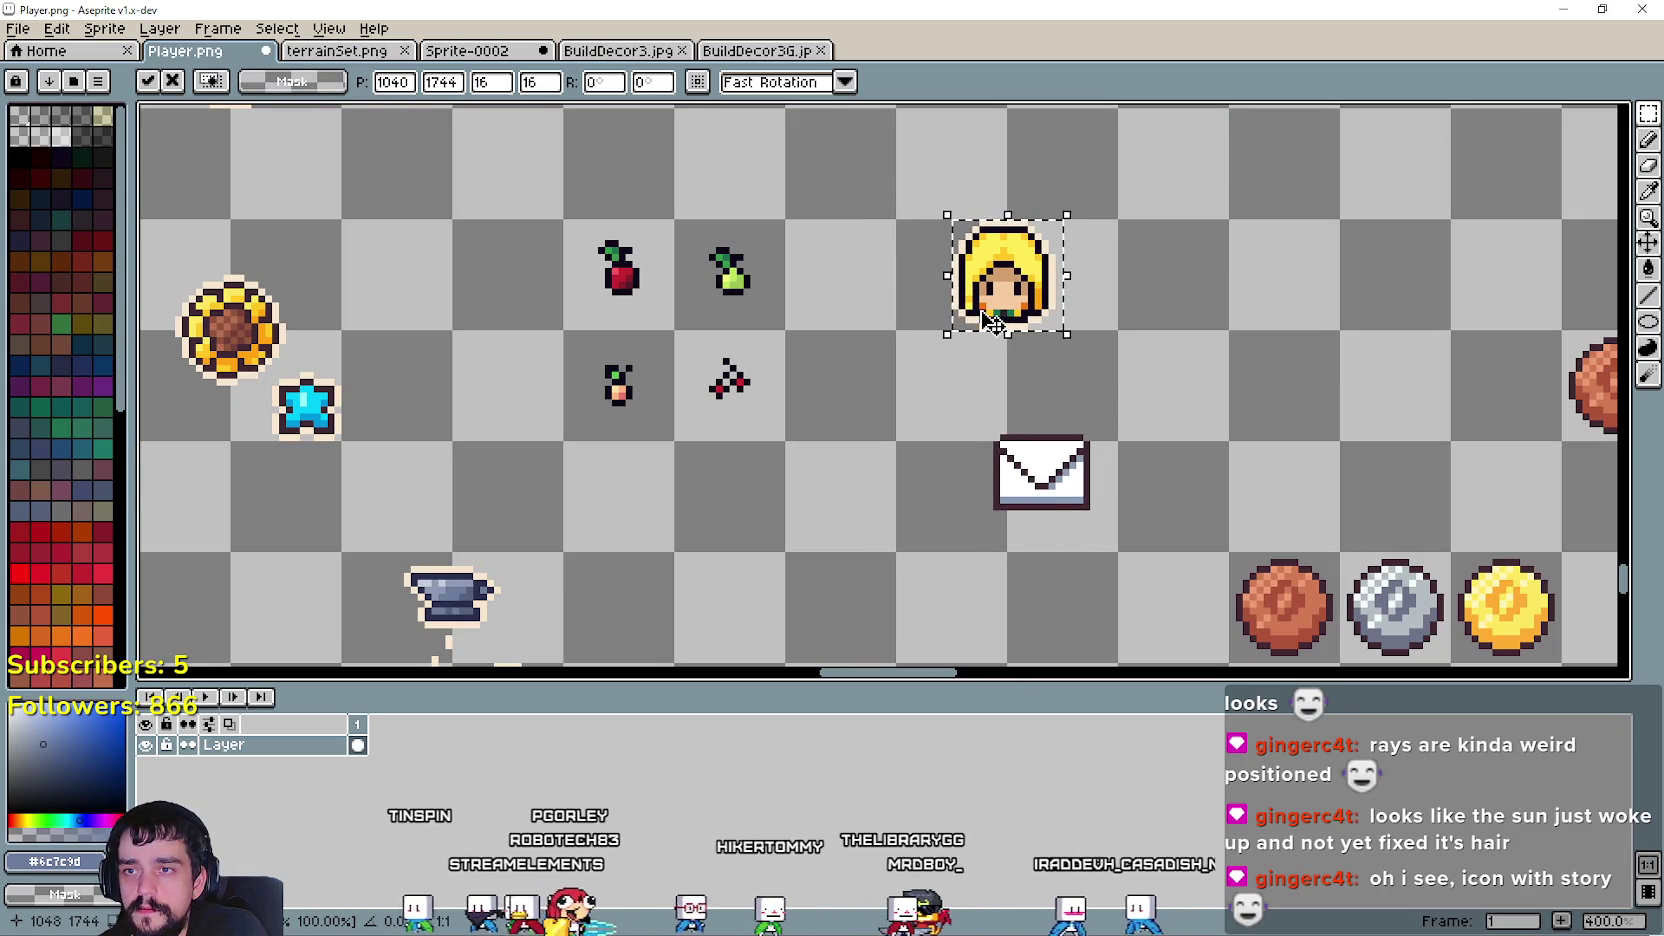
left_click(966, 360)
left_click_drag(1040, 470, 1005, 408)
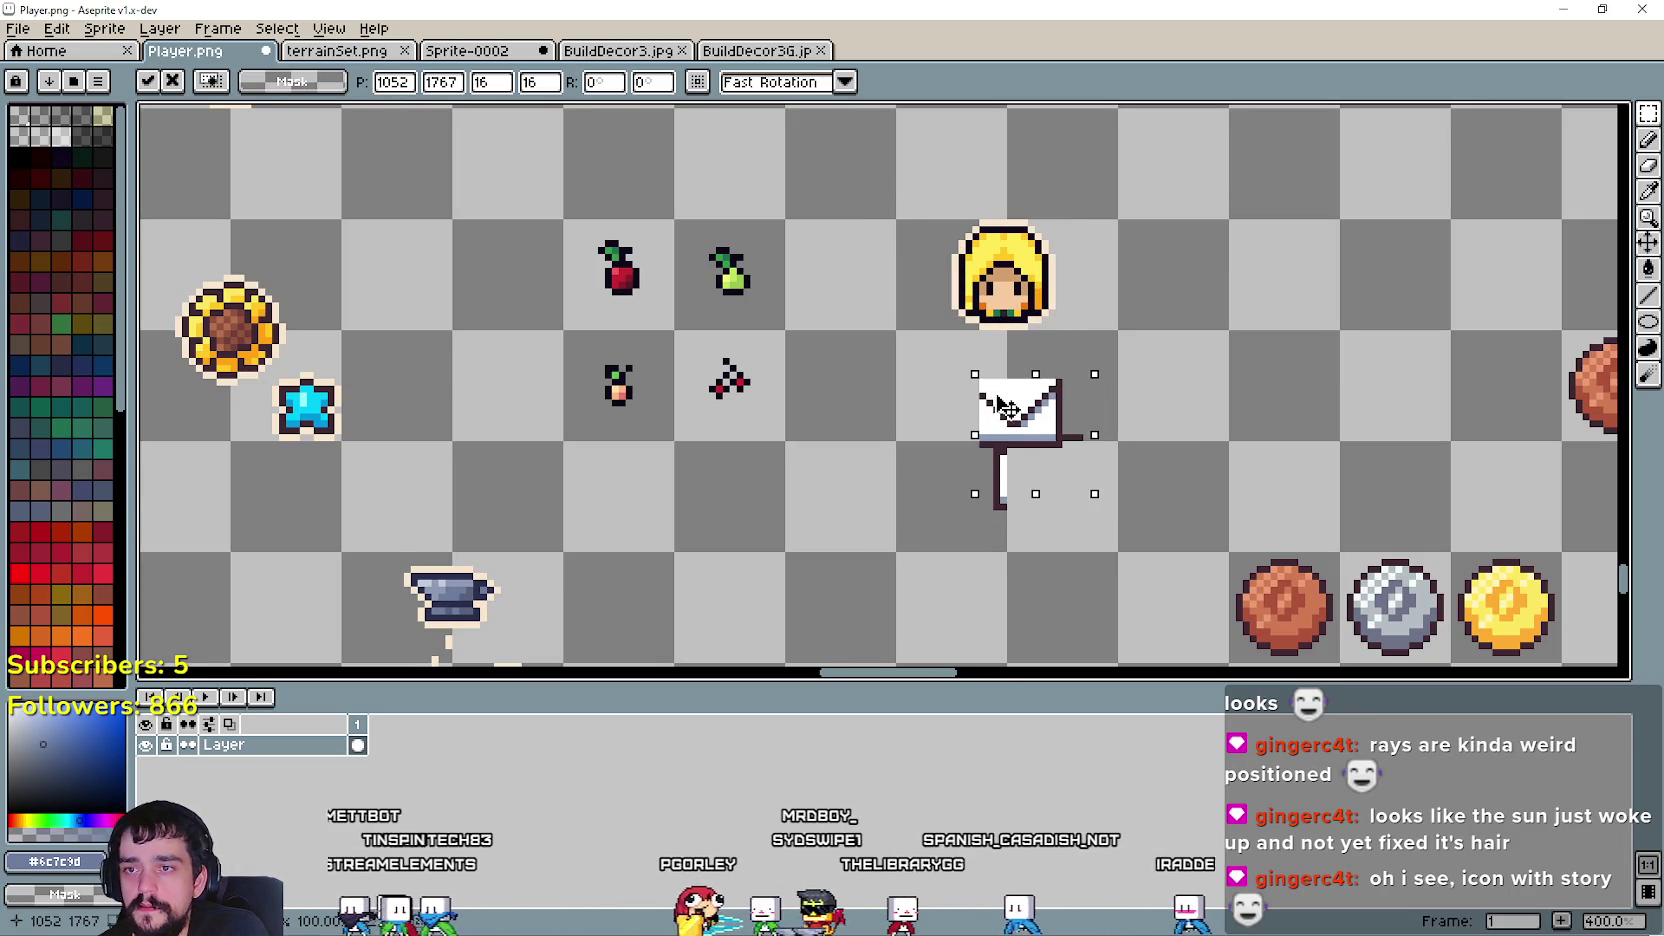
key("Escape")
left_click_drag(947, 542, 1108, 416)
left_click_drag(1062, 484, 1025, 395)
scroll(1018, 400, "up", 1)
left_click(1225, 394)
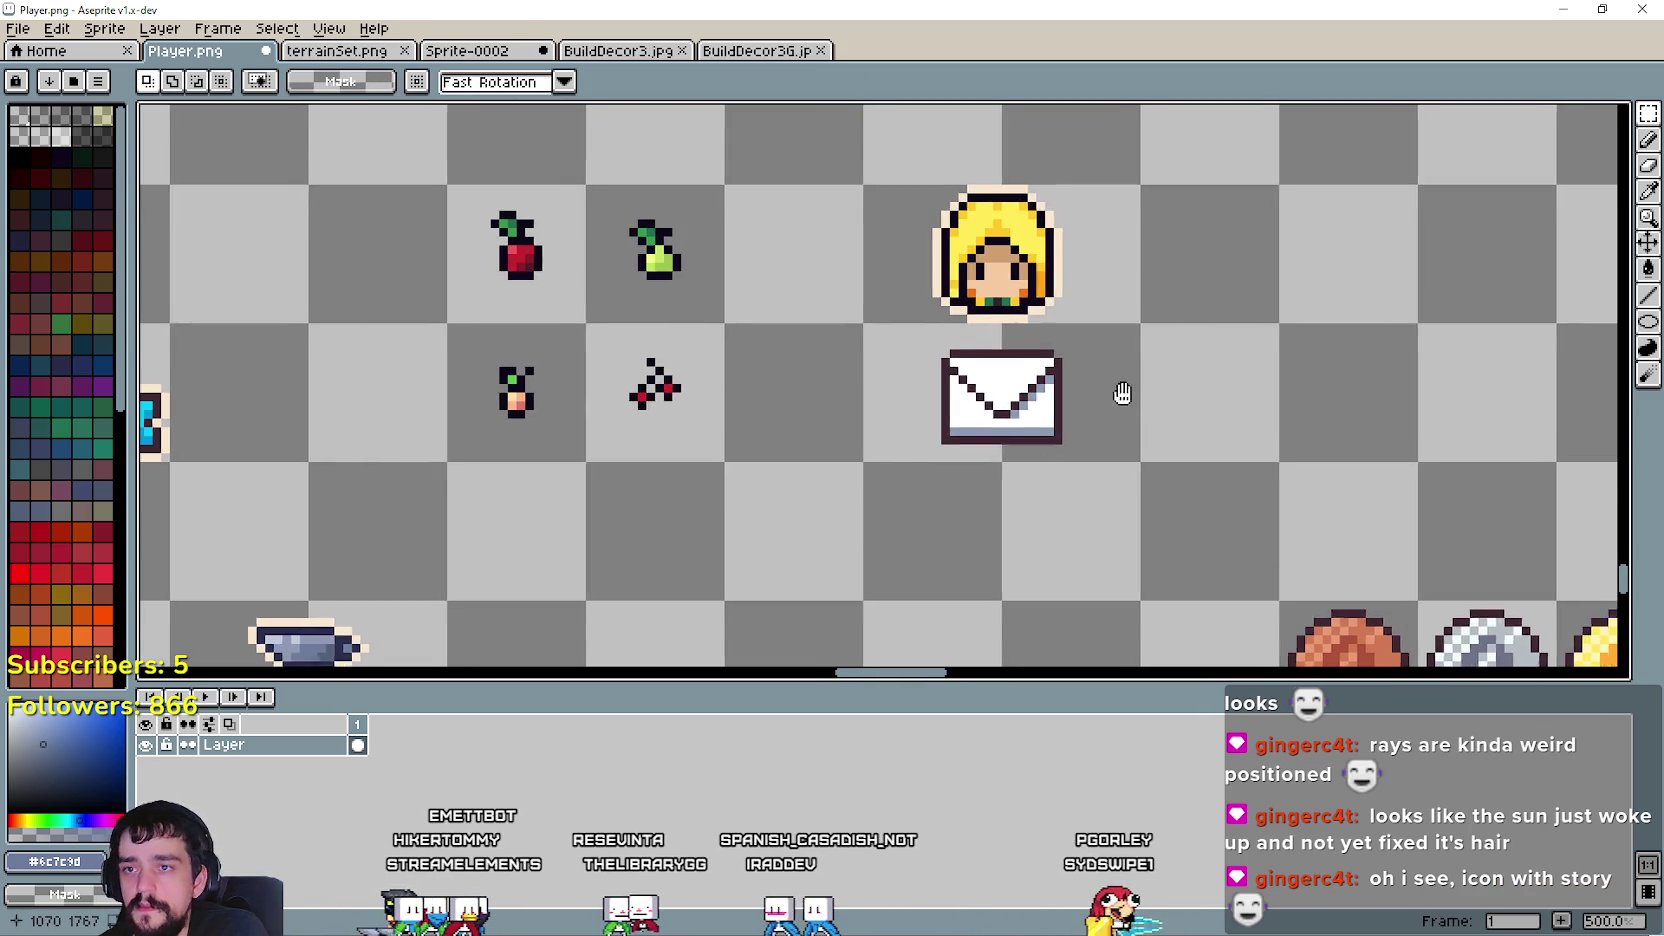
scroll(1007, 421, "up", 2)
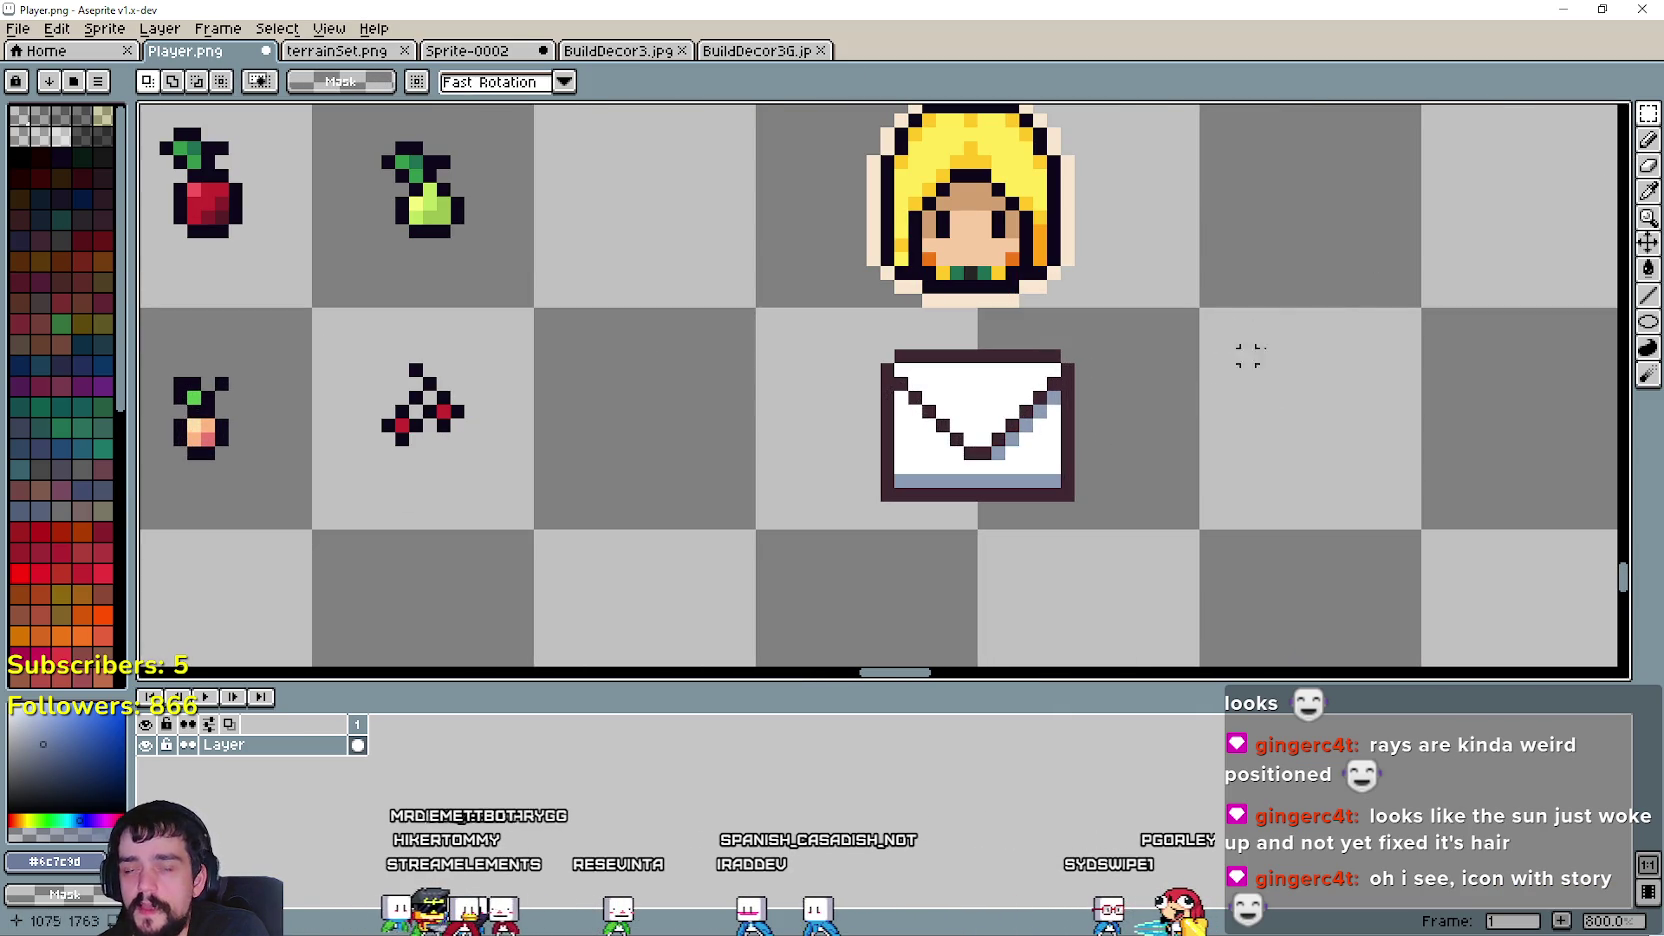
- Pick red from the canvas with the Eyedropper and switch to the Filled Ellipse tool
left_click(1648, 190)
scroll(580, 380, "down", 1)
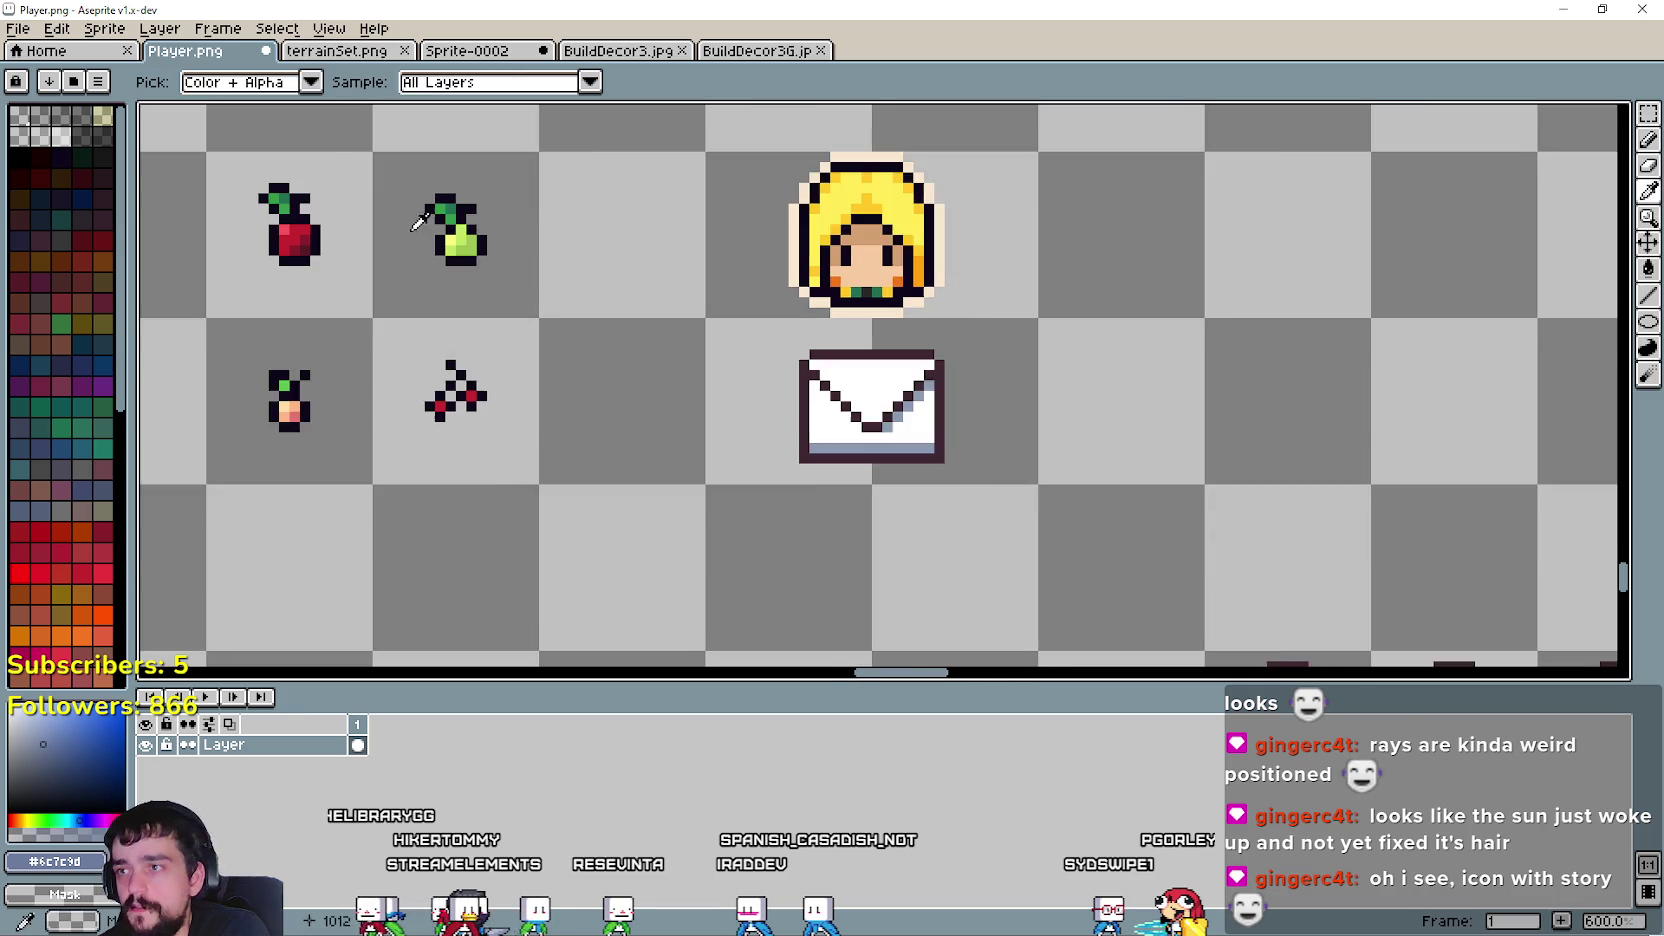
scroll(300, 240, "up", 1)
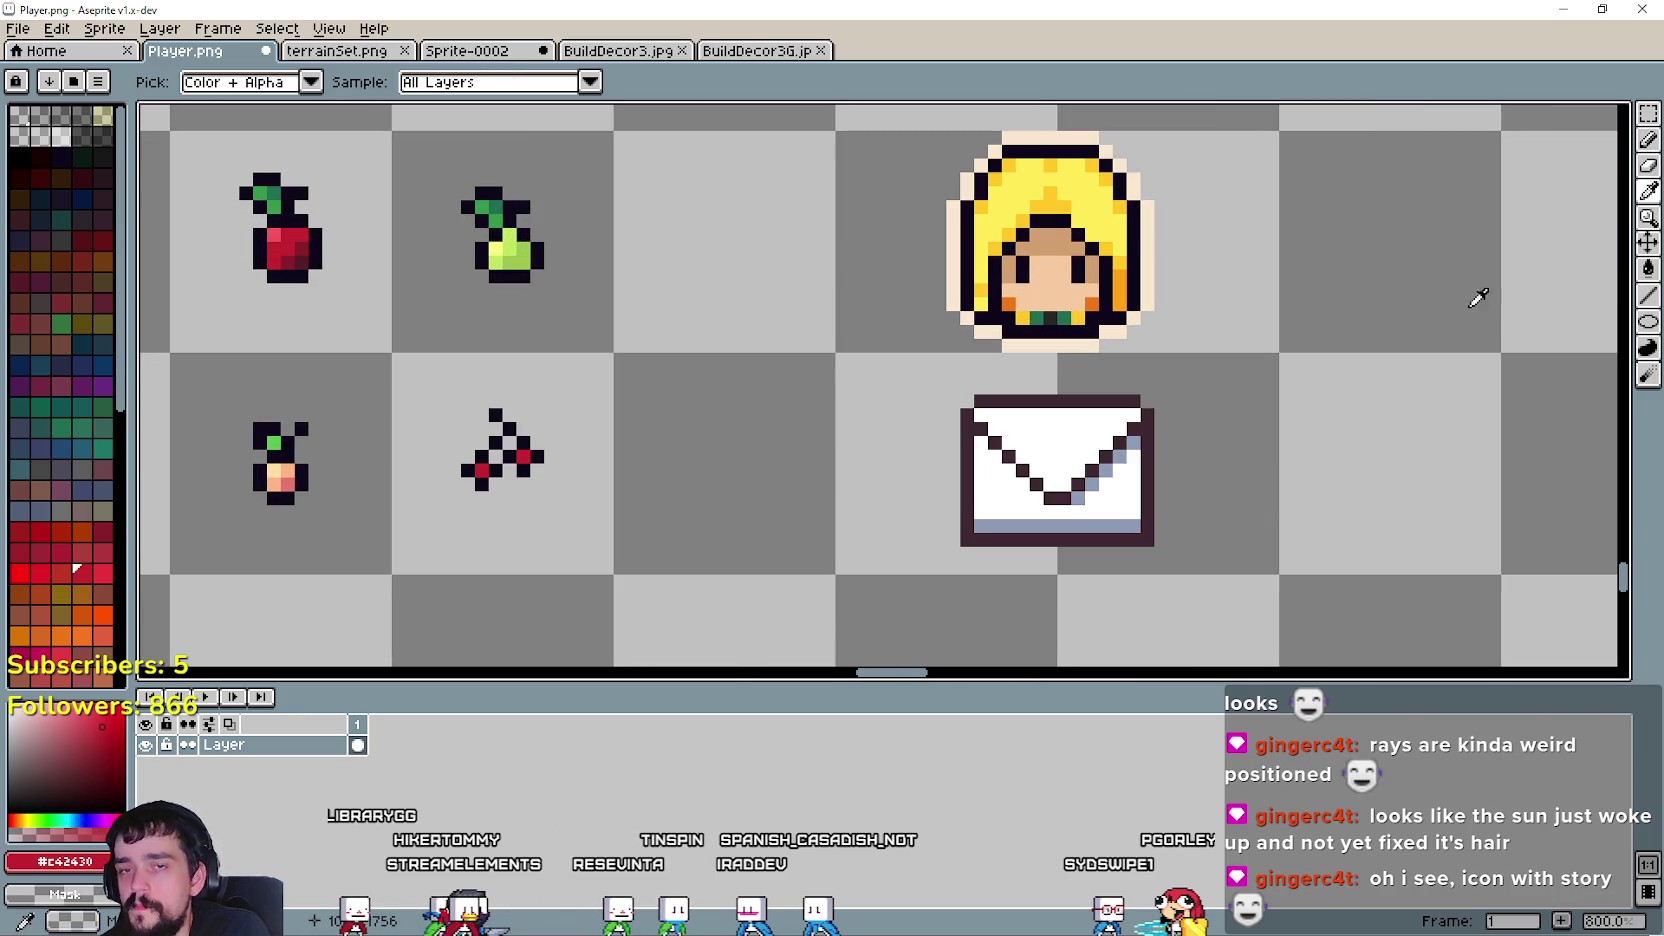
left_click(1647, 316)
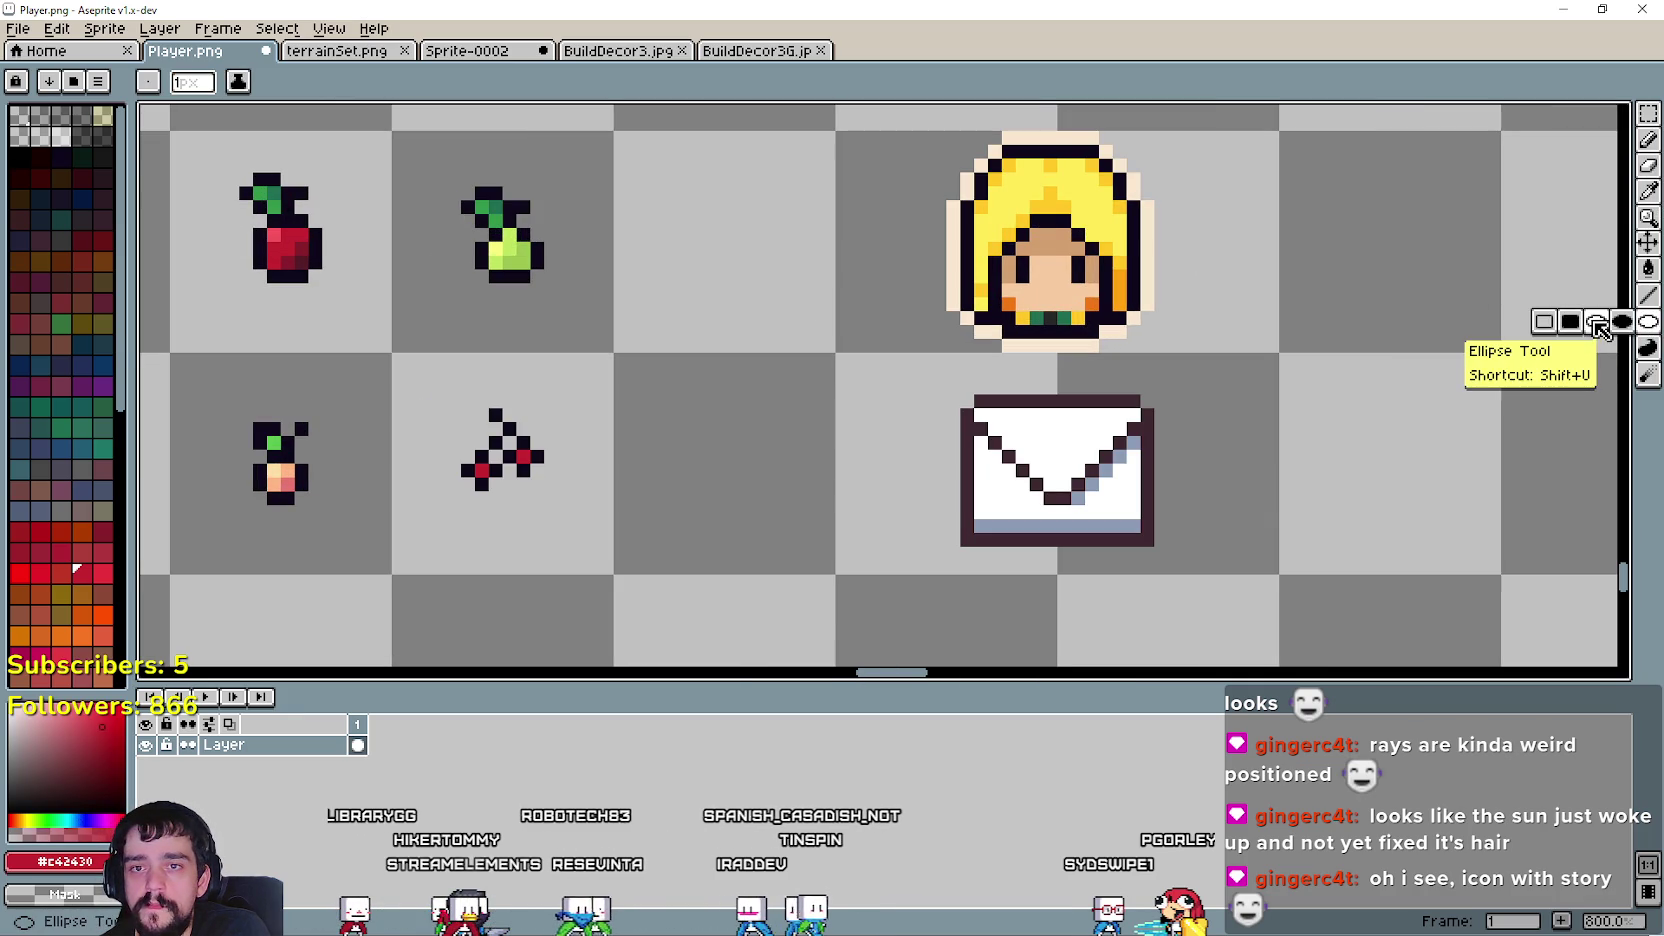
left_click(1597, 322)
scroll(1075, 441, "up", 1)
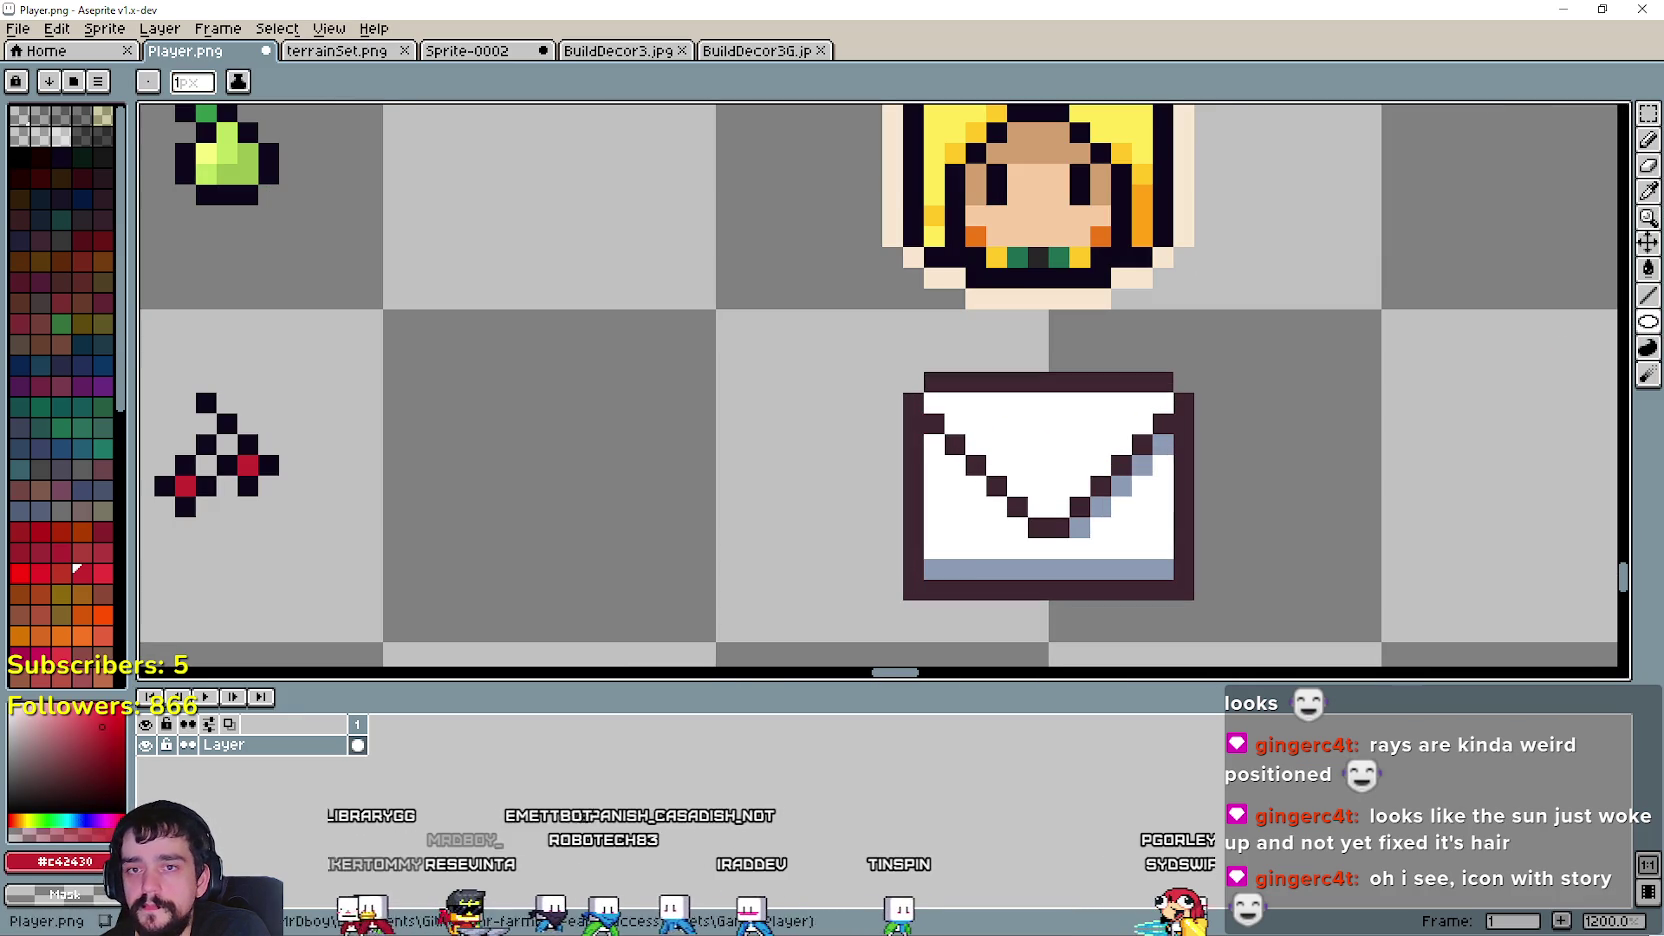
key("shift+u")
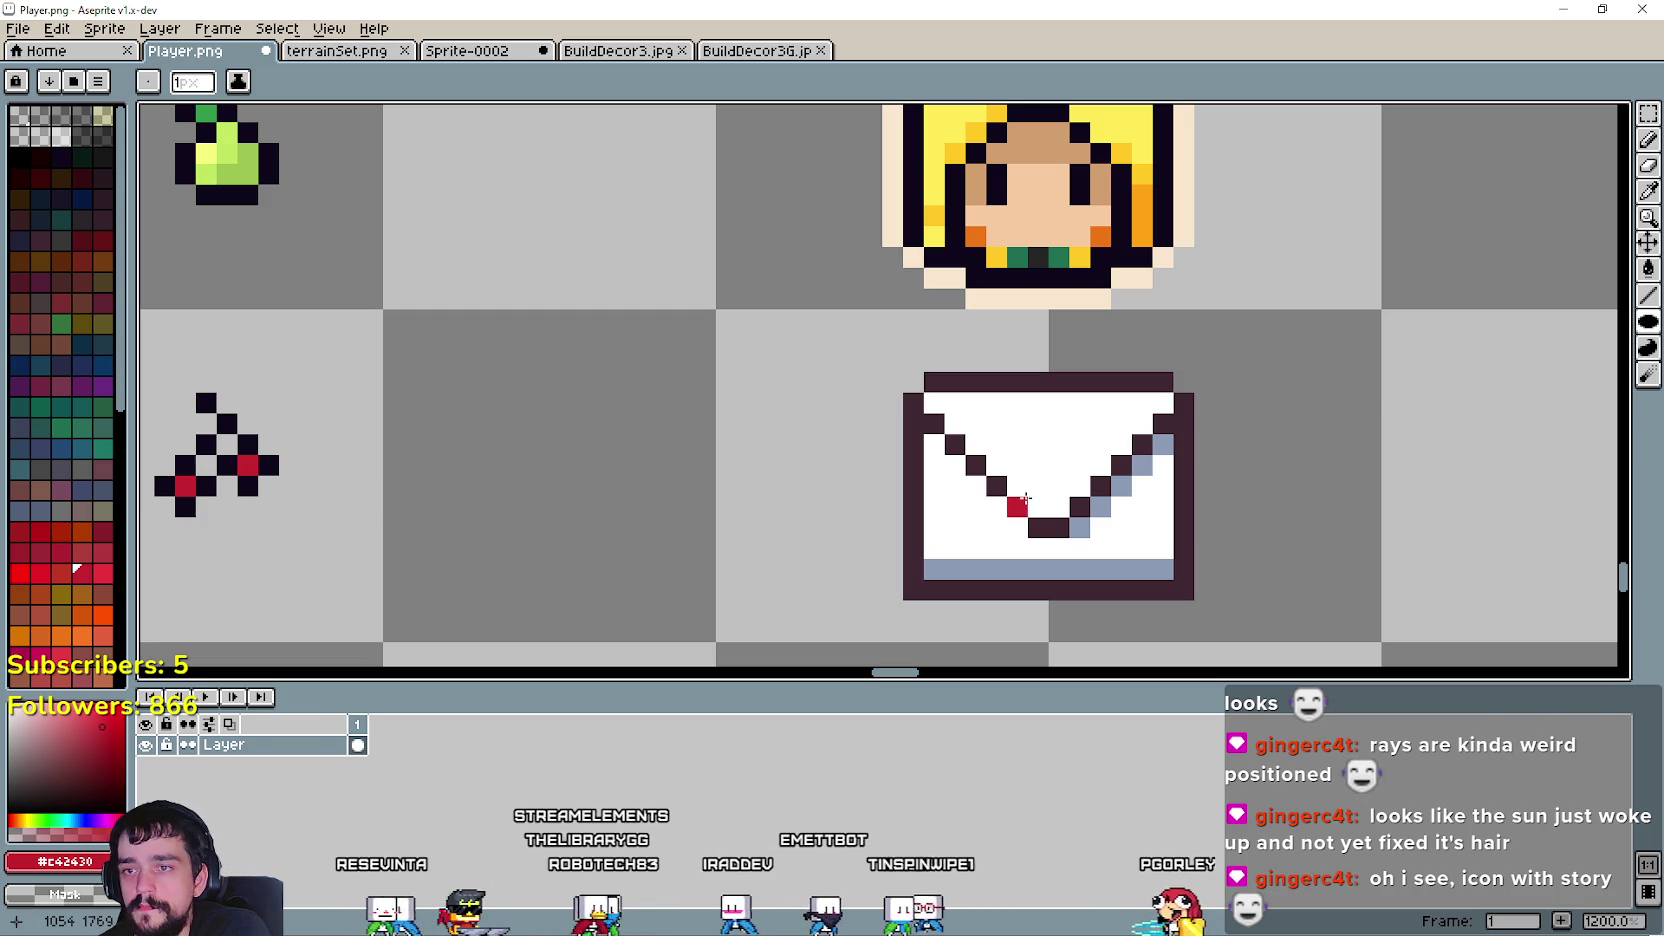
- Draw a red wax seal on the envelope's fold, then undo every attempt
left_click_drag(1018, 486, 1070, 537)
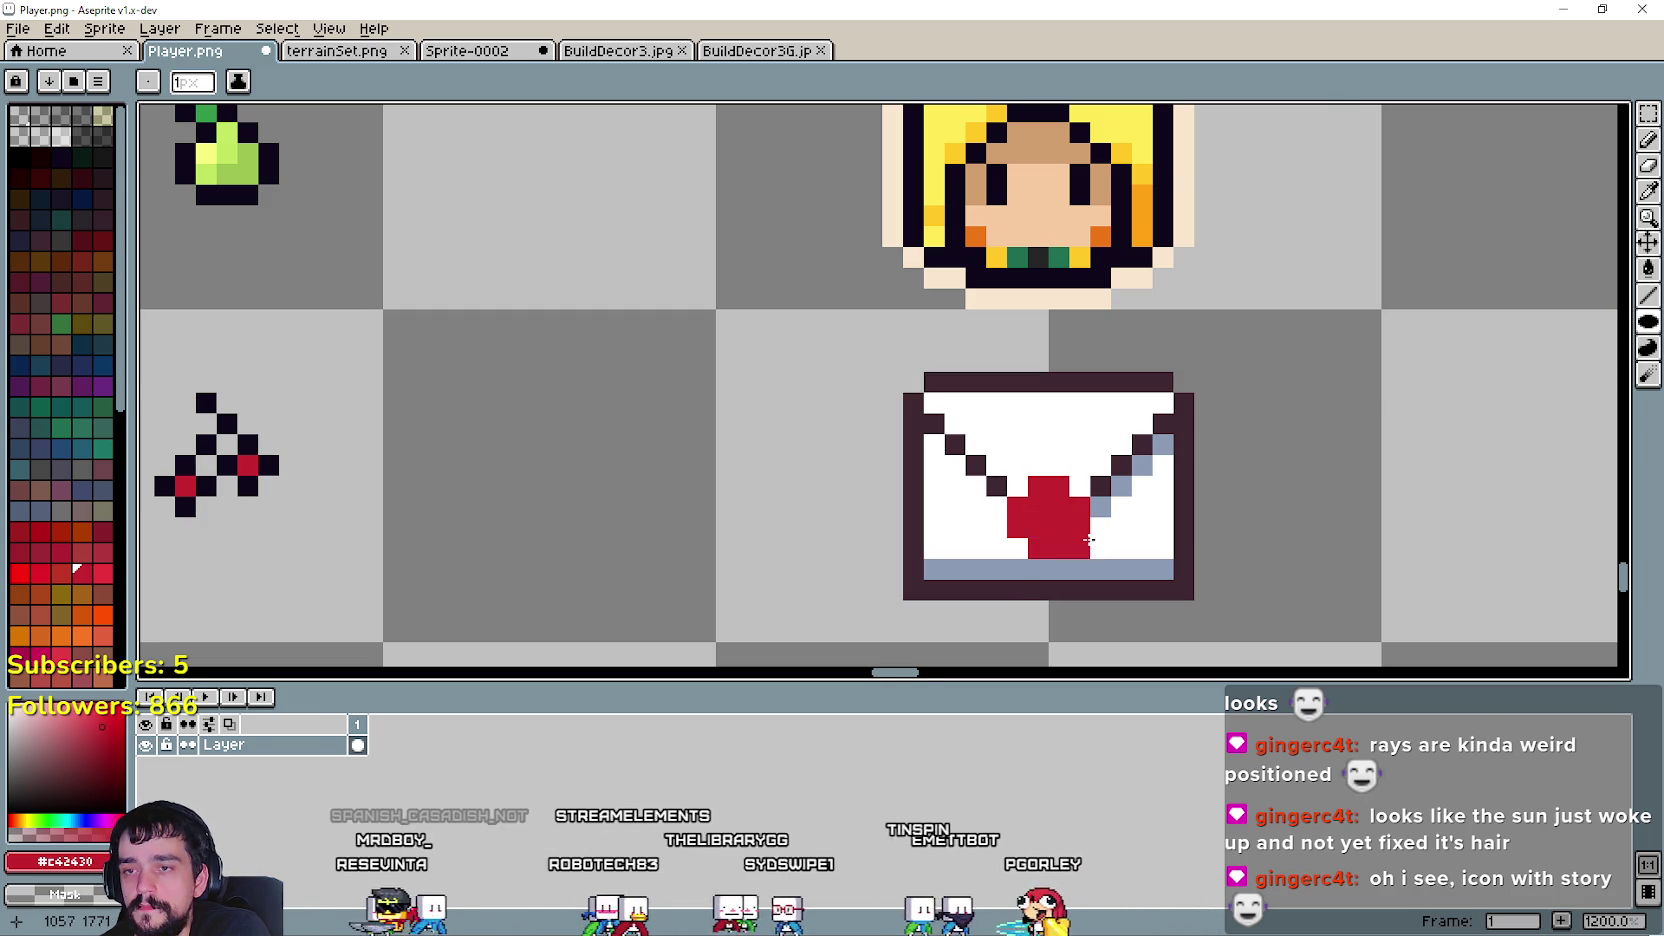
scroll(1250, 512, "down", 4)
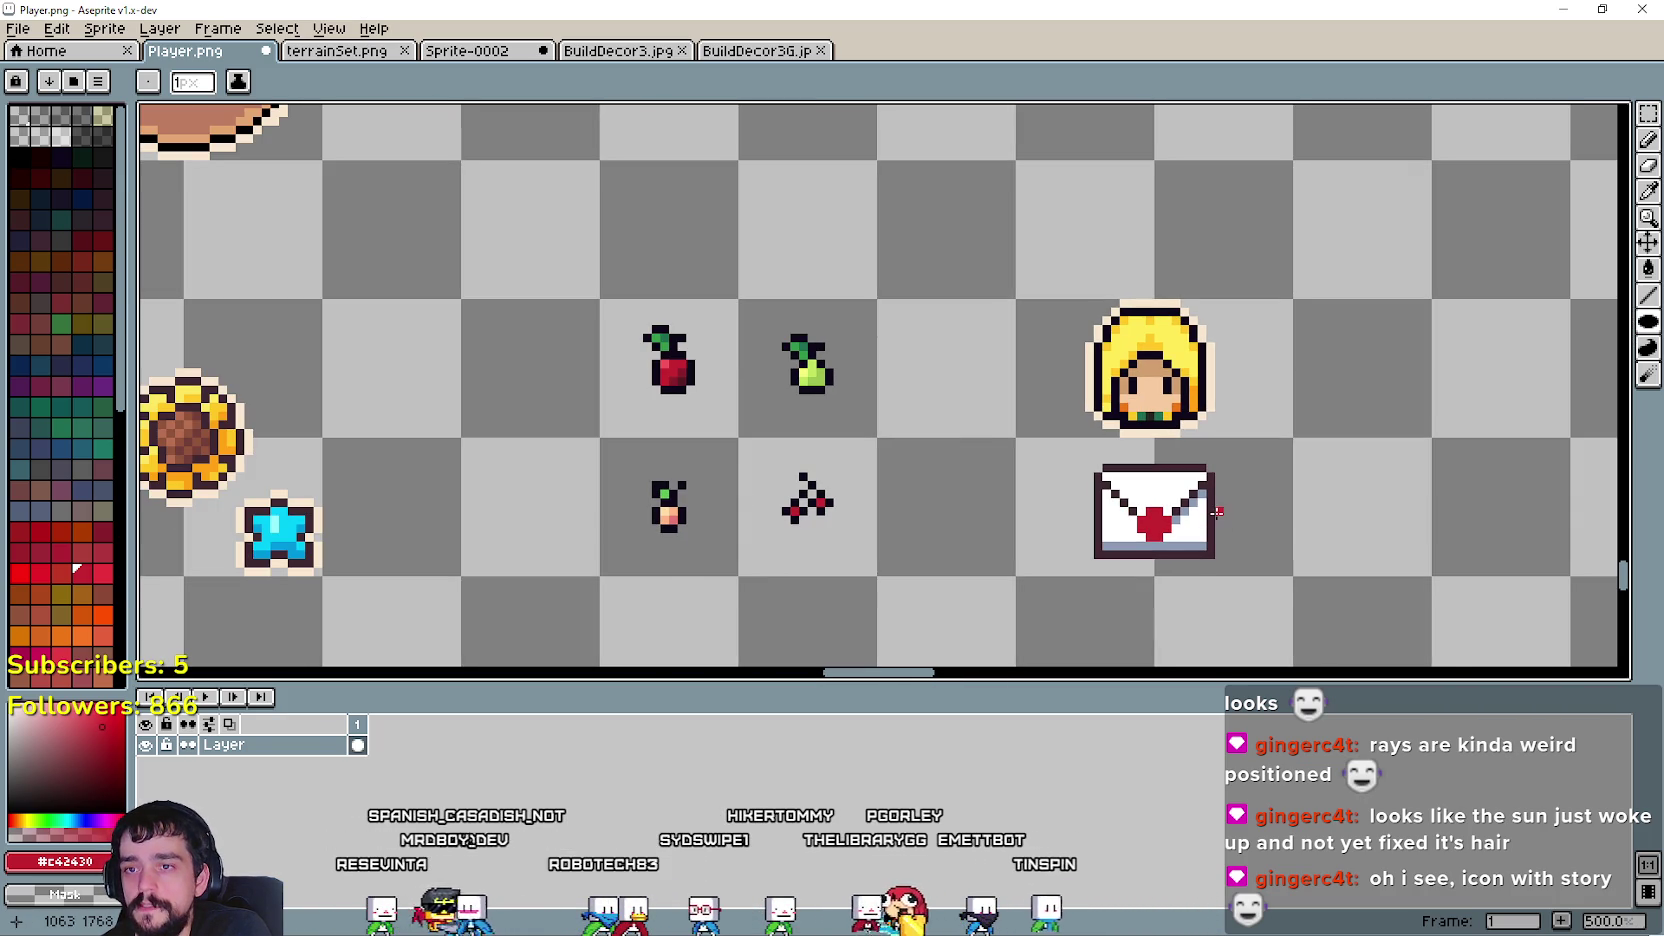
scroll(1270, 510, "up", 1)
key("ctrl+z")
scroll(1082, 508, "up", 1)
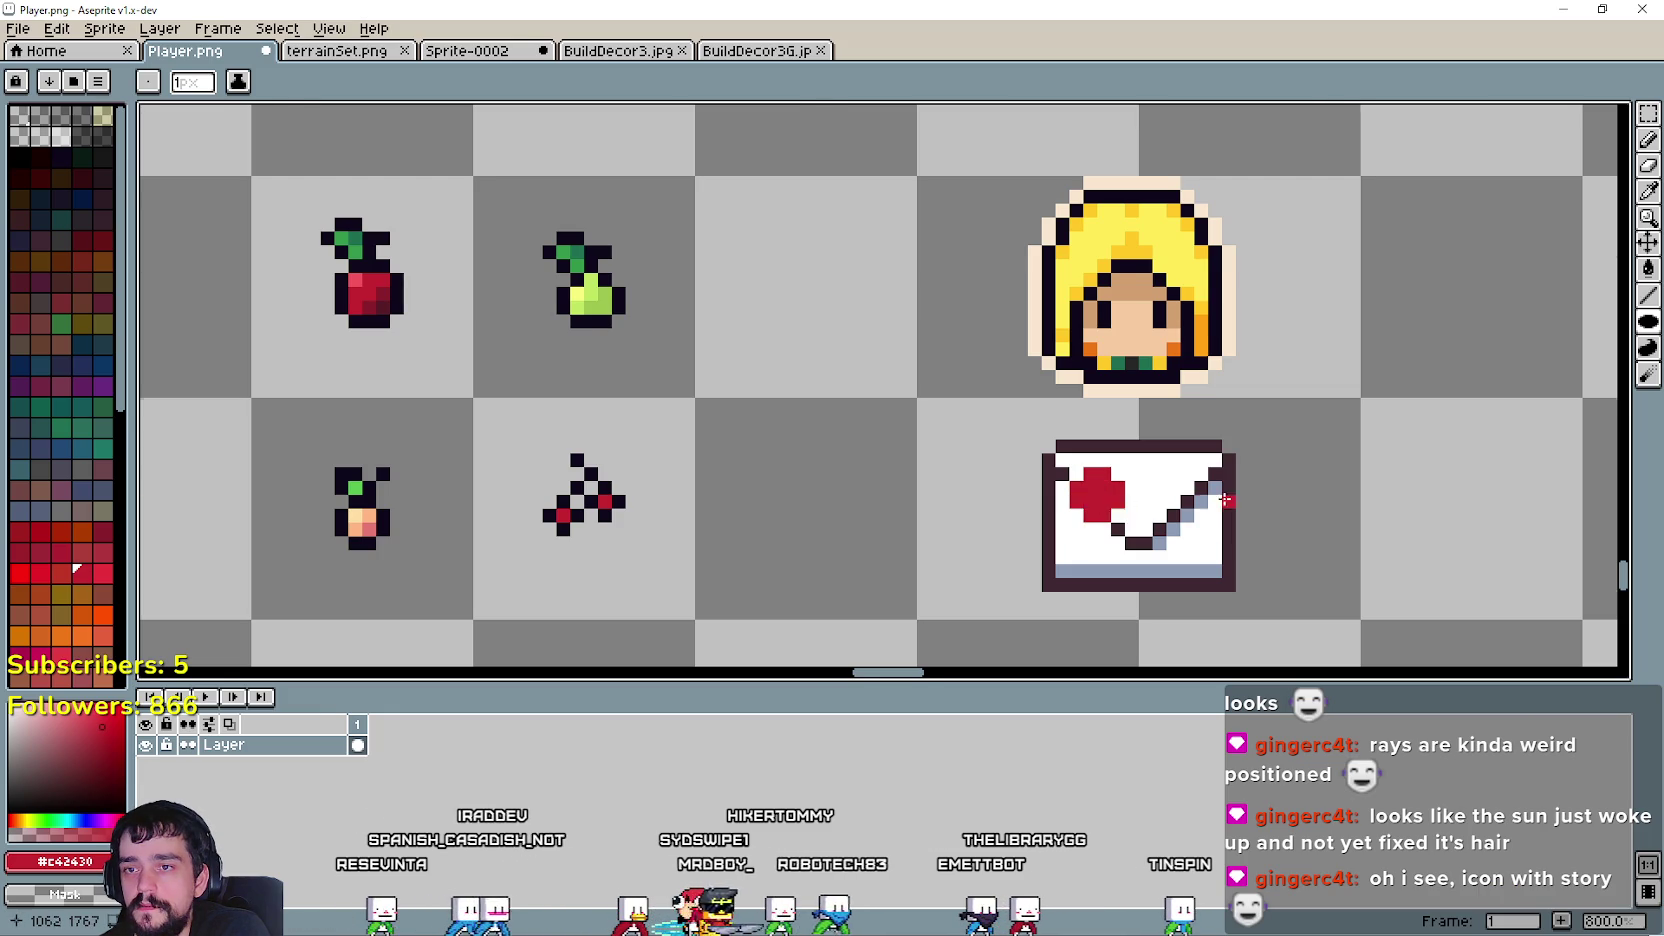
scroll(1250, 500, "down", 3)
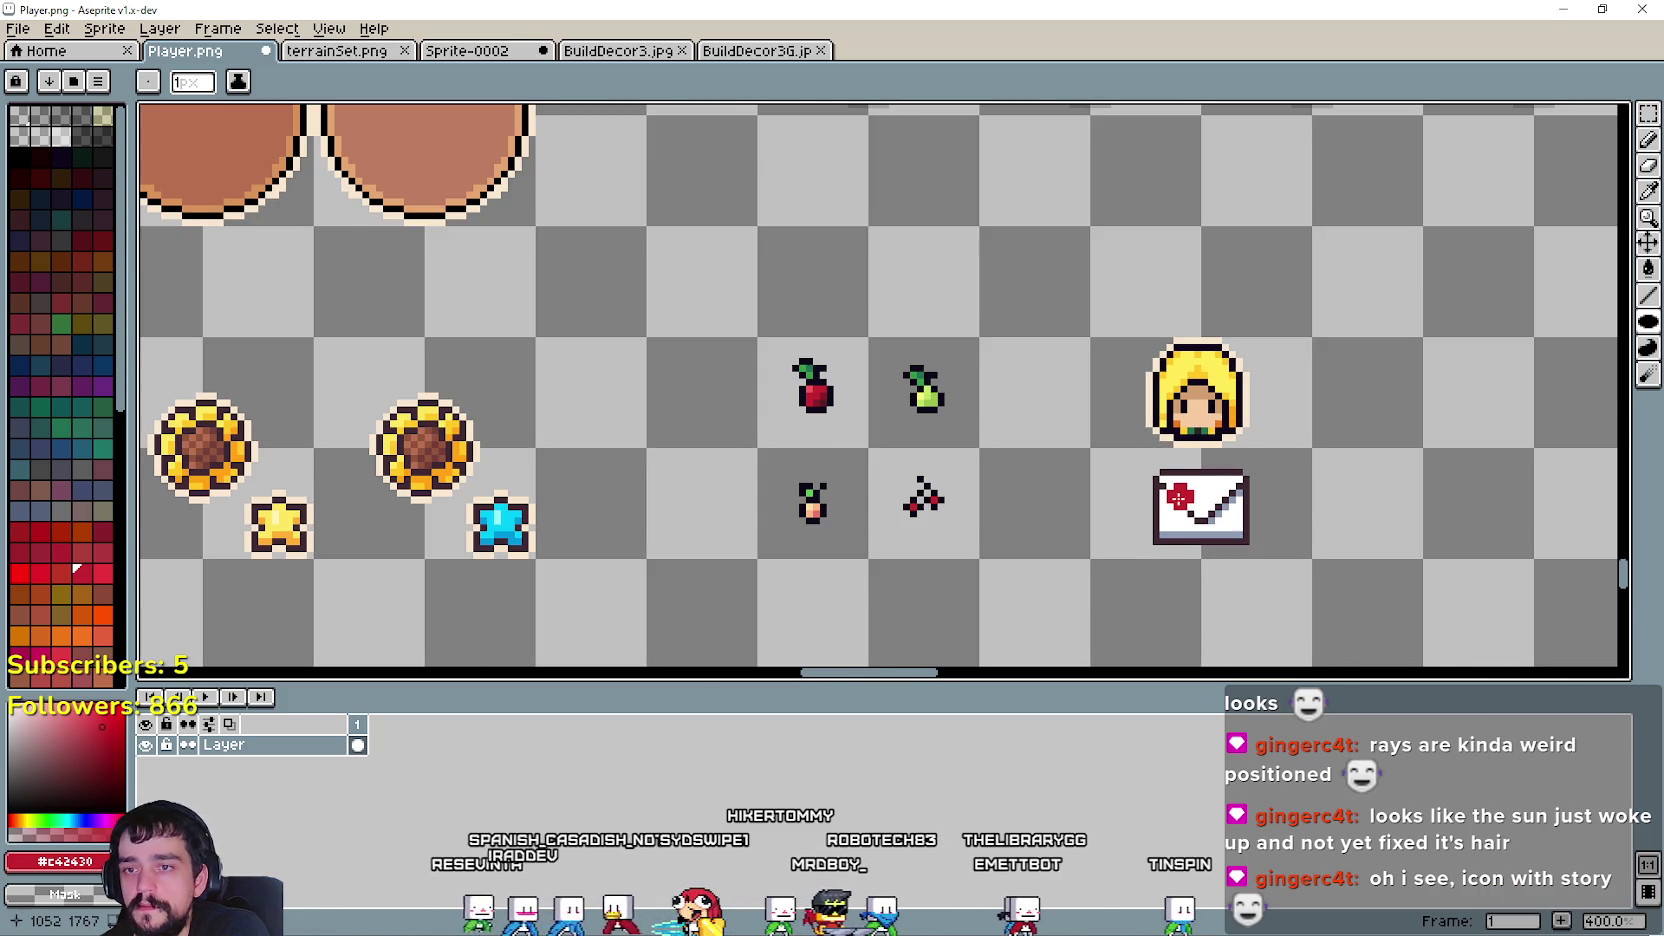
key("ctrl+z")
scroll(1178, 497, "up", 1)
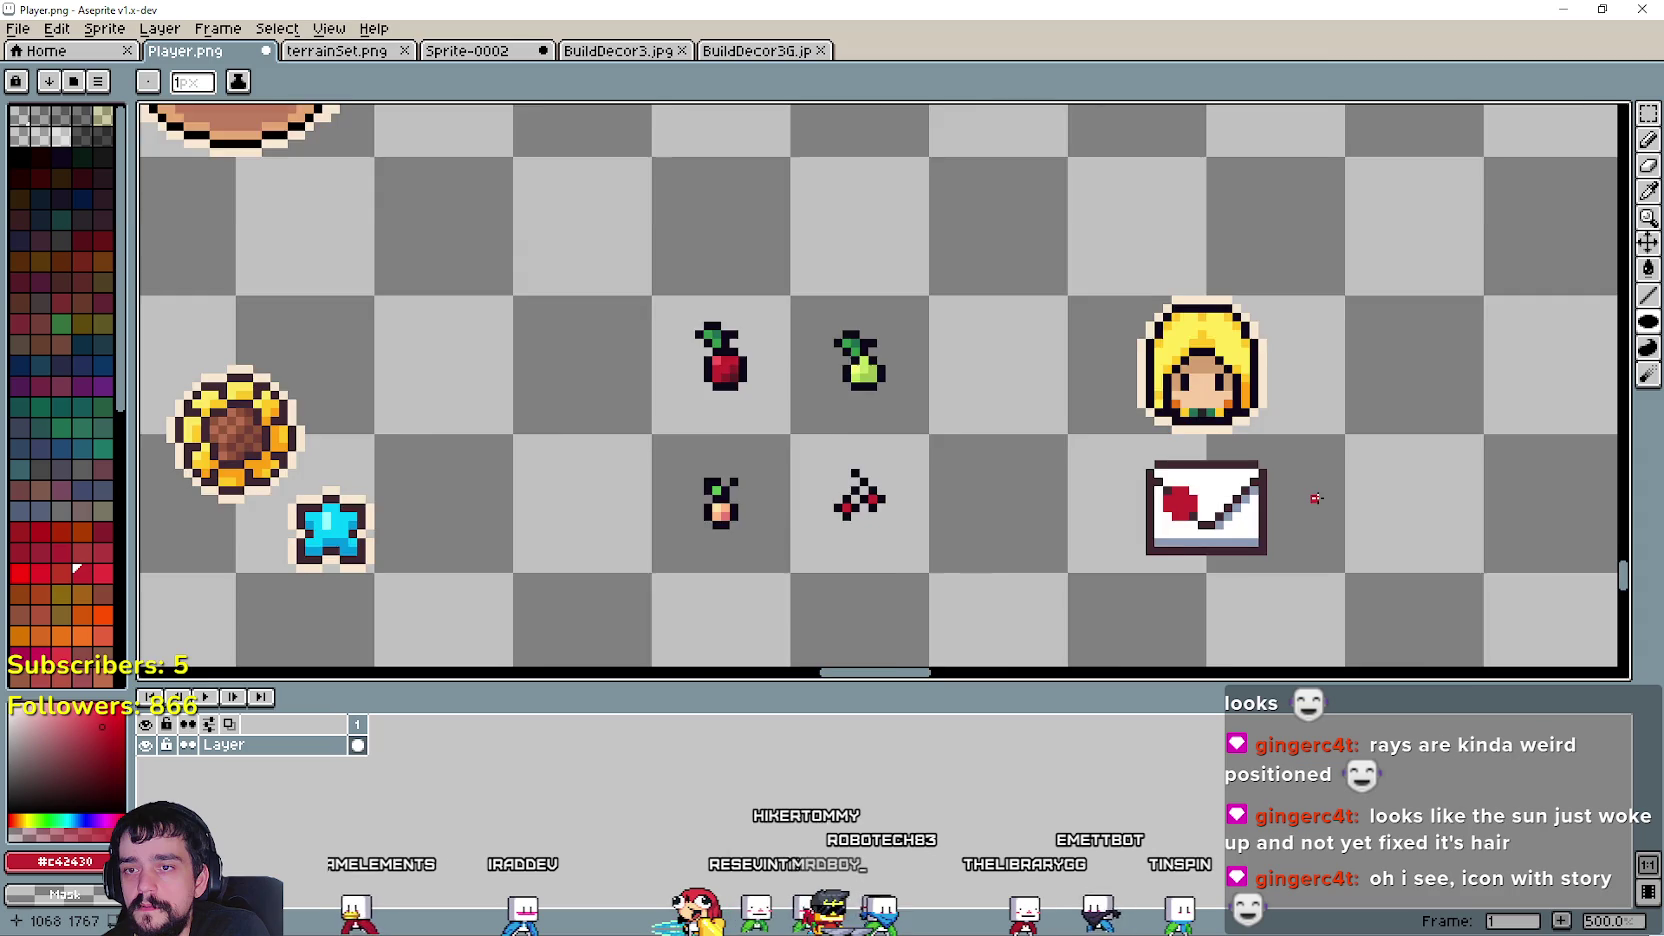
scroll(1316, 498, "down", 2)
scroll(1045, 440, "up", 1)
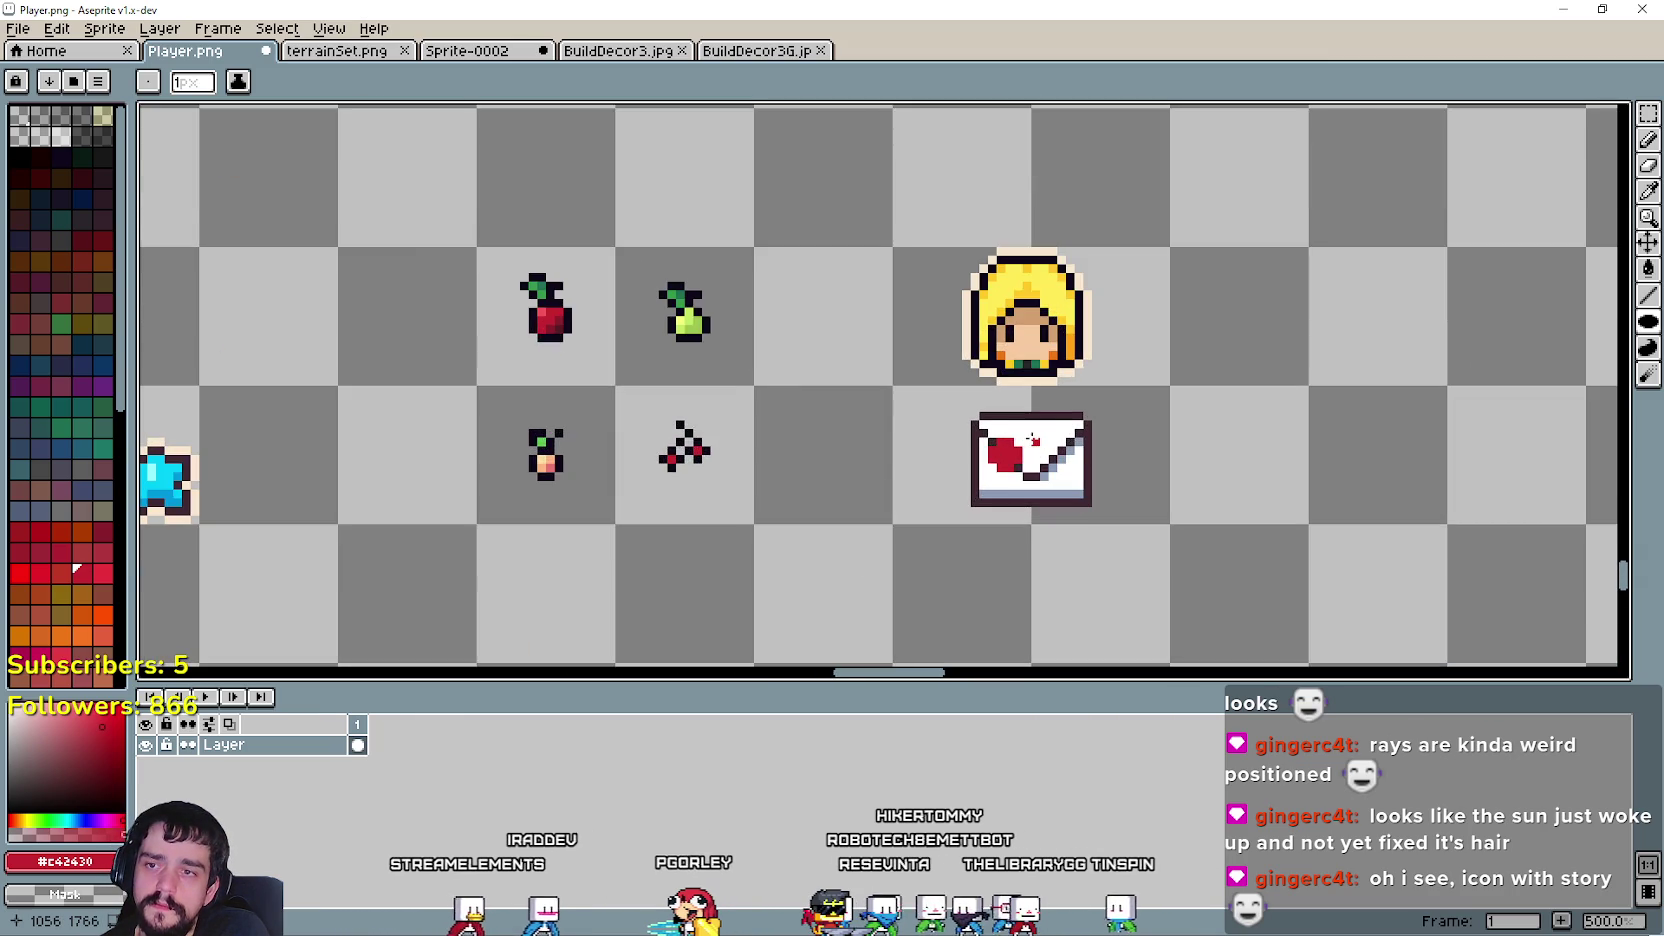
scroll(1045, 440, "up", 1)
key("ctrl+z")
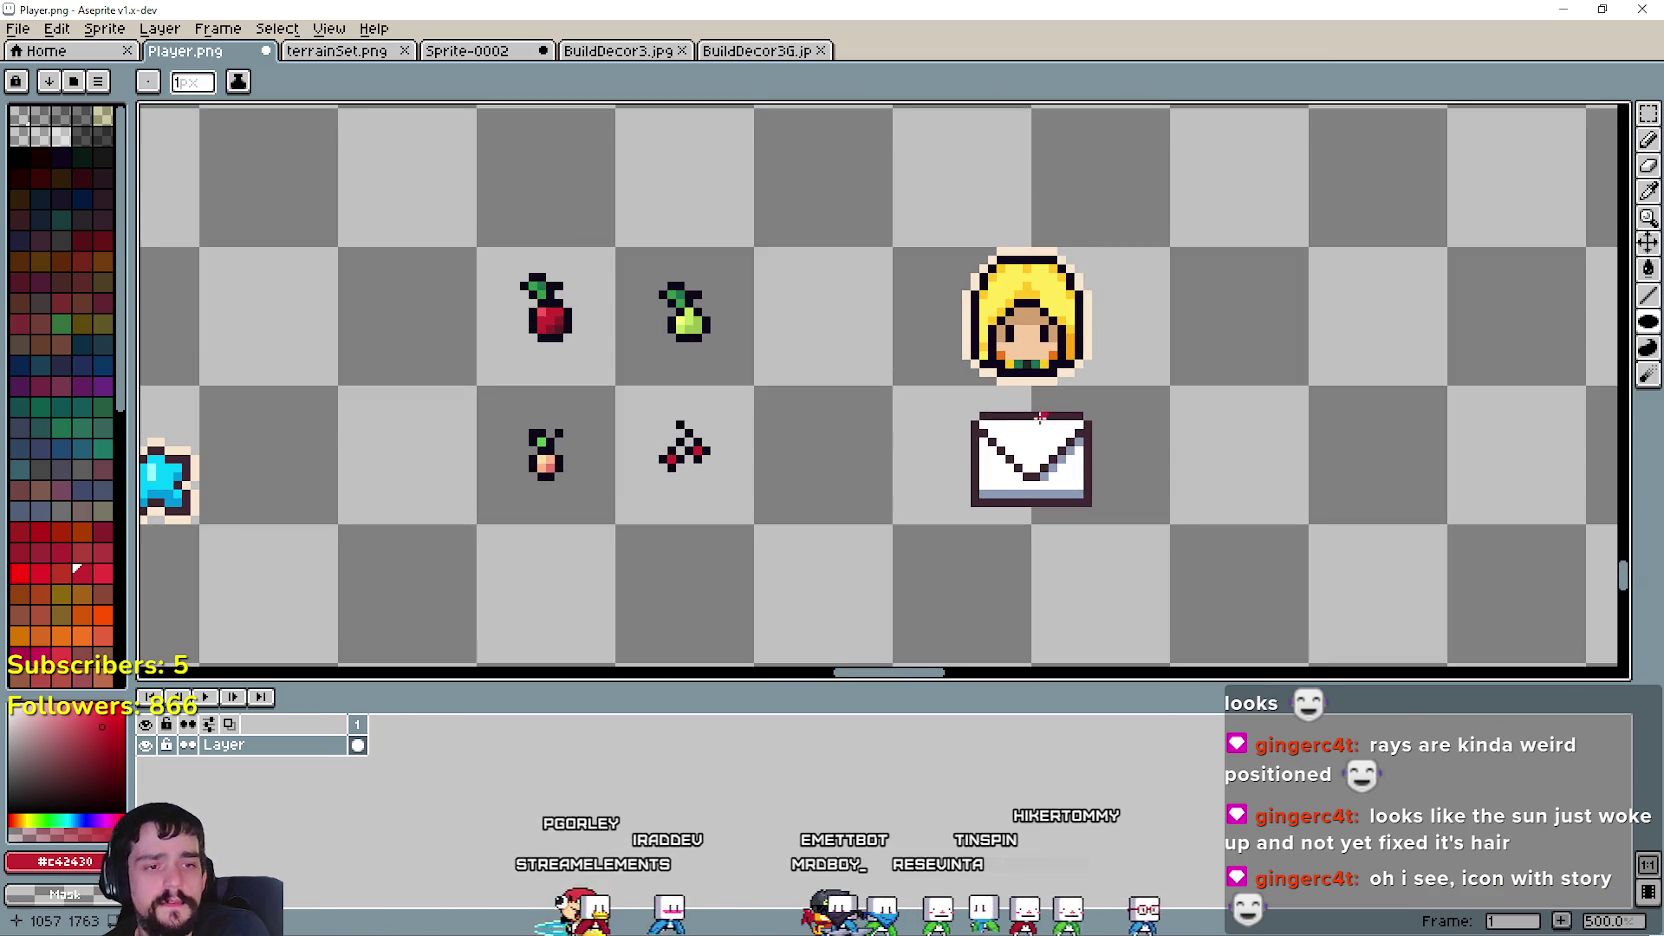
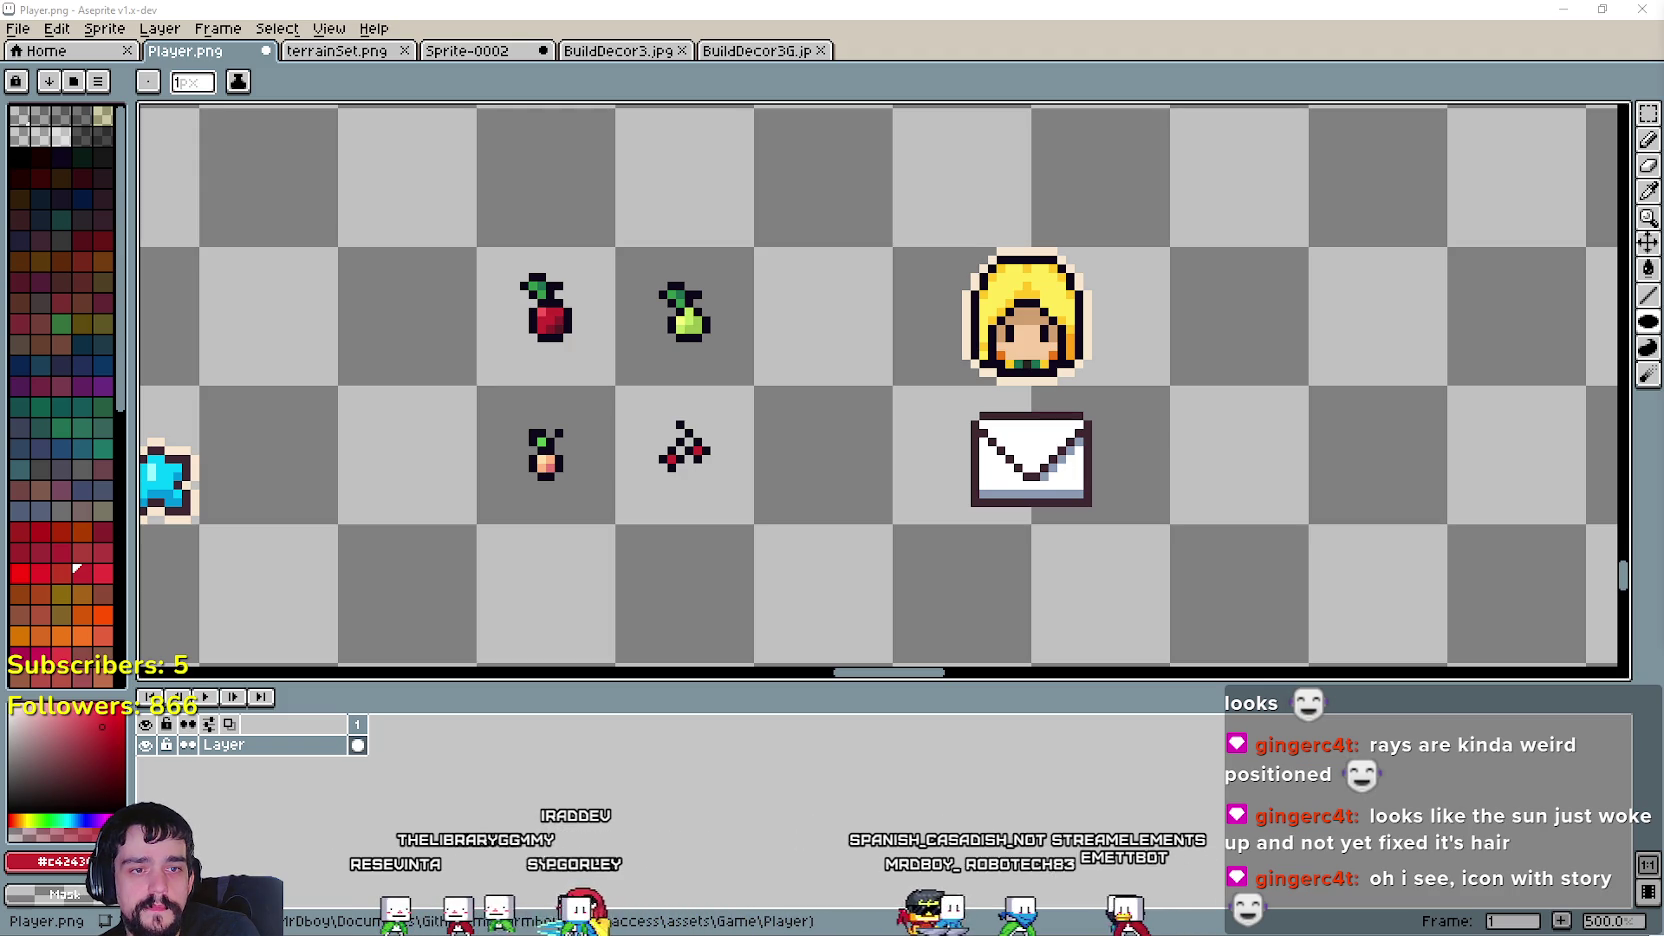
- Paint a red seal onto the envelope flap below the blonde portrait
scroll(1063, 512, "up", 4)
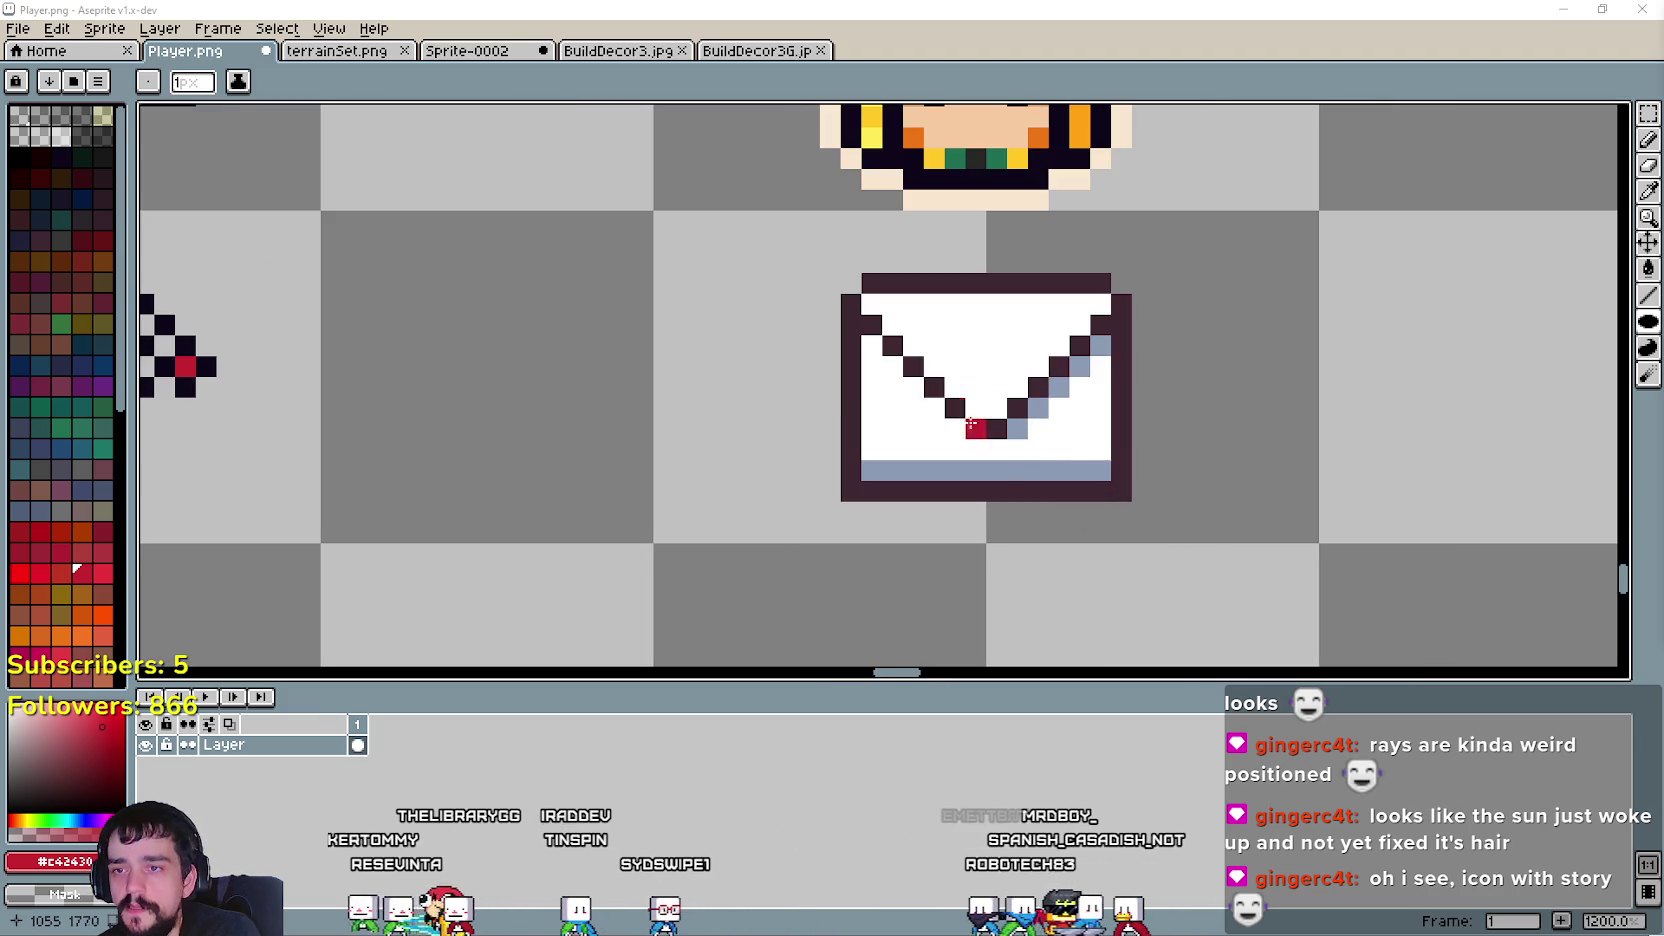
left_click_drag(966, 367, 1012, 421)
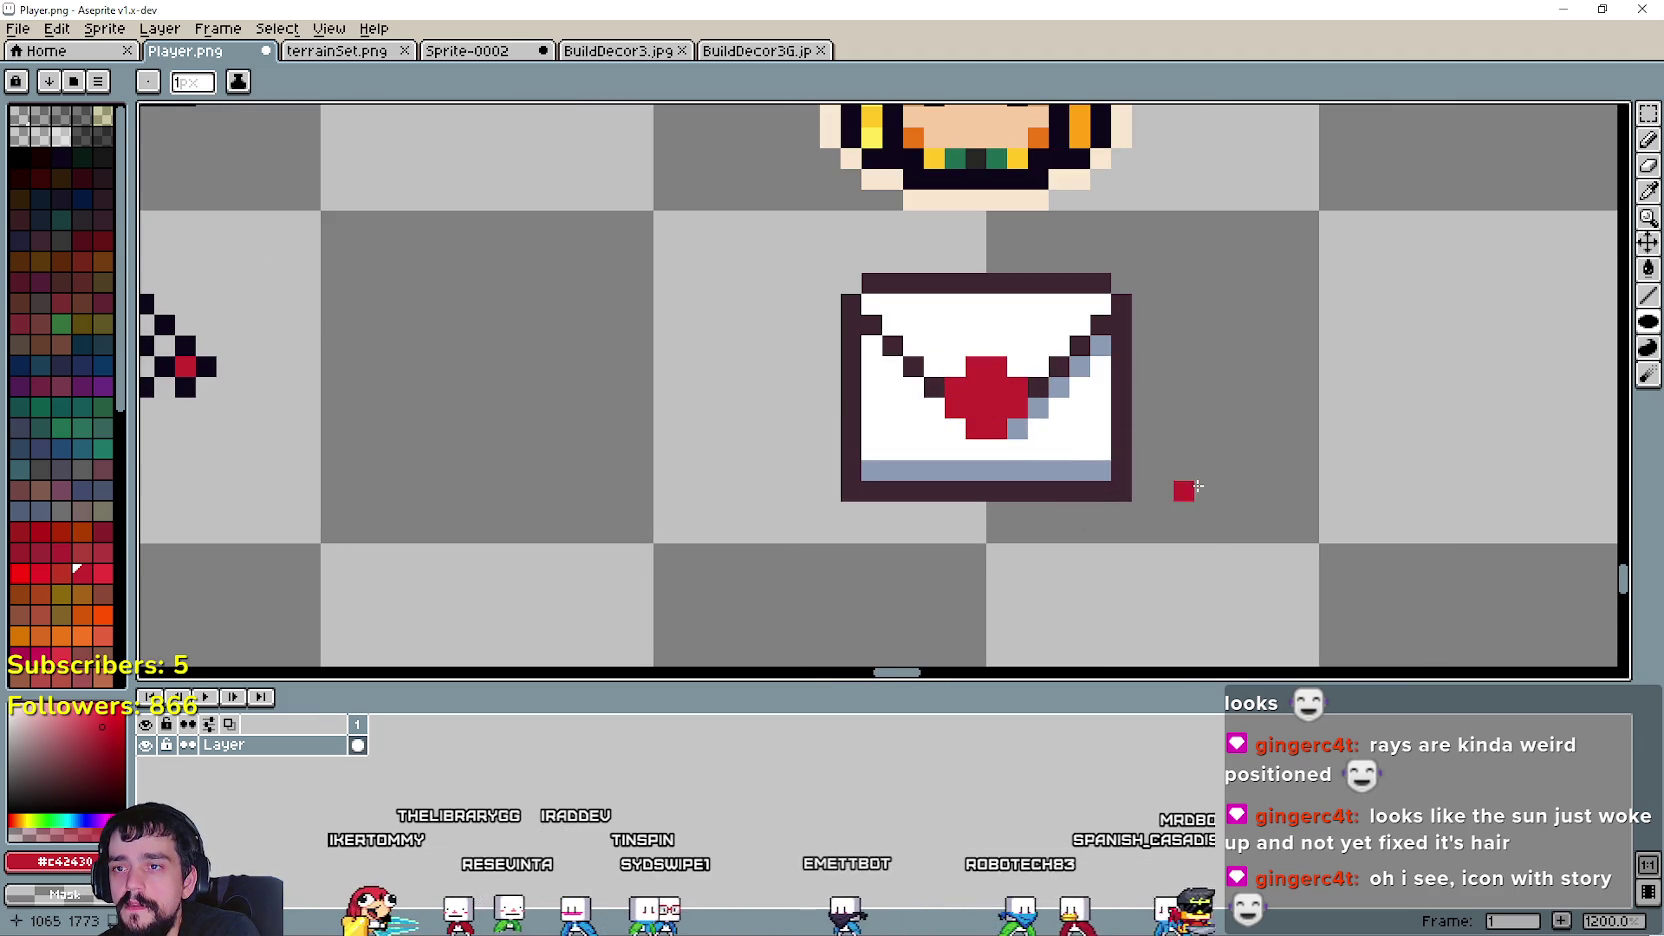
scroll(1234, 455, "down", 4)
scroll(1230, 451, "up", 2)
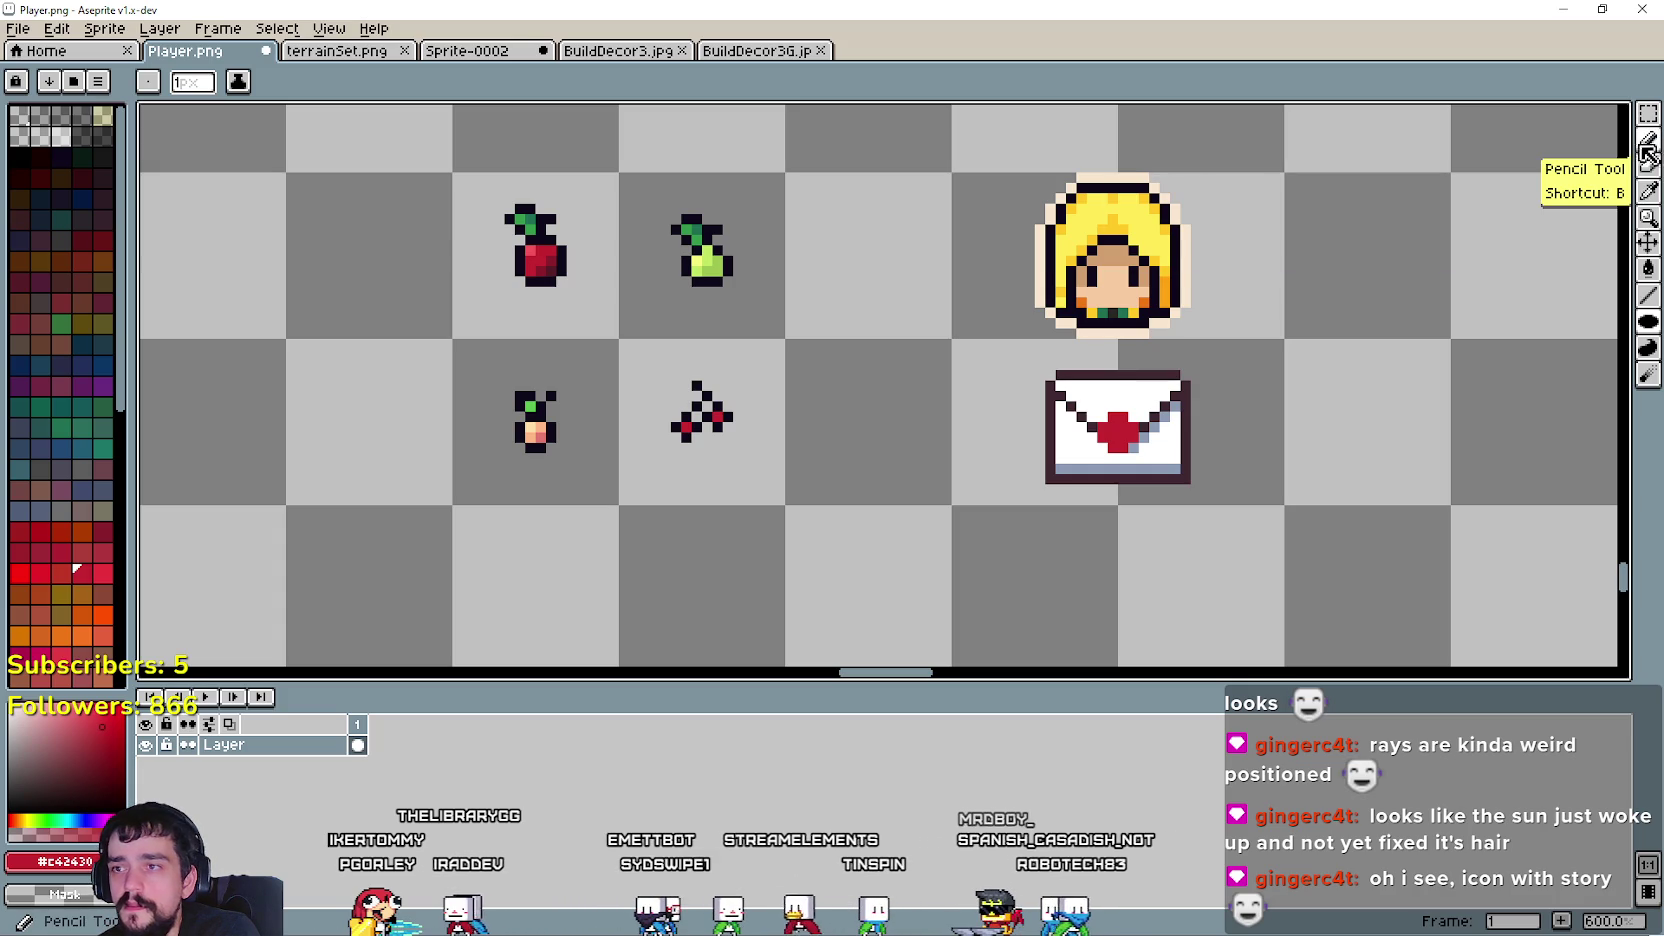
- Sample a light red and a dark red from the apple for shading the seal
left_click(1647, 197)
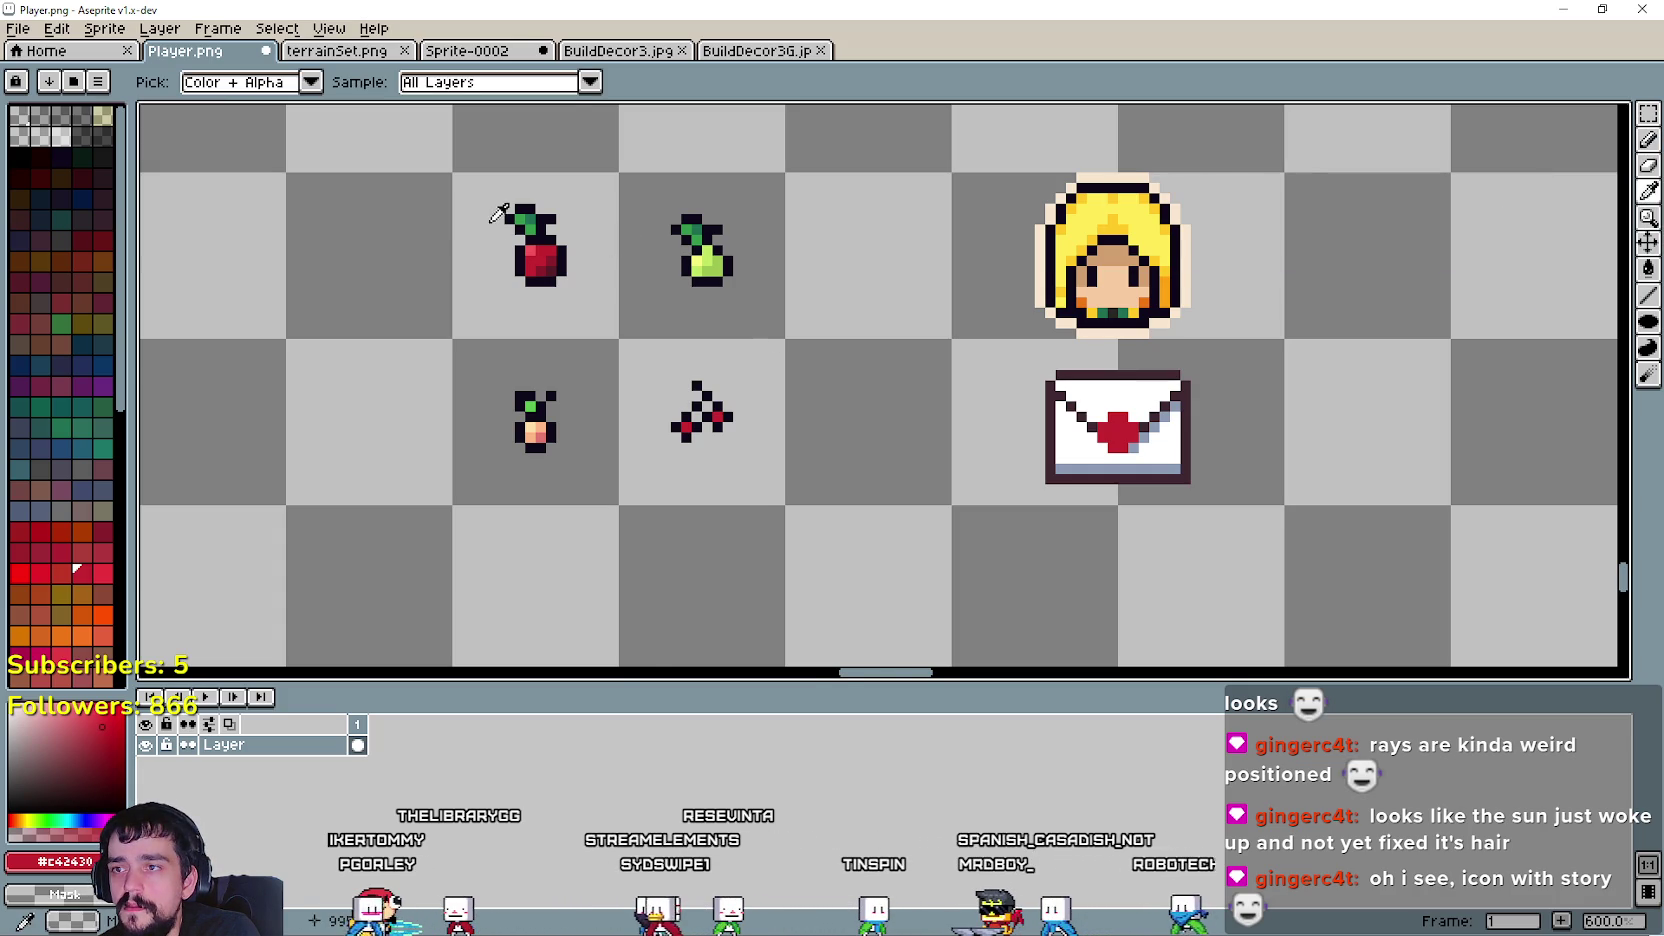
scroll(497, 213, "up", 2)
left_click(540, 250)
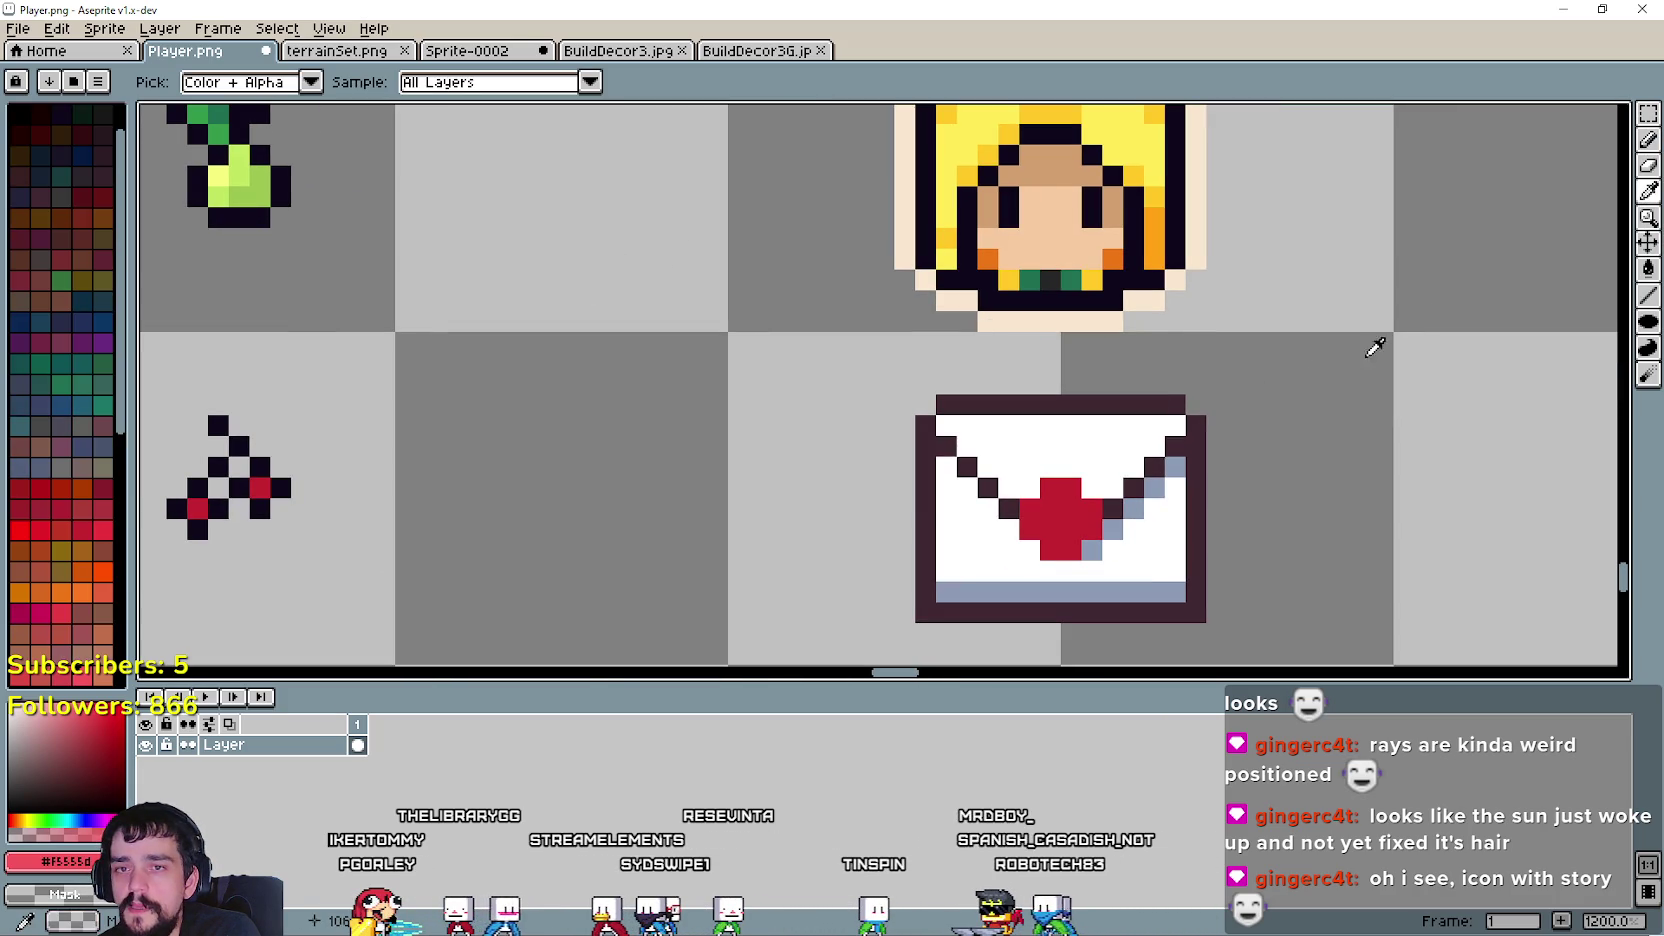
left_click(1647, 139)
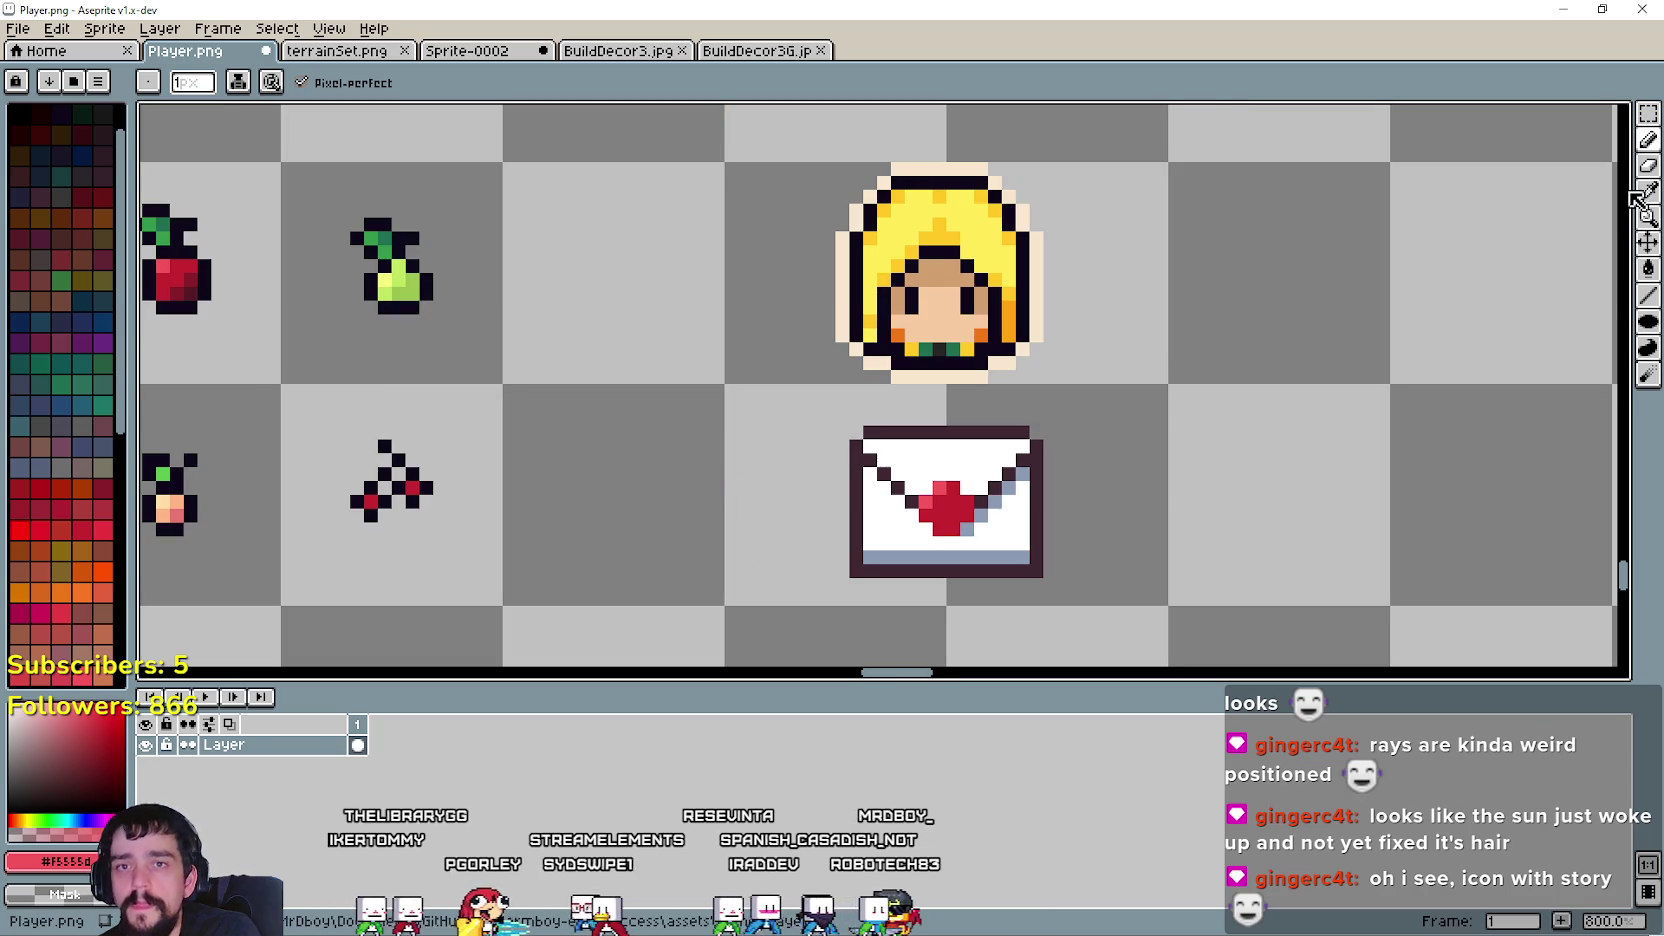
key("i")
scroll(624, 260, "up", 1)
scroll(258, 272, "up", 1)
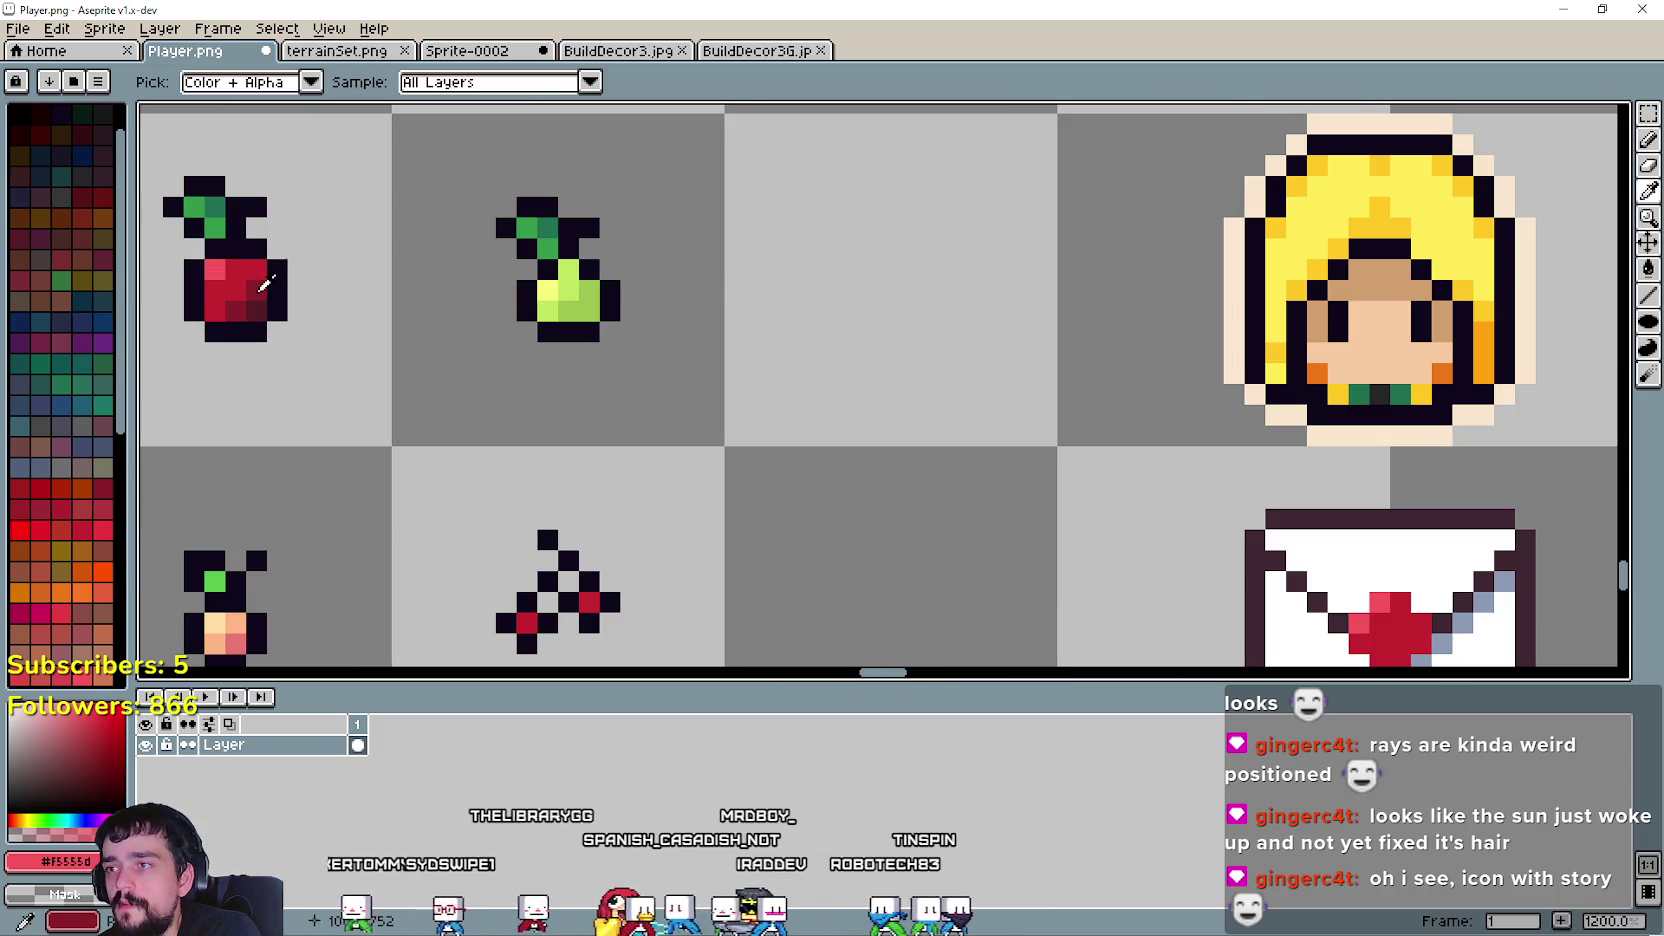
left_click(262, 272)
scroll(1144, 327, "down", 2)
scroll(1144, 327, "right", 3)
left_click(1648, 140)
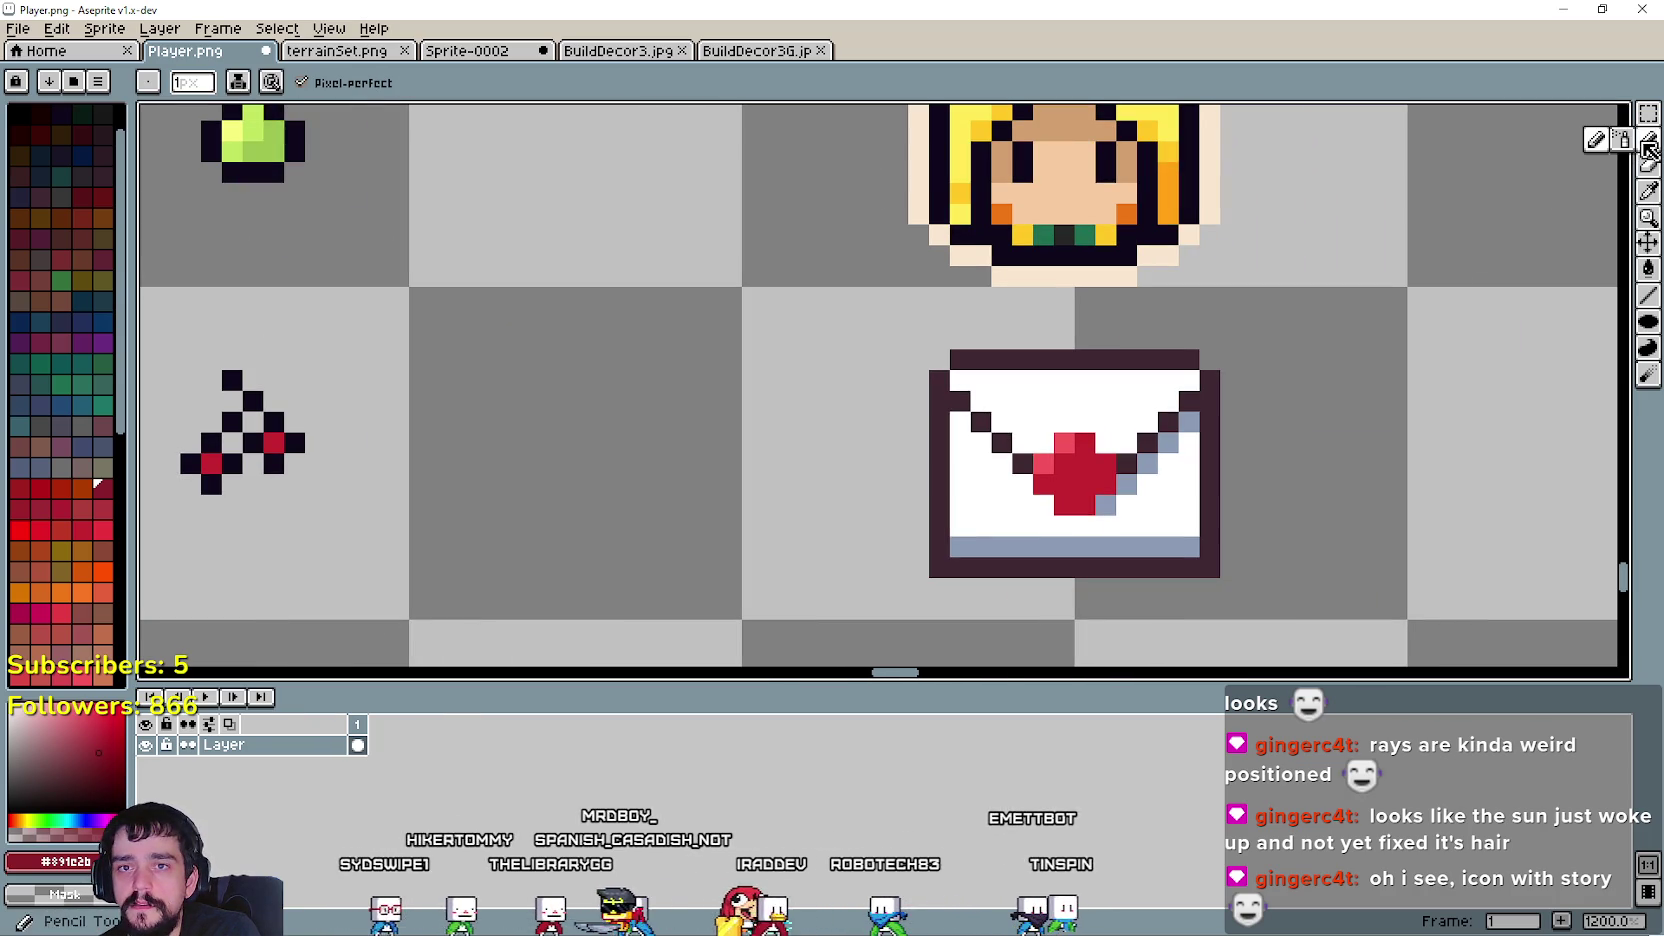
- Remove the stray red pixel beside the envelope
scroll(1066, 500, "down", 3)
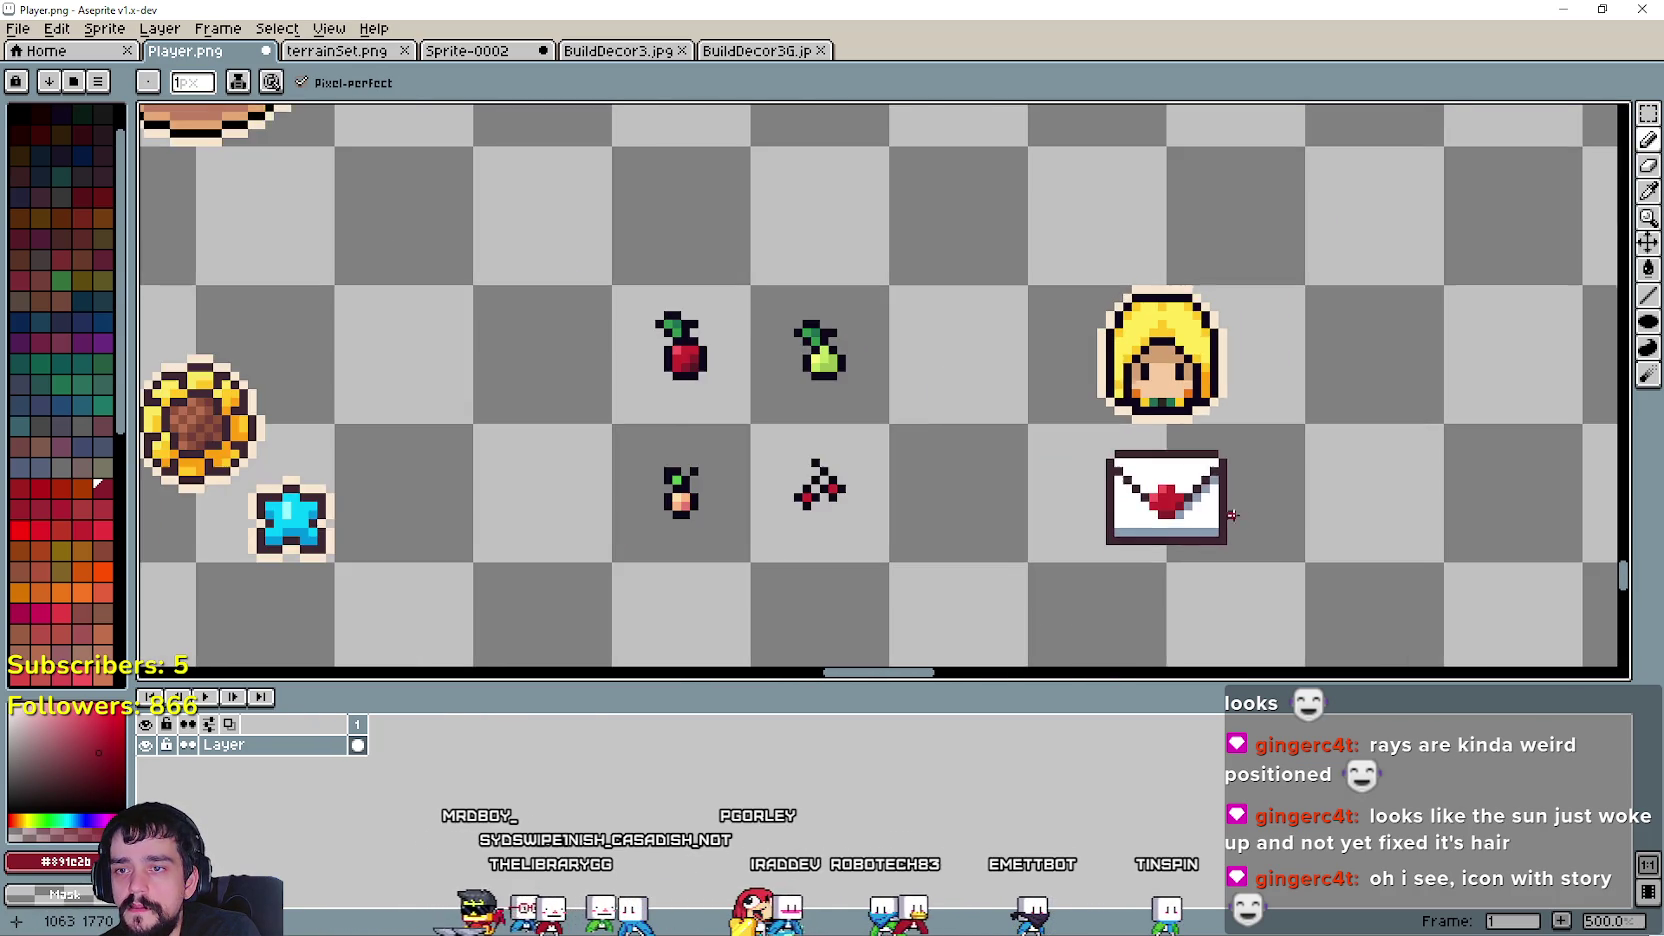
scroll(1148, 472, "down", 1)
scroll(1044, 468, "down", 1)
scroll(997, 397, "down", 1)
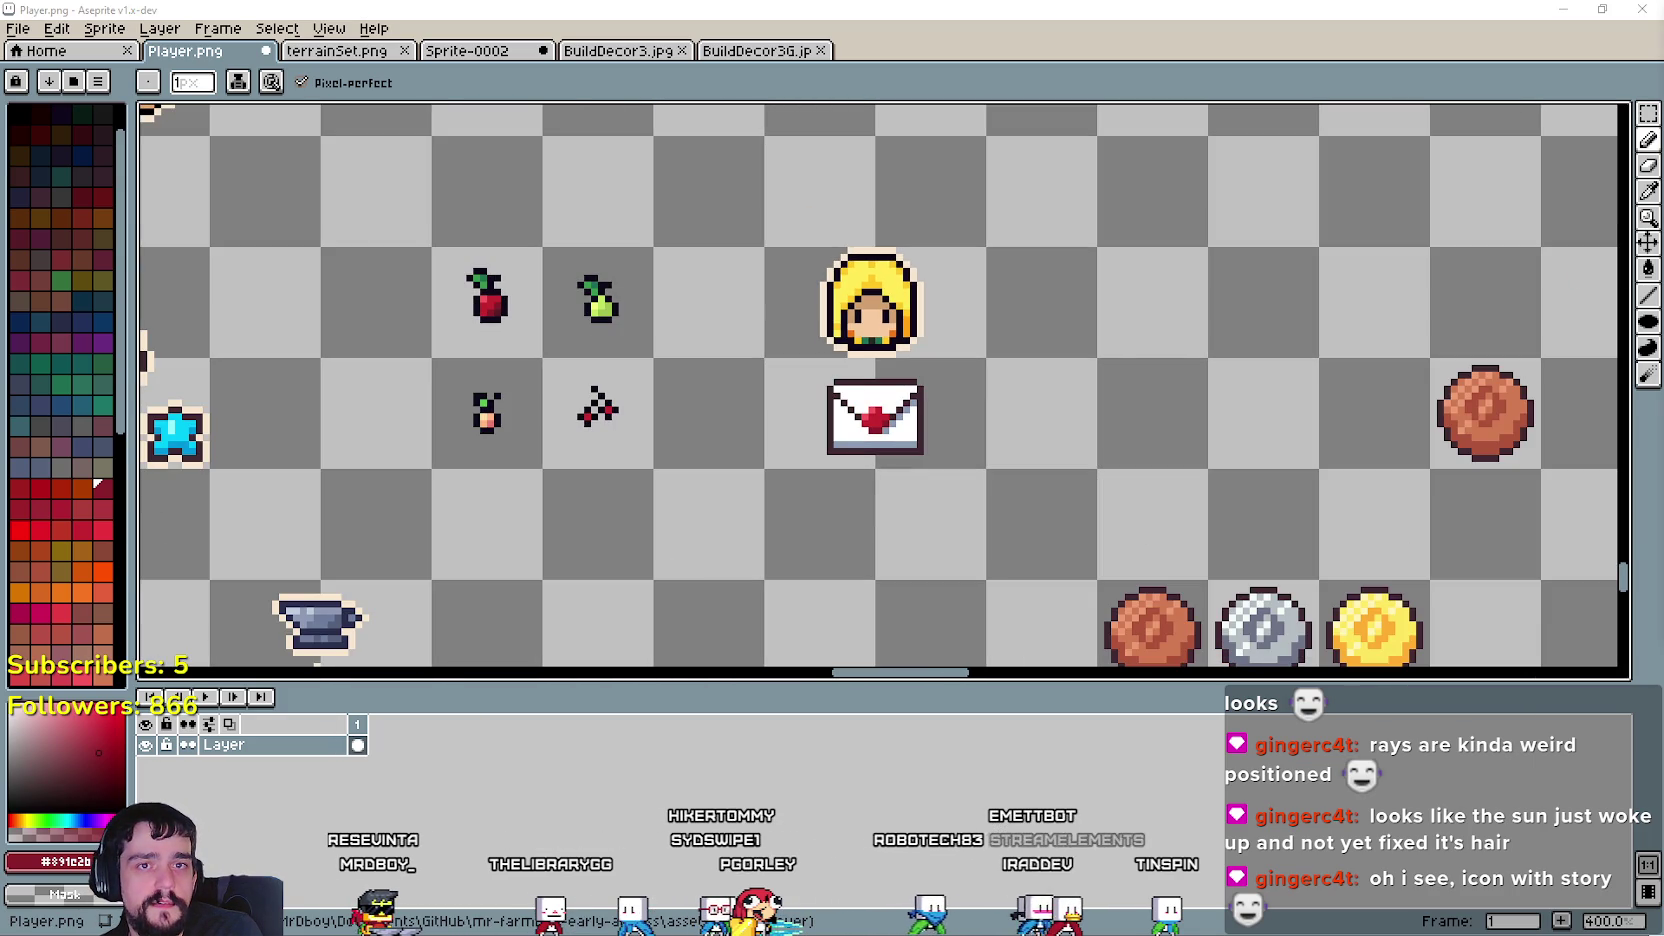
scroll(845, 420, "down", 1)
scroll(845, 420, "down", 1)
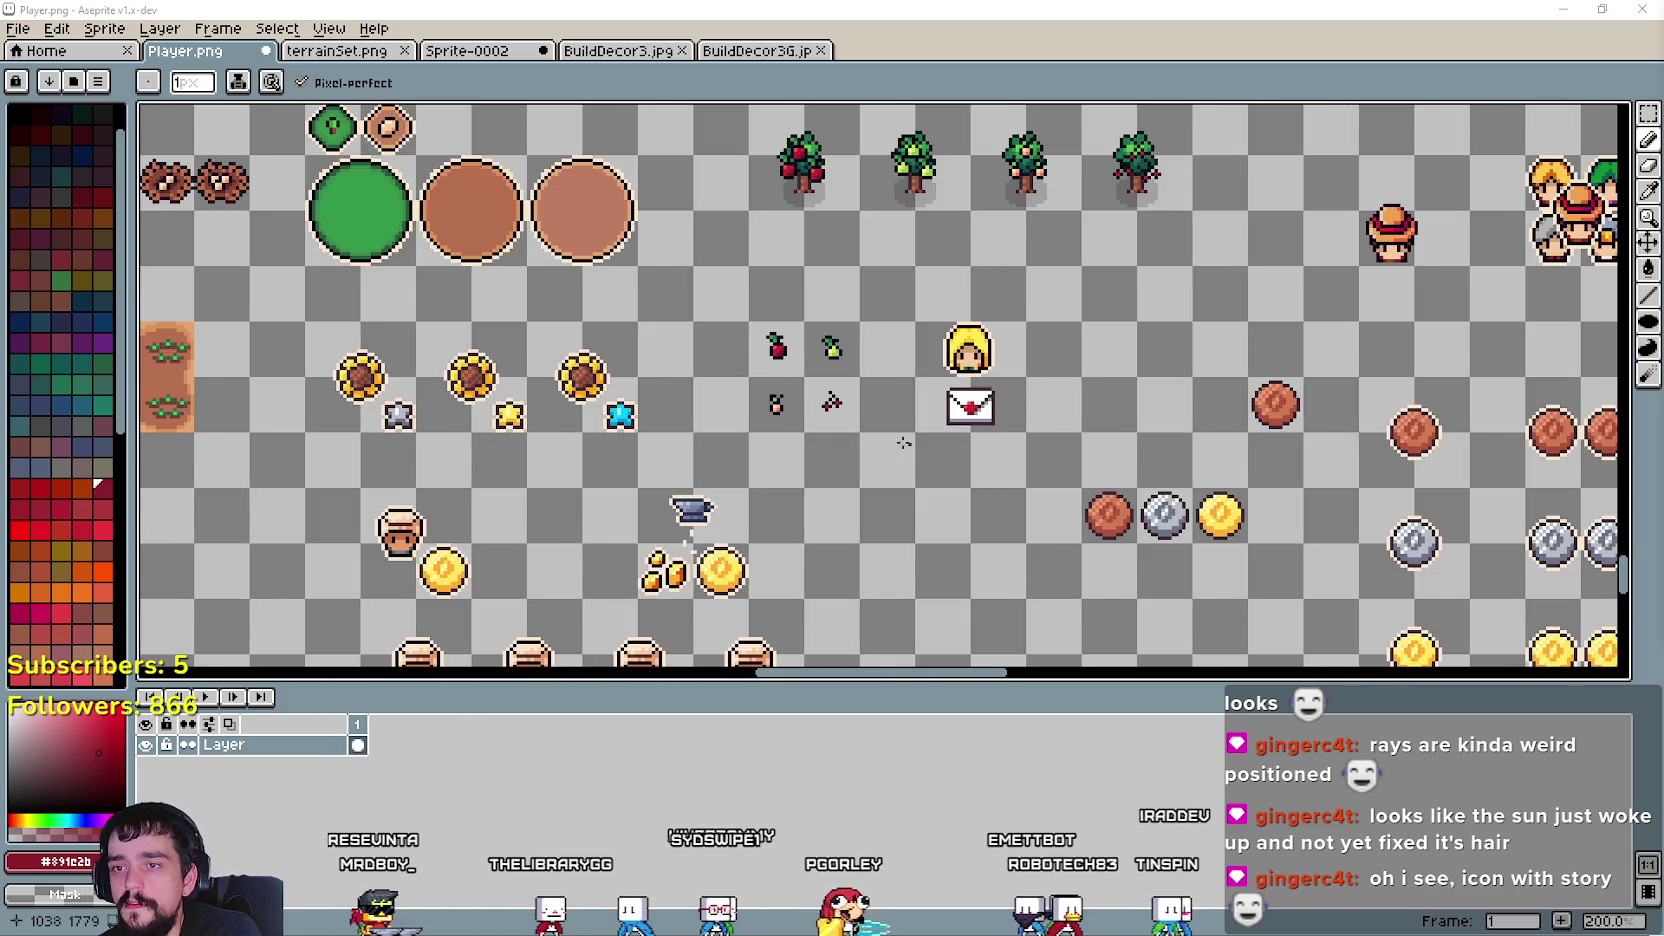
scroll(840, 418, "up", 1)
scroll(838, 418, "up", 1)
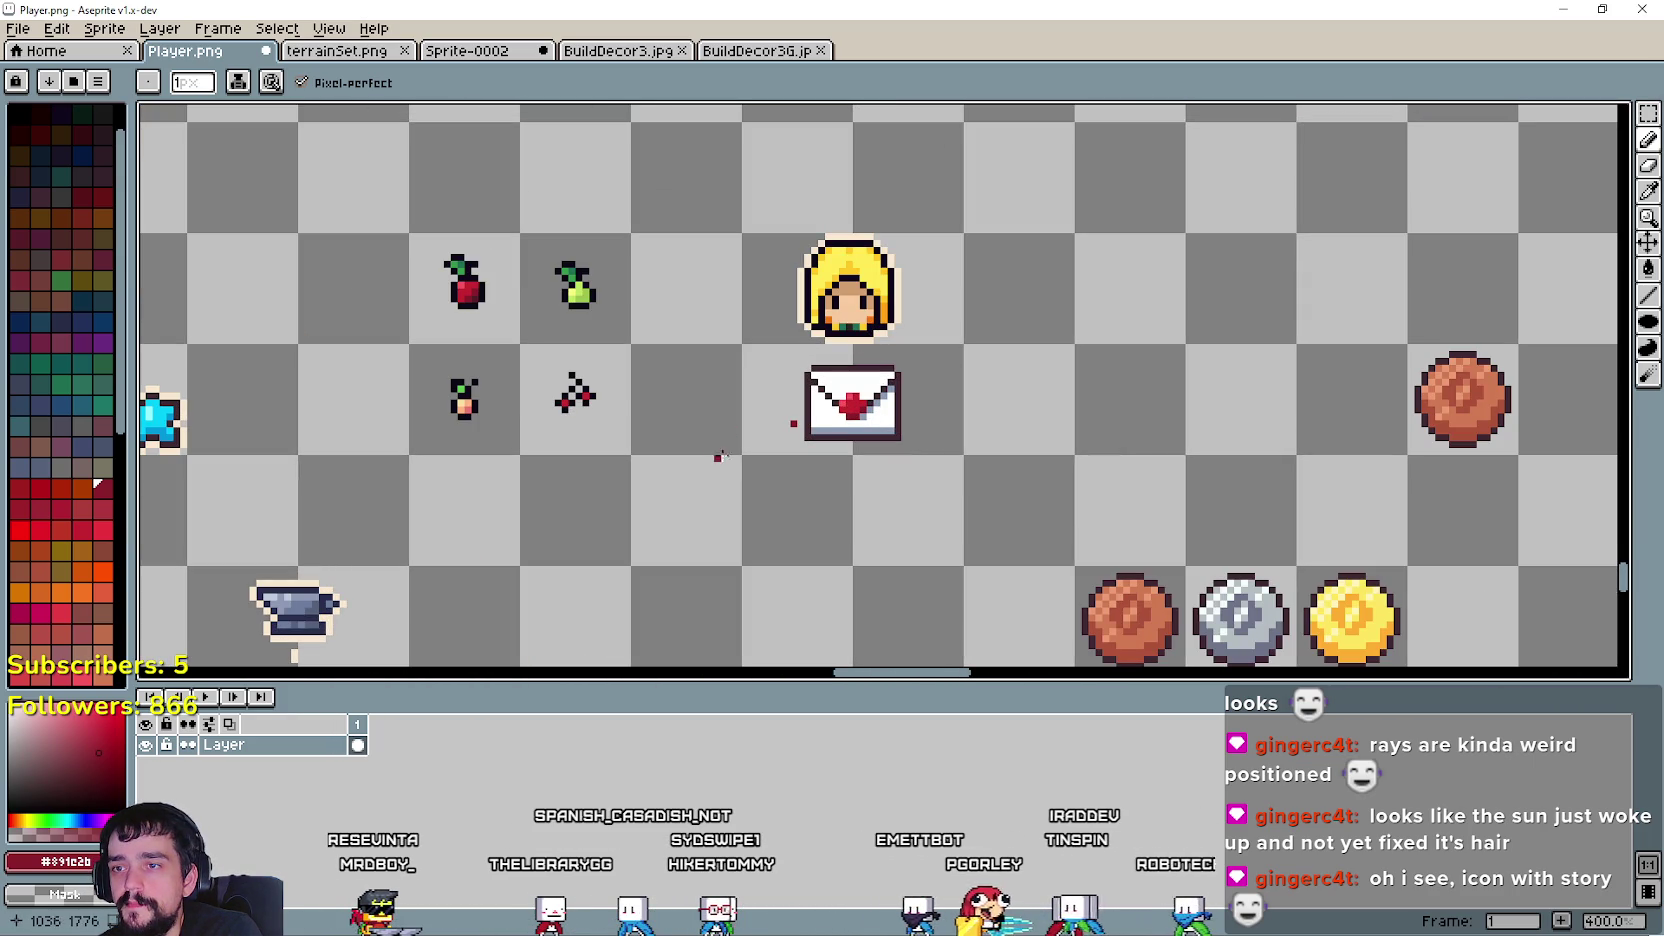
key("m")
scroll(756, 434, "down", 1)
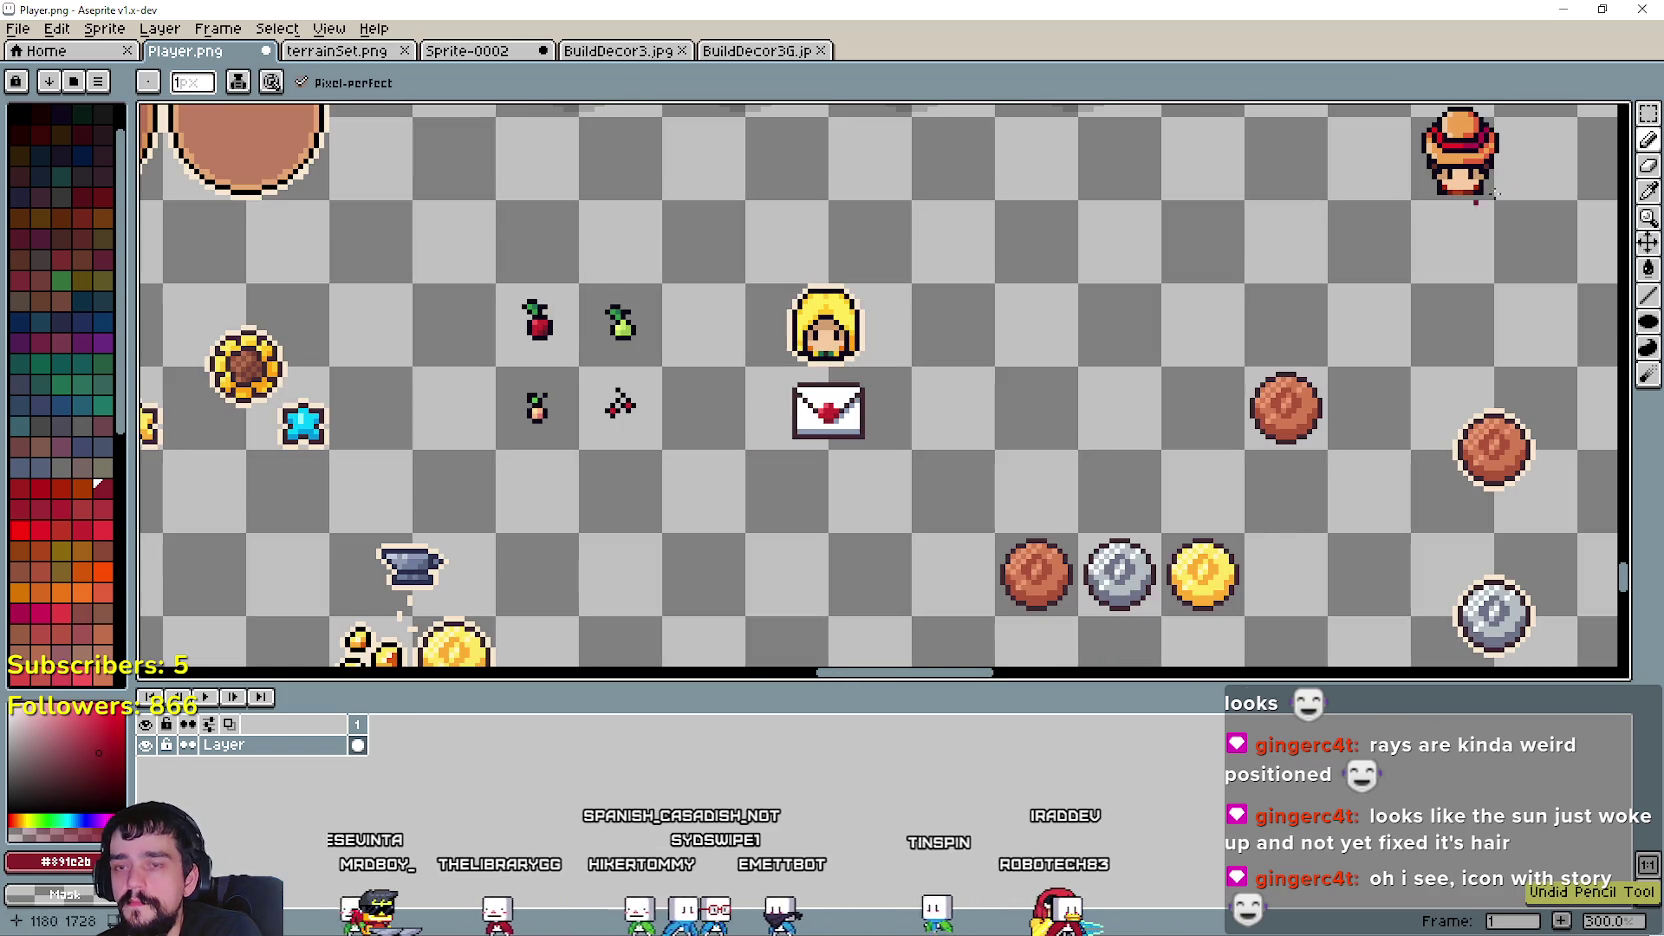
scroll(1350, 265, "down", 1)
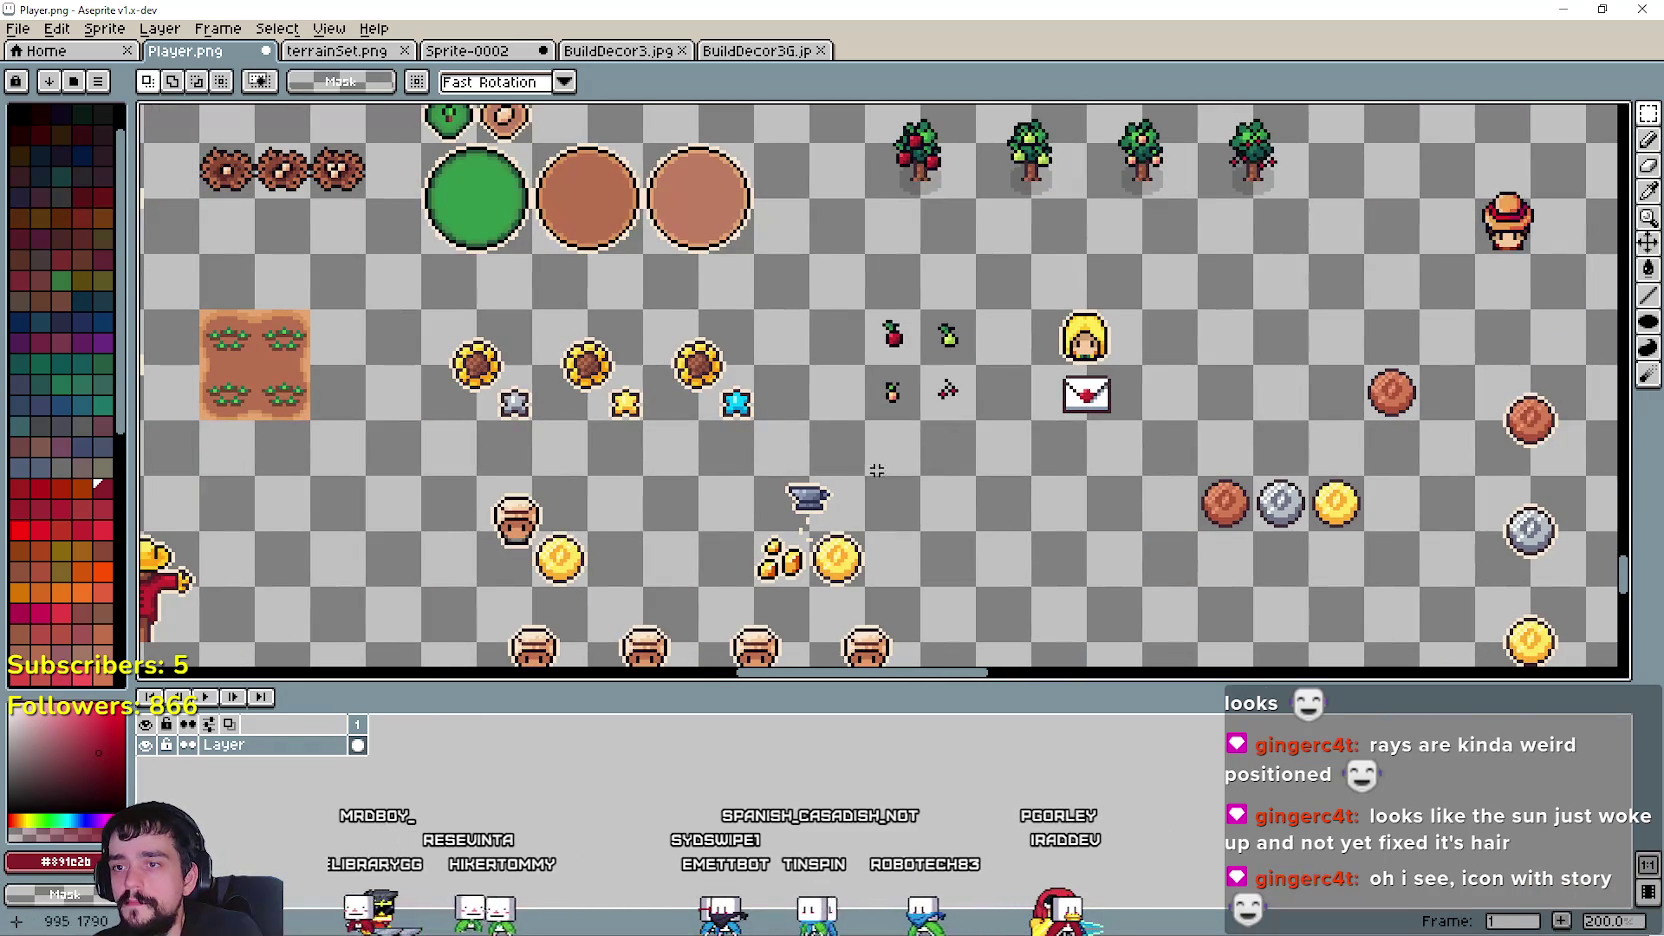
- Add a light red highlight to the seal using the seal's own light red
left_click_drag(661, 440, 798, 388)
scroll(1290, 375, "up", 2)
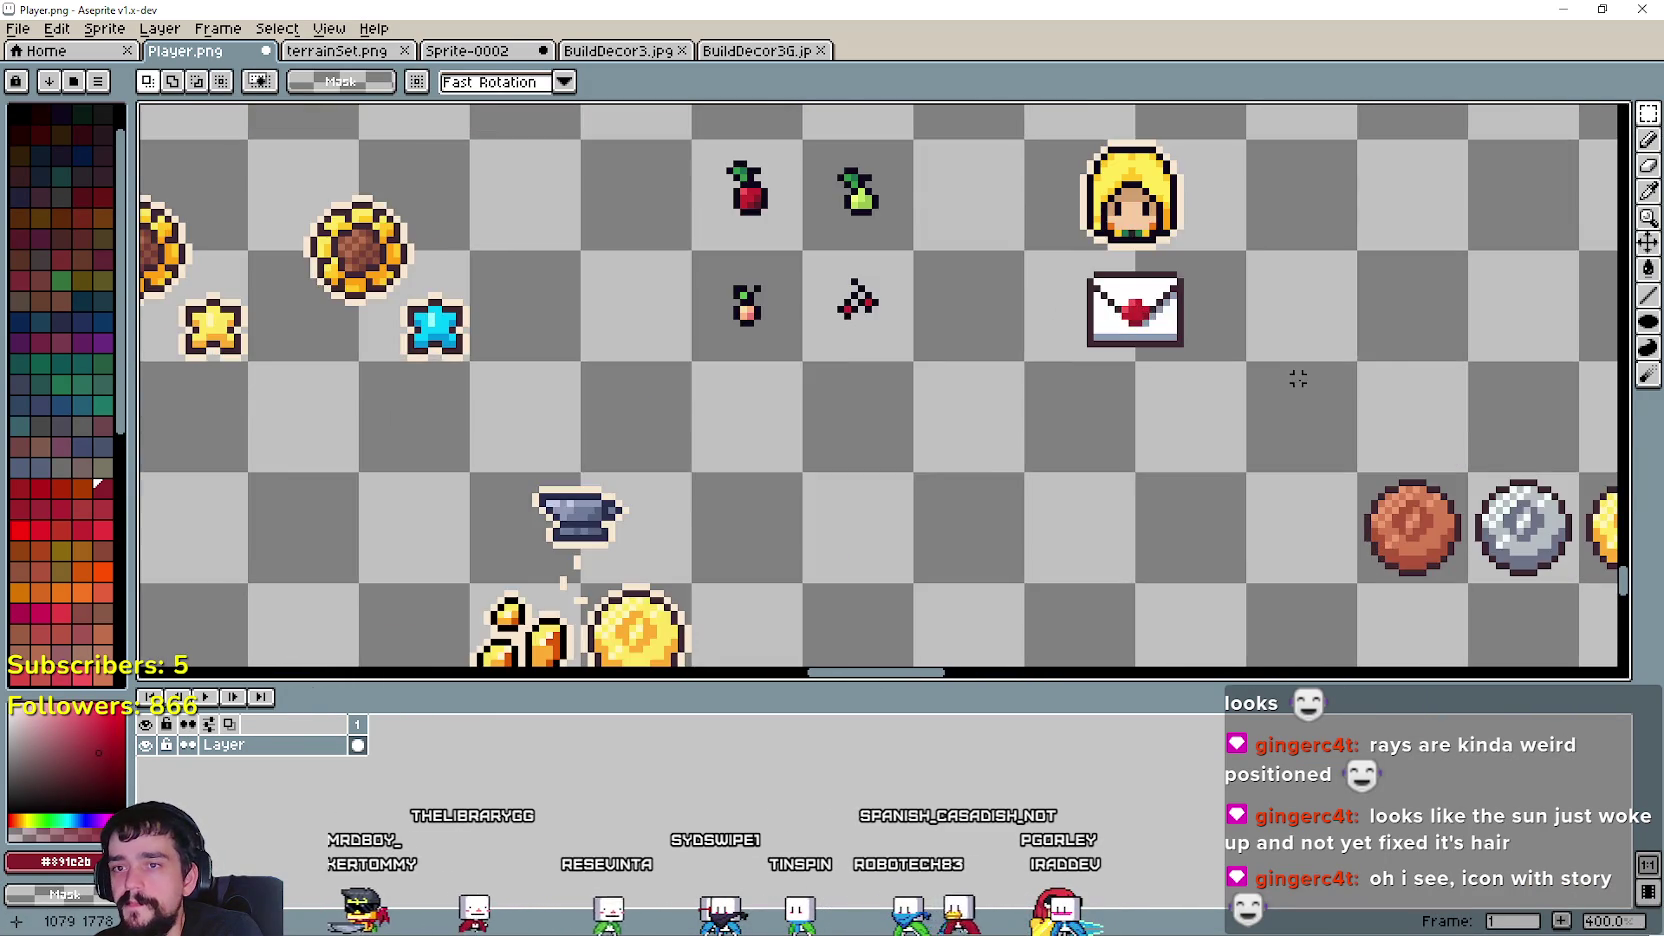
scroll(1211, 263, "up", 1)
scroll(1211, 263, "up", 4)
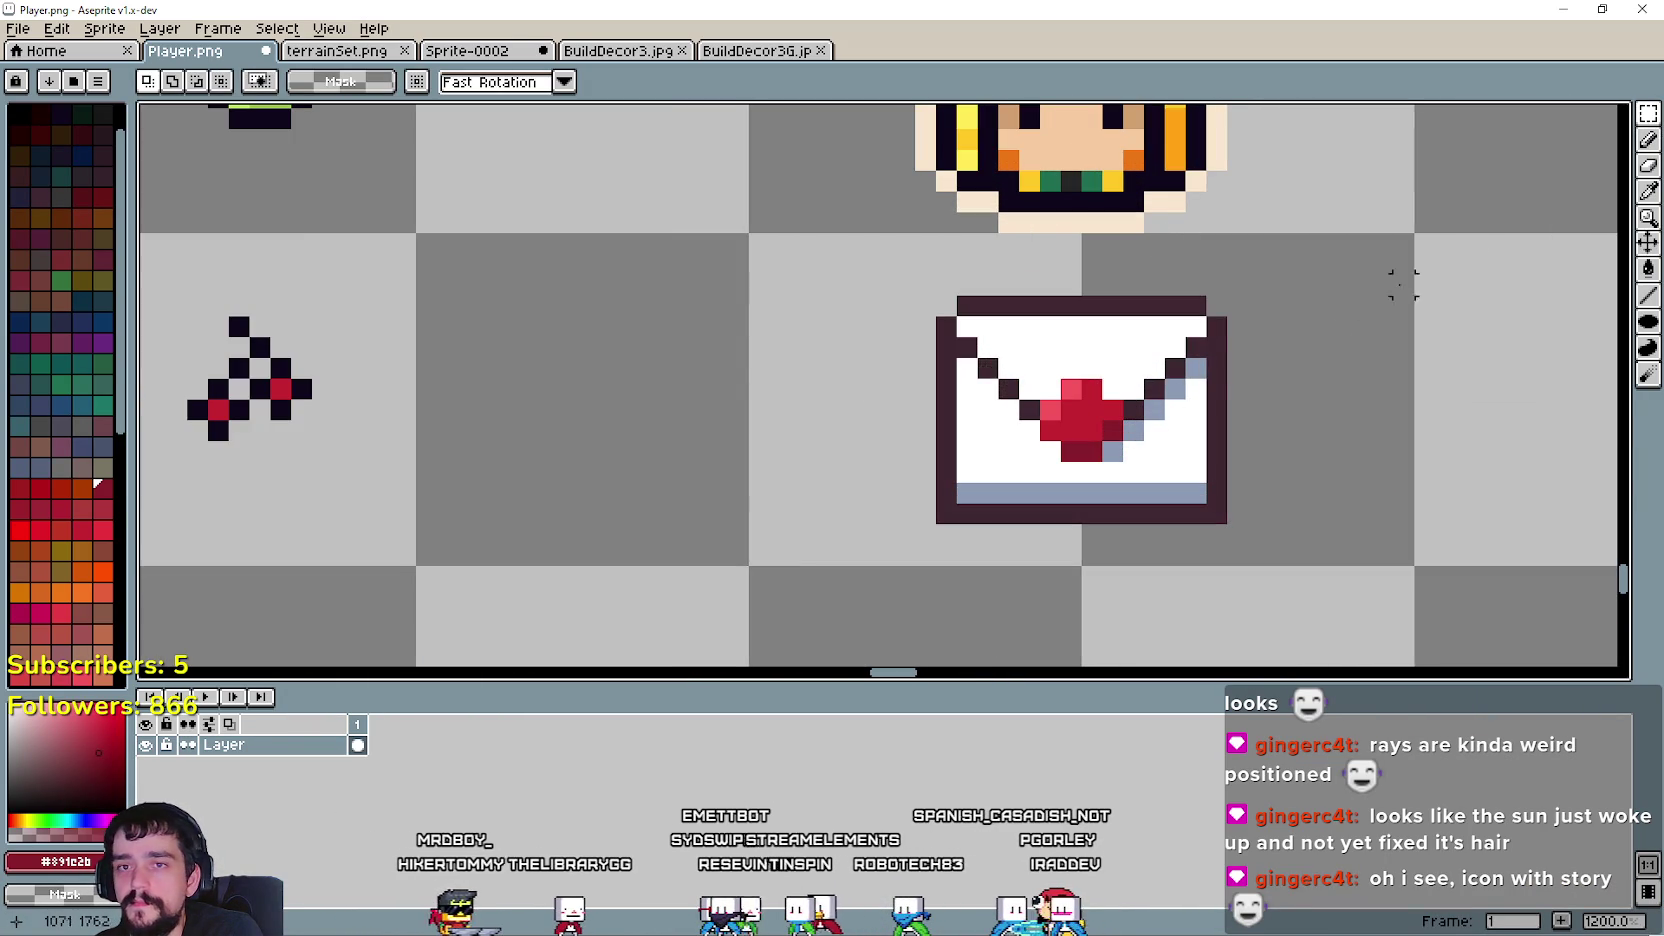
left_click(1648, 193)
scroll(1170, 390, "up", 3)
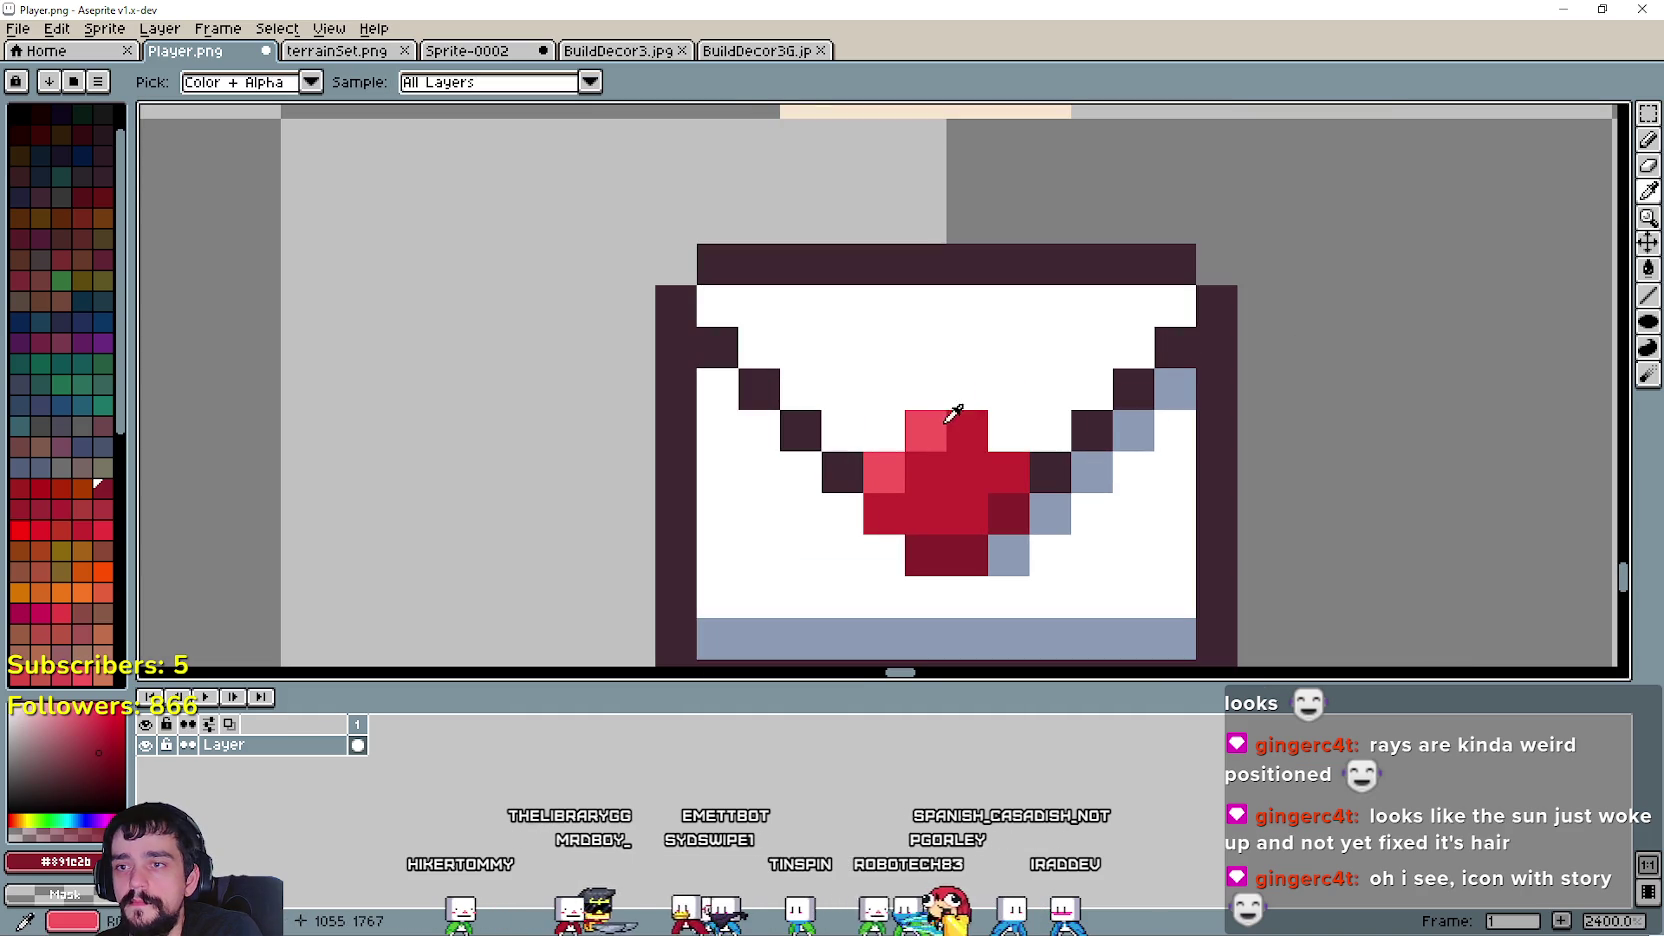
left_click(1652, 148)
left_click(1020, 445)
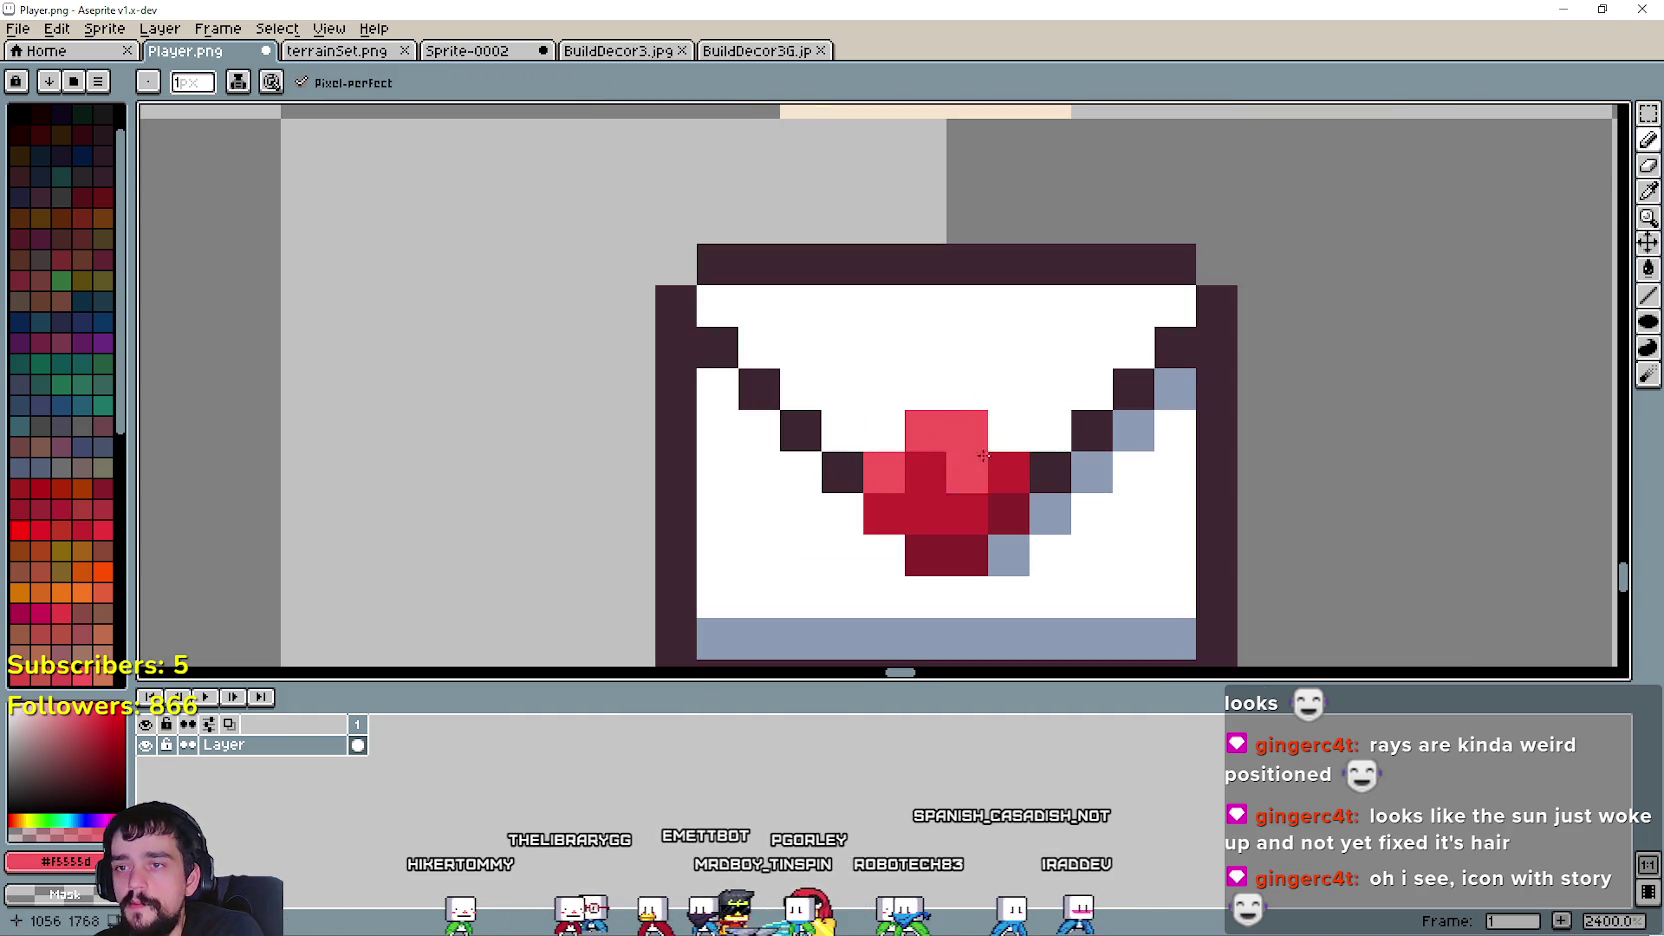
scroll(889, 495, "down", 6)
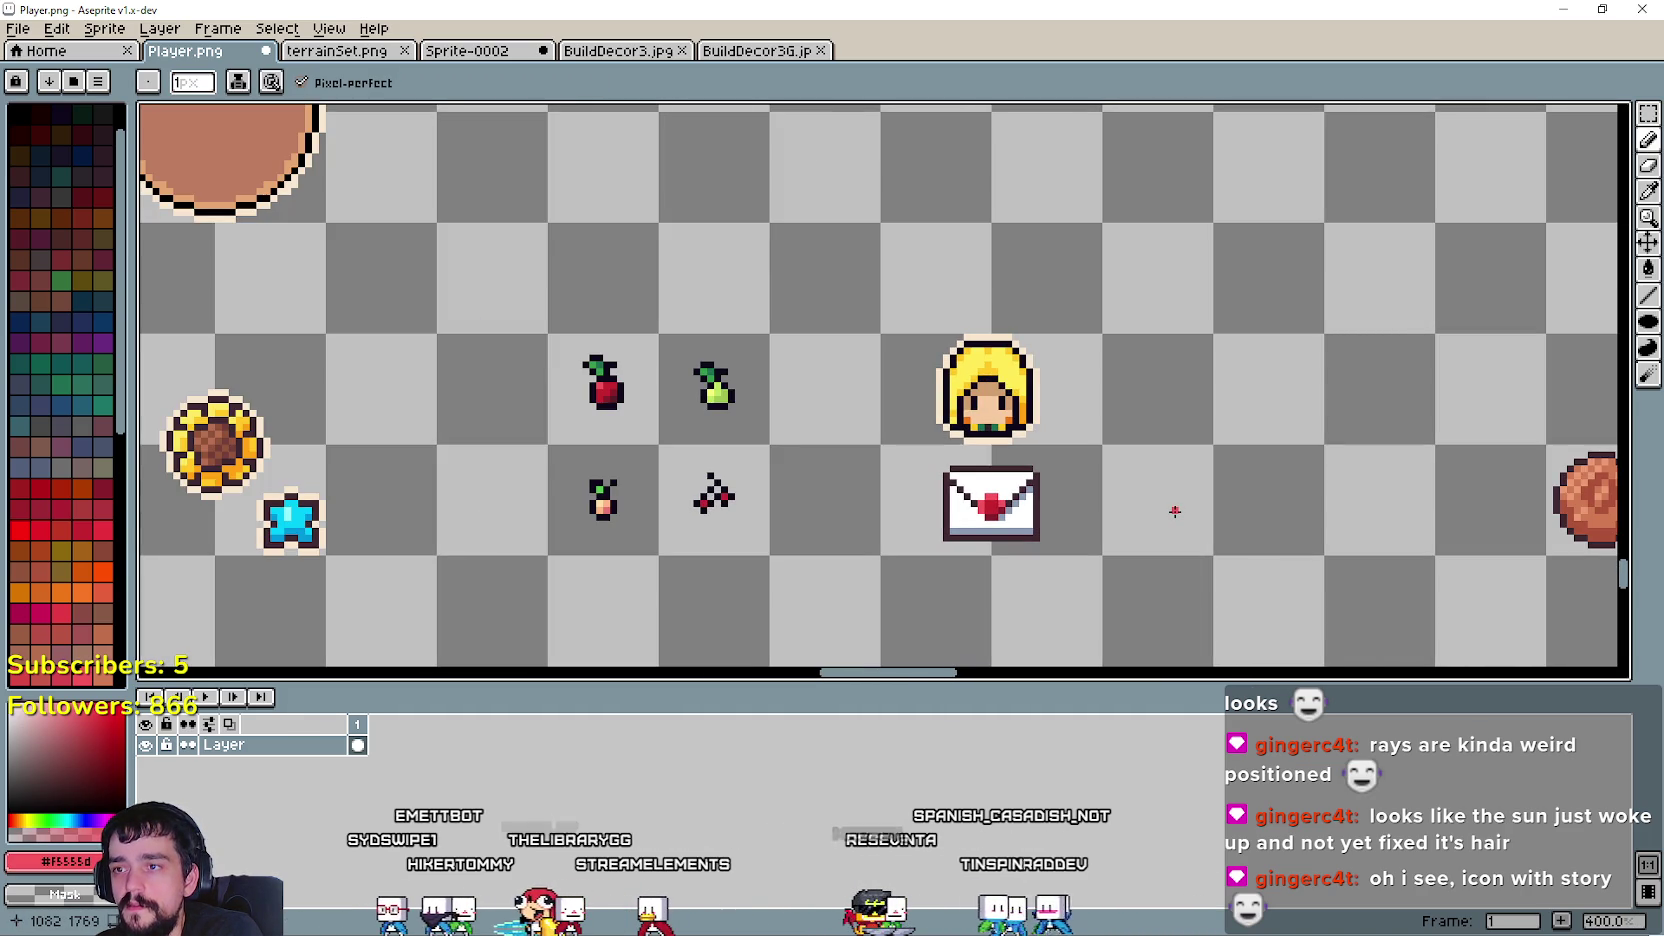
scroll(1175, 511, "down", 2)
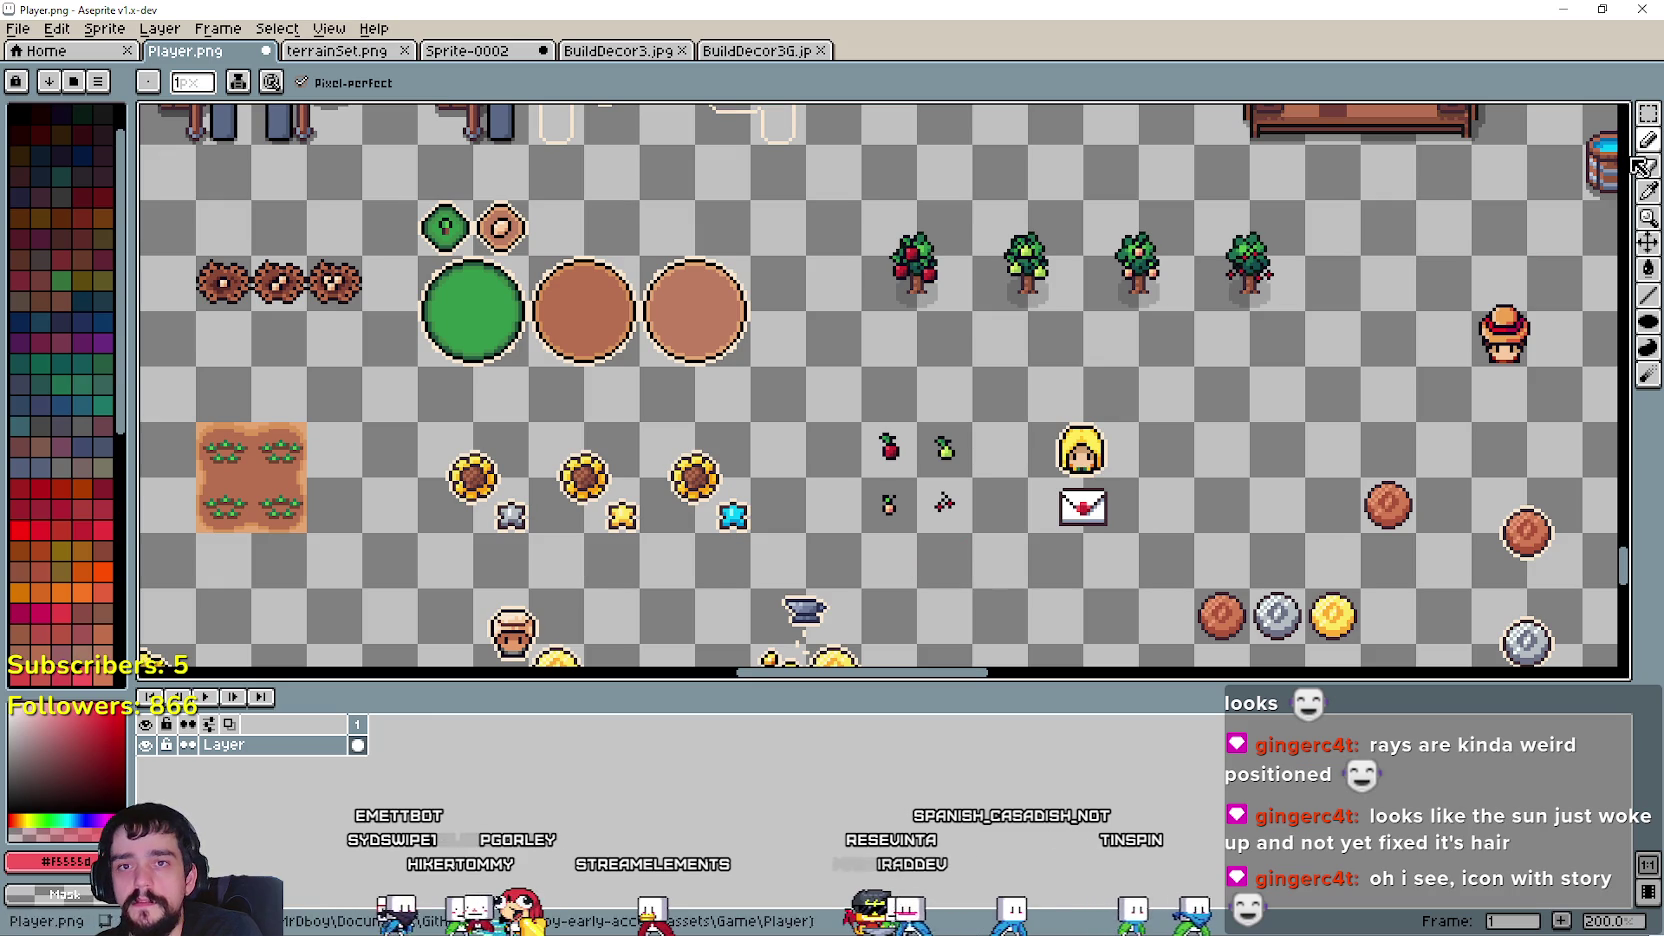
- Paste the brown-haired head and fix it in place beside the blonde portrait
scroll(860, 560, "down", 2)
scroll(807, 560, "up", 2)
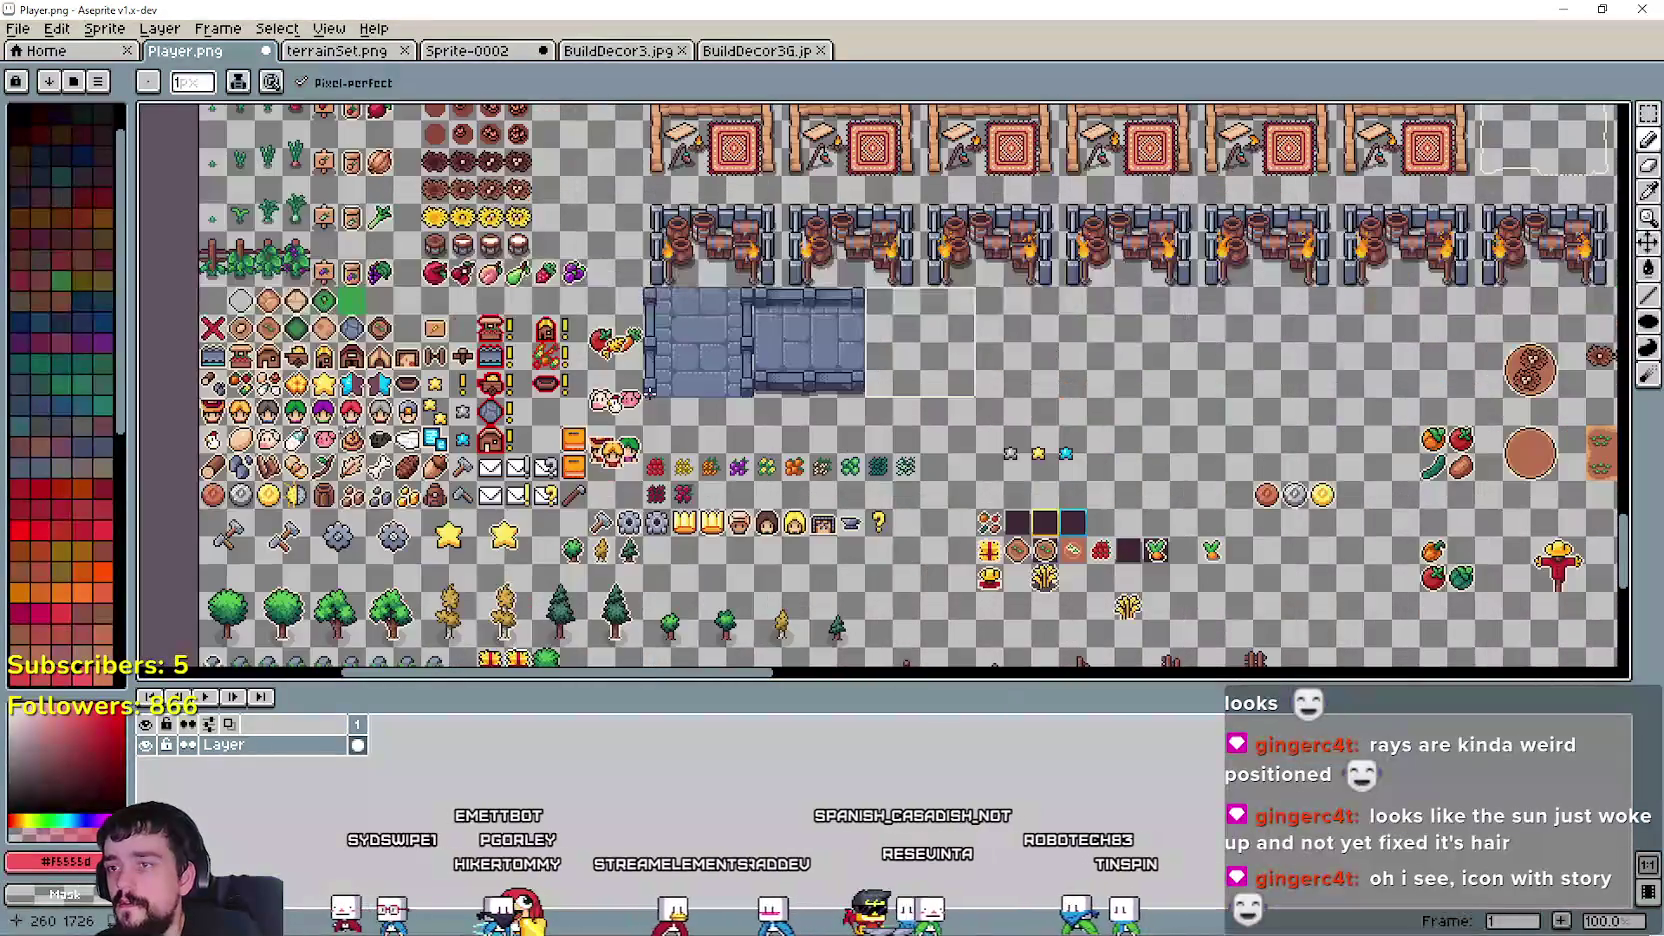
scroll(200, 283, "up", 2)
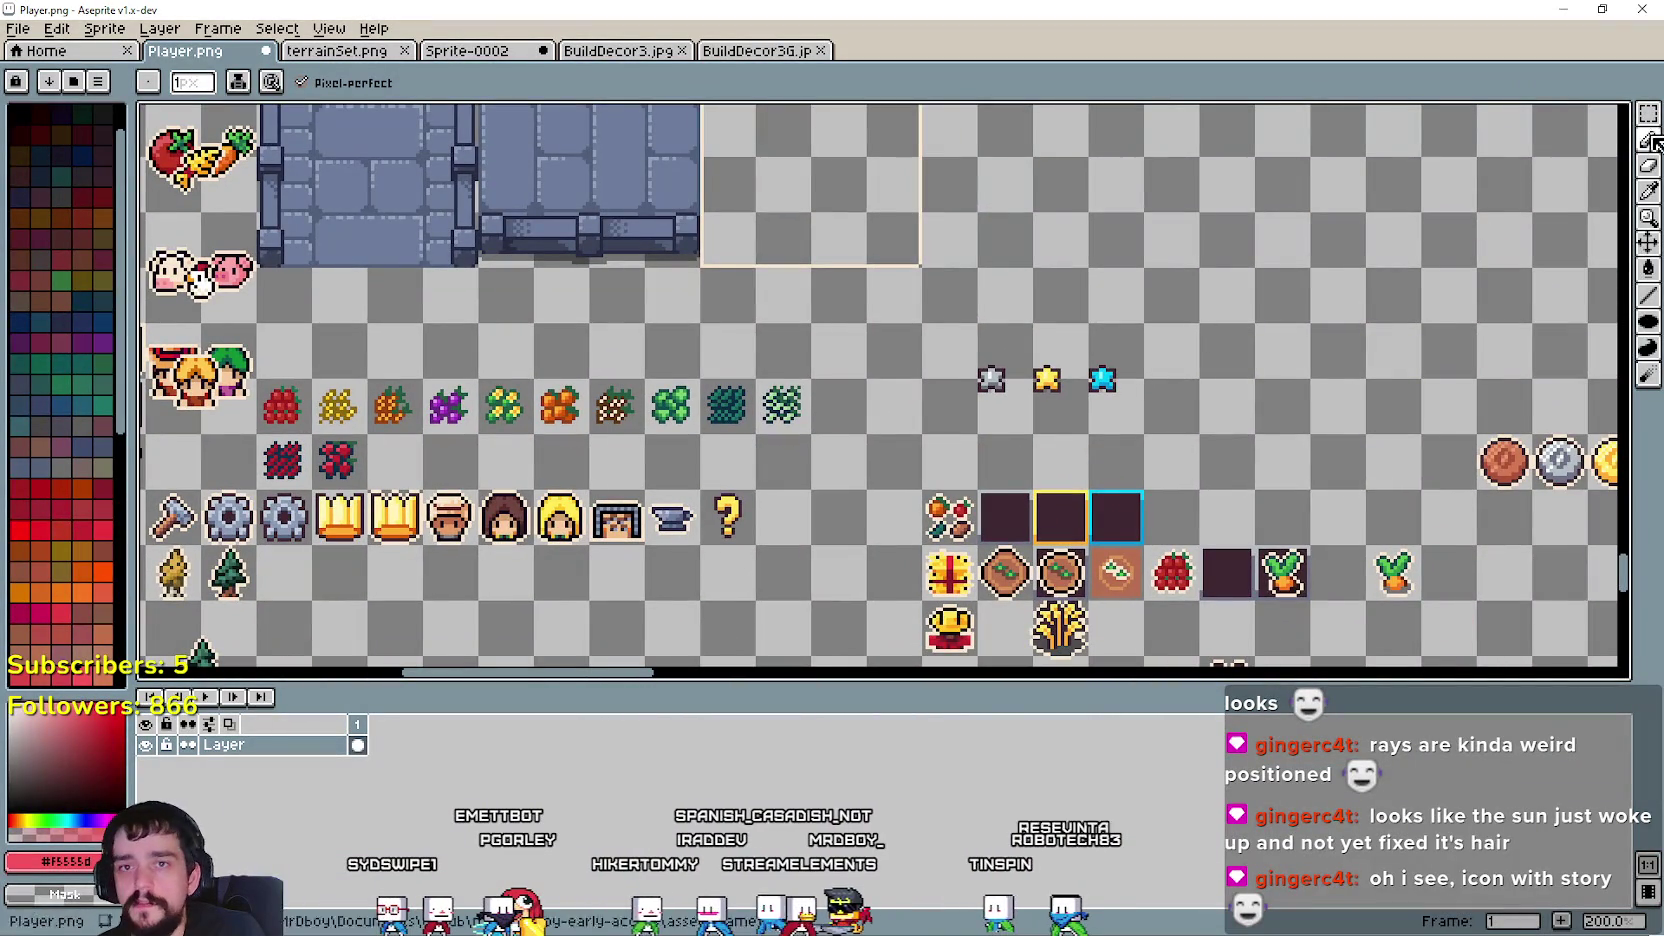
key("w")
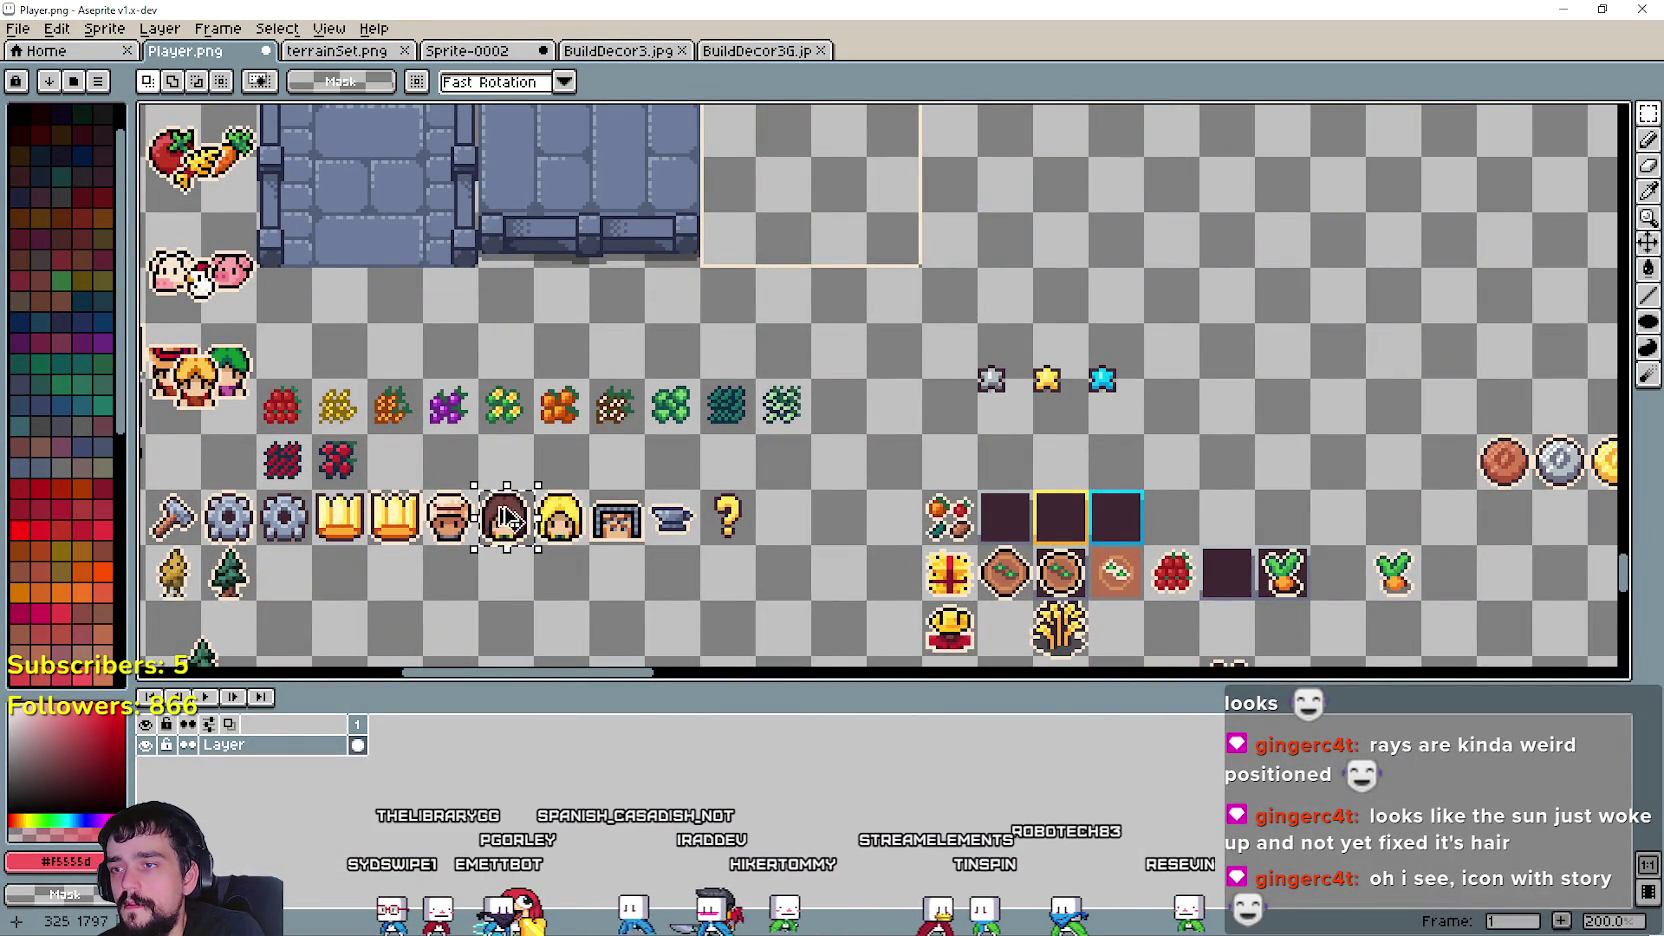
scroll(1043, 390, "right", 5)
scroll(1043, 390, "right", 5)
scroll(1043, 390, "right", 3)
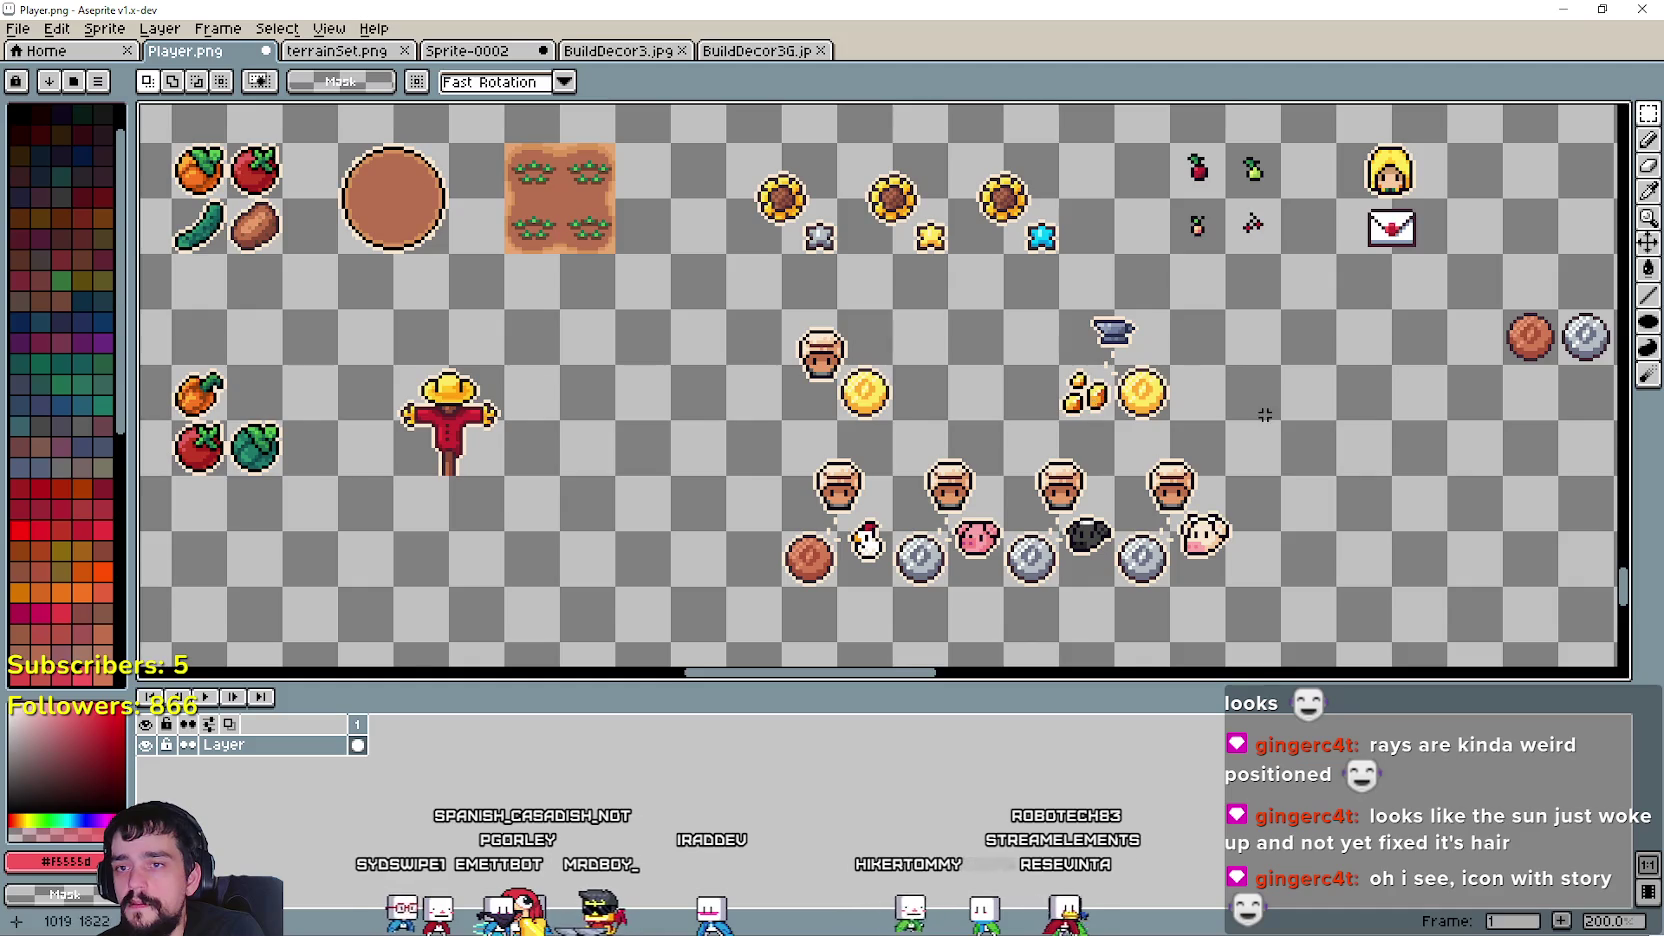
scroll(1265, 414, "right", 5)
scroll(813, 342, "up", 2)
key("ctrl+v")
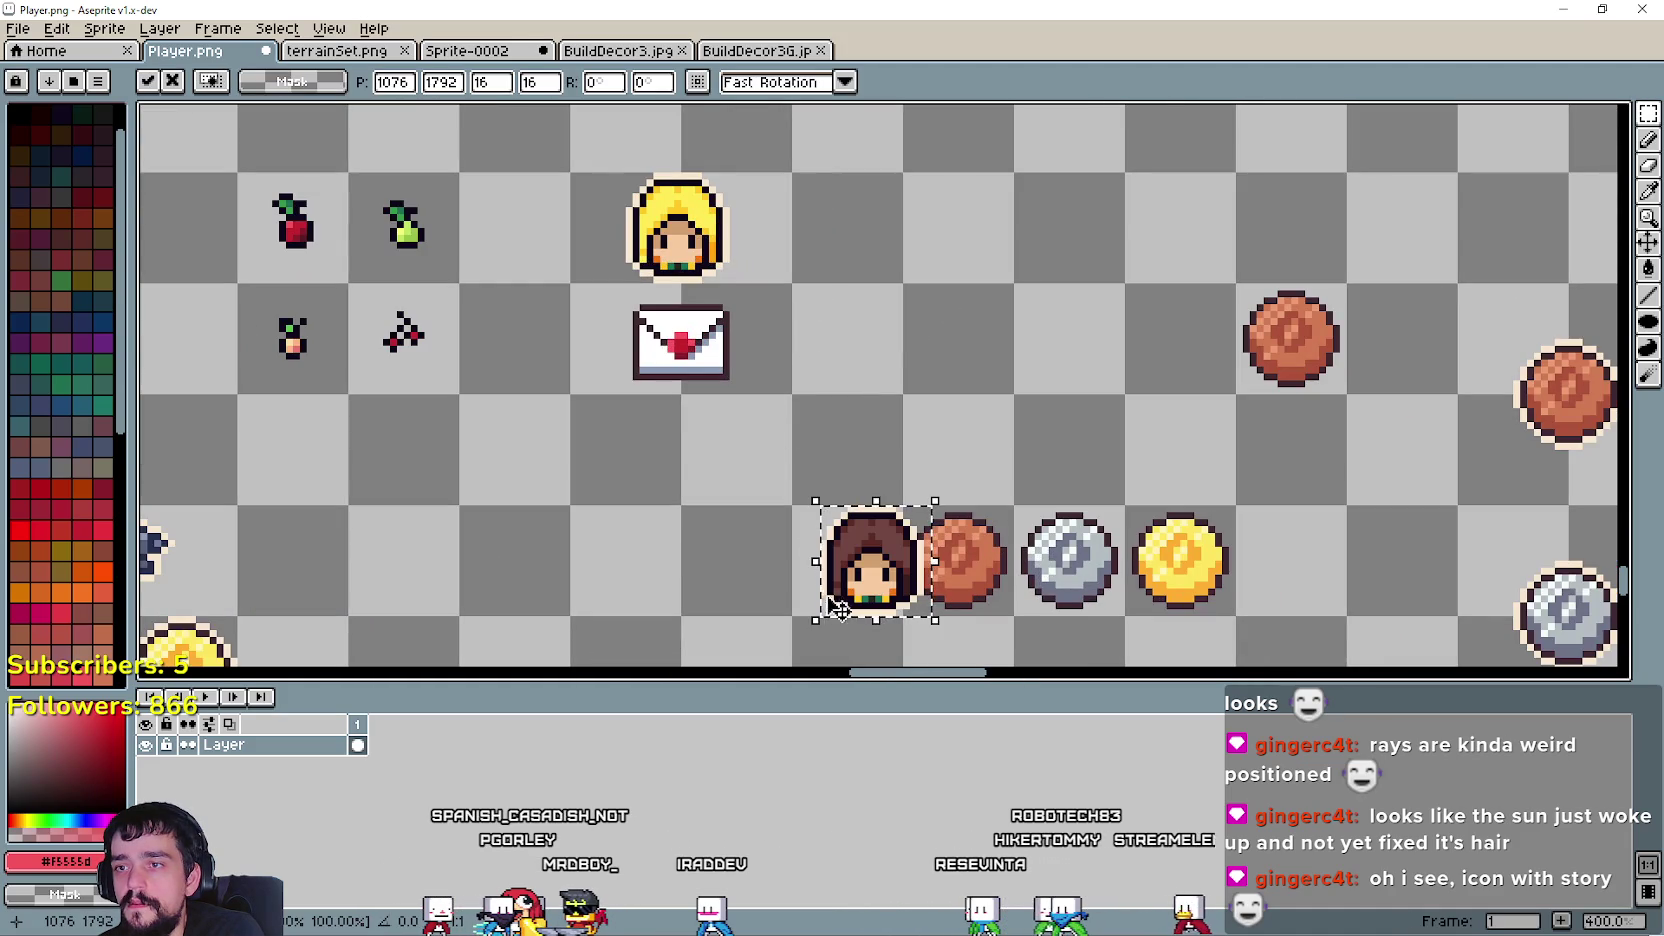
left_click_drag(840, 608, 870, 243)
scroll(880, 243, "up", 2)
scroll(852, 353, "down", 2)
scroll(583, 464, "down", 2)
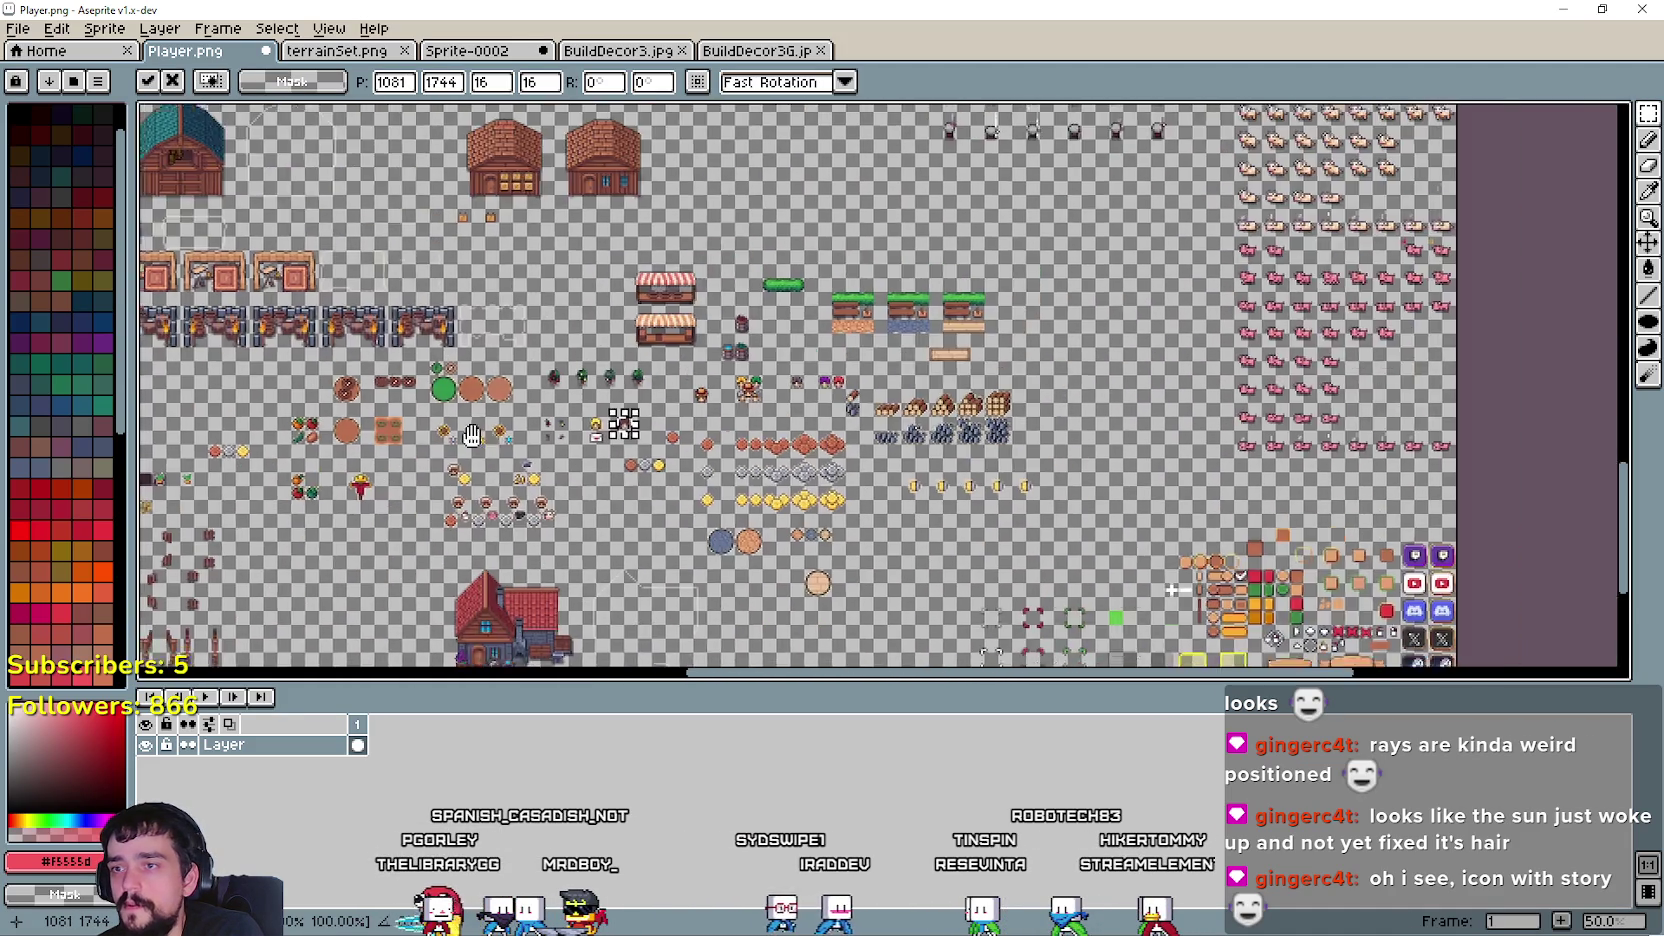
scroll(620, 420, "left", 5)
scroll(763, 374, "up", 2)
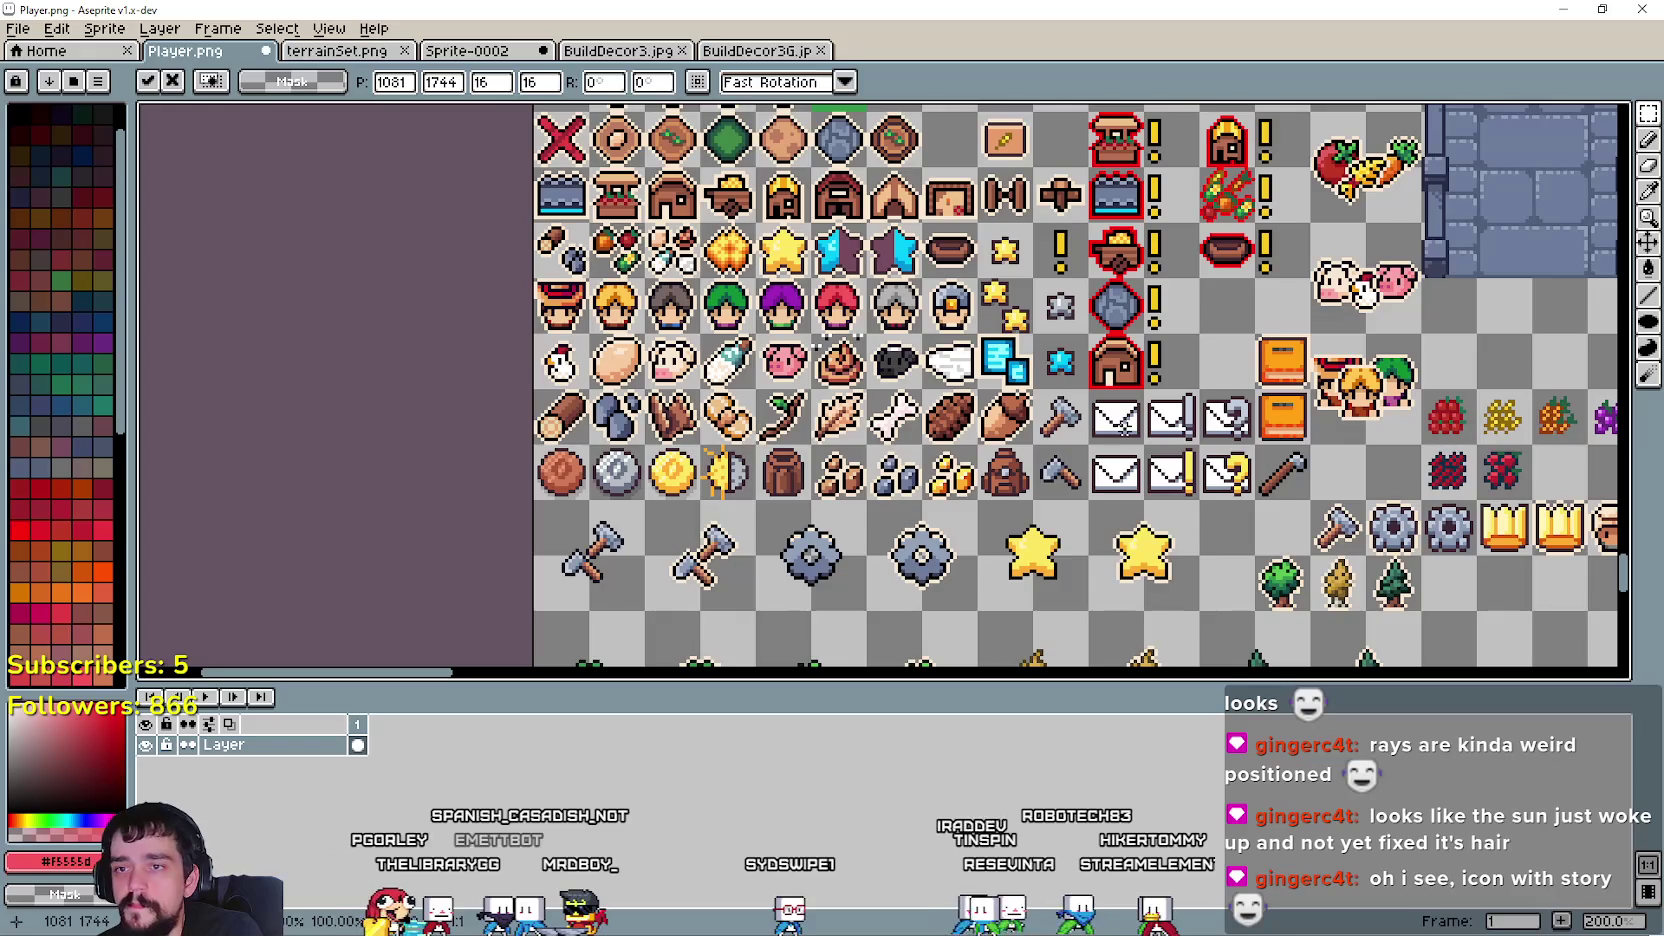
key("Return")
- Paste a plain envelope copy and fix it under the brown-haired portrait
scroll(1123, 425, "down", 2)
scroll(1167, 363, "up", 1)
scroll(1167, 363, "up", 1)
scroll(1560, 632, "down", 1)
scroll(1356, 576, "down", 1)
scroll(1270, 415, "up", 1)
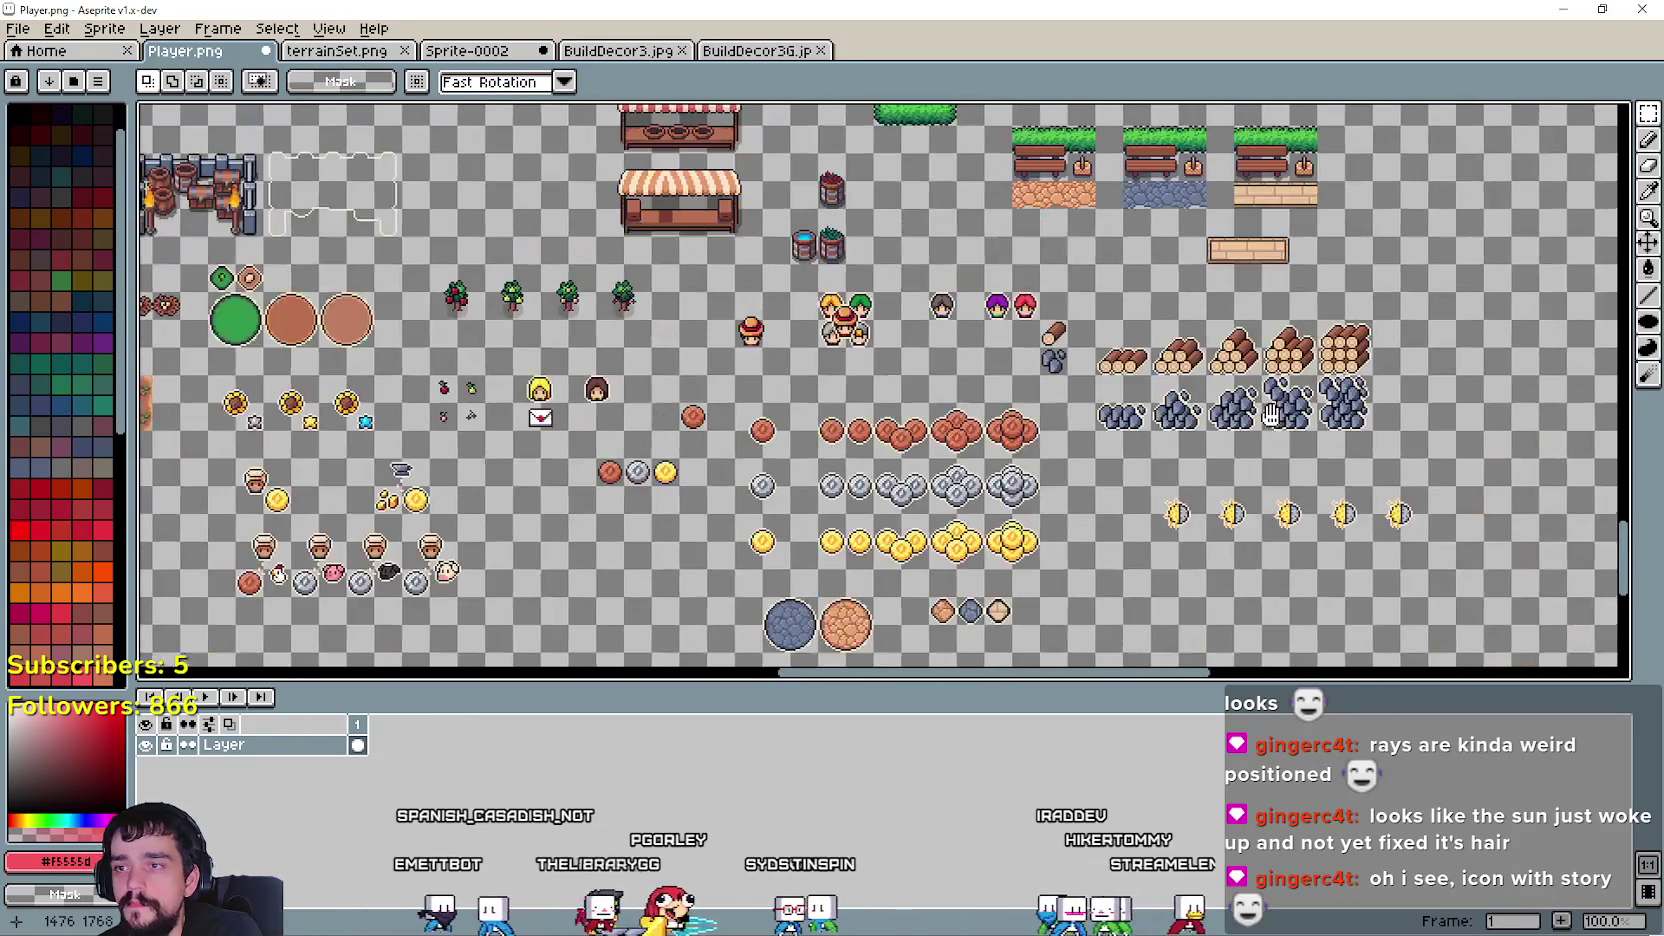
scroll(1270, 415, "down", 1)
scroll(797, 443, "up", 1)
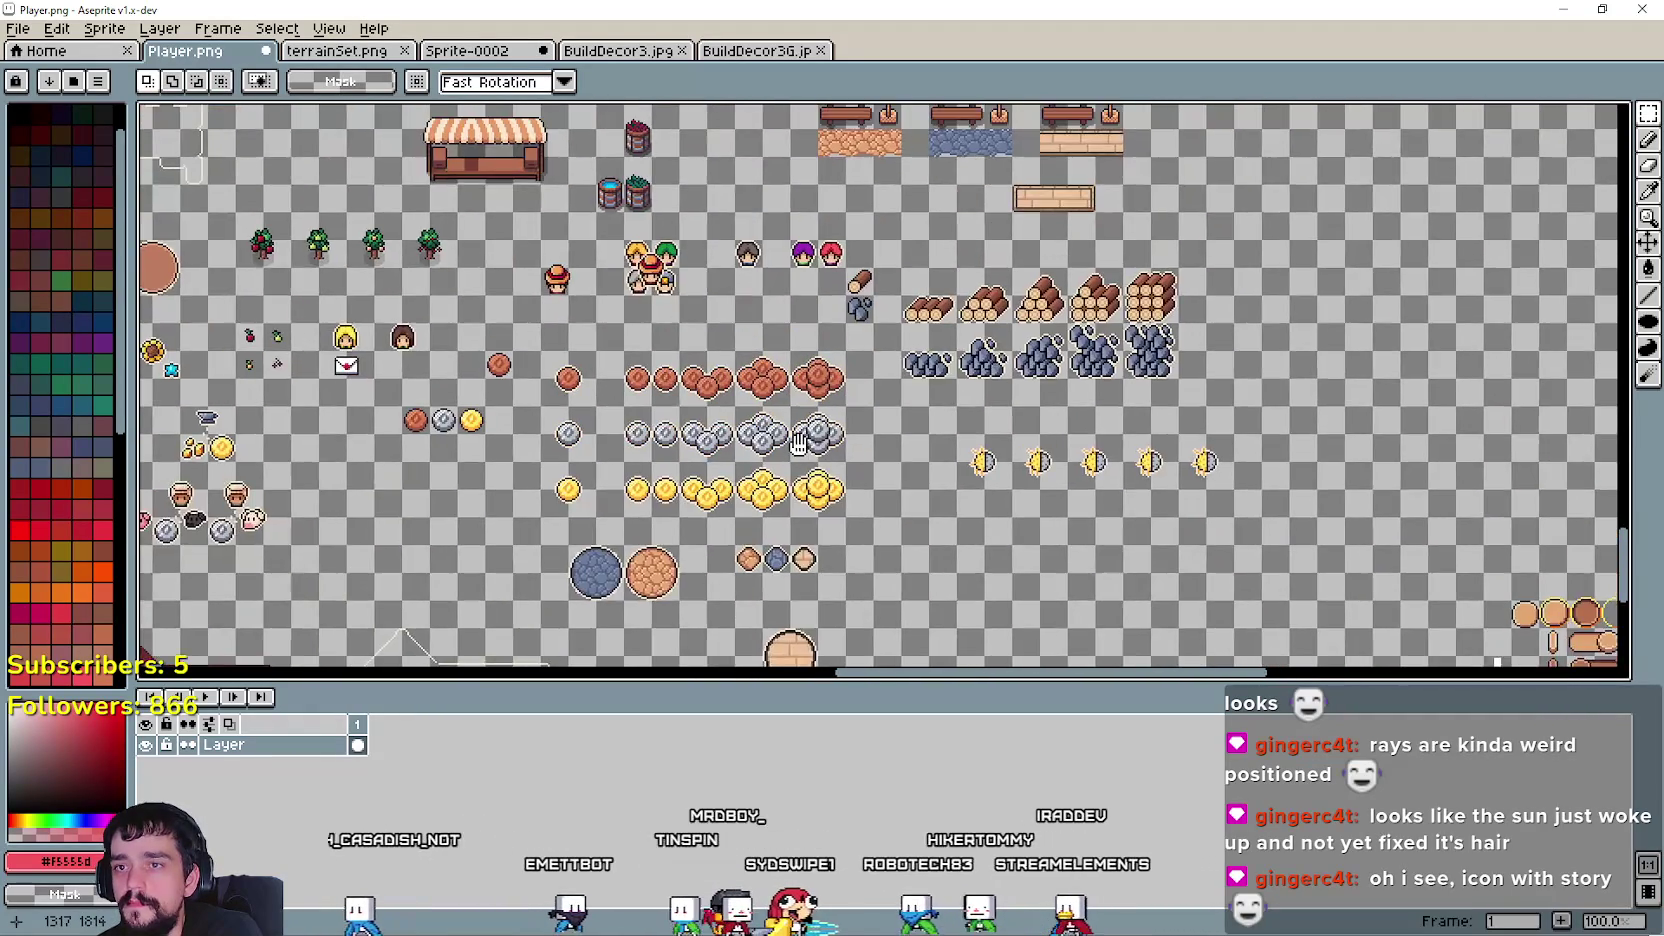
scroll(797, 443, "down", 1)
scroll(1085, 357, "up", 4)
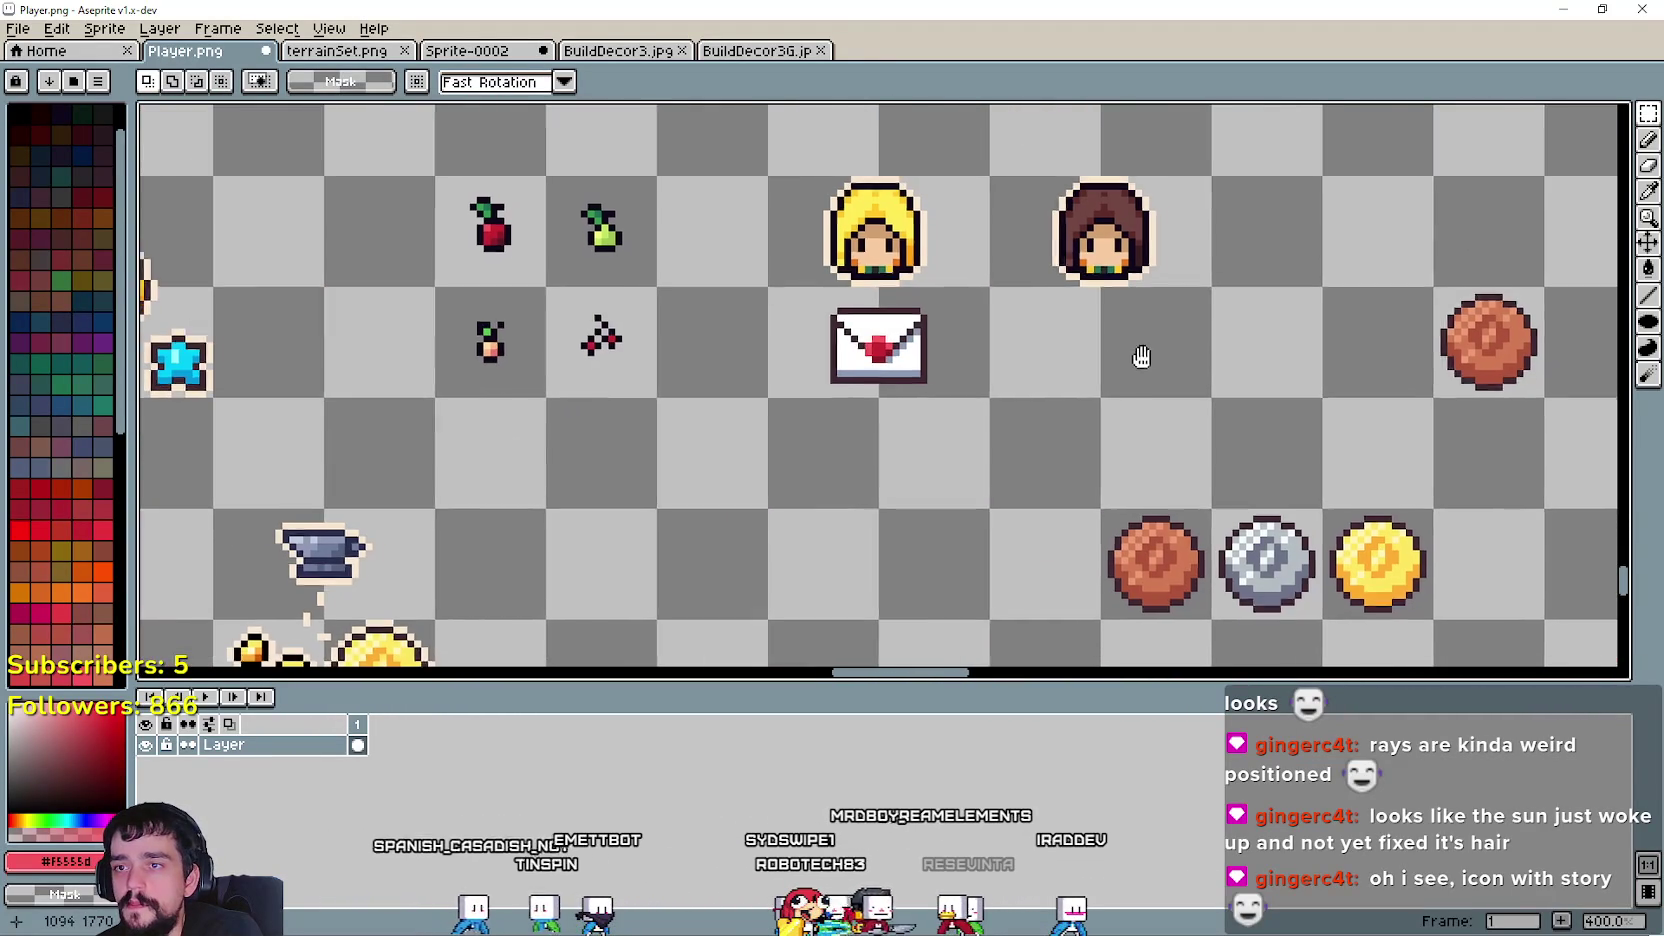
left_click_drag(1141, 357, 1031, 370)
key("ctrl+v")
left_click_drag(888, 385, 999, 380)
scroll(995, 375, "up", 1)
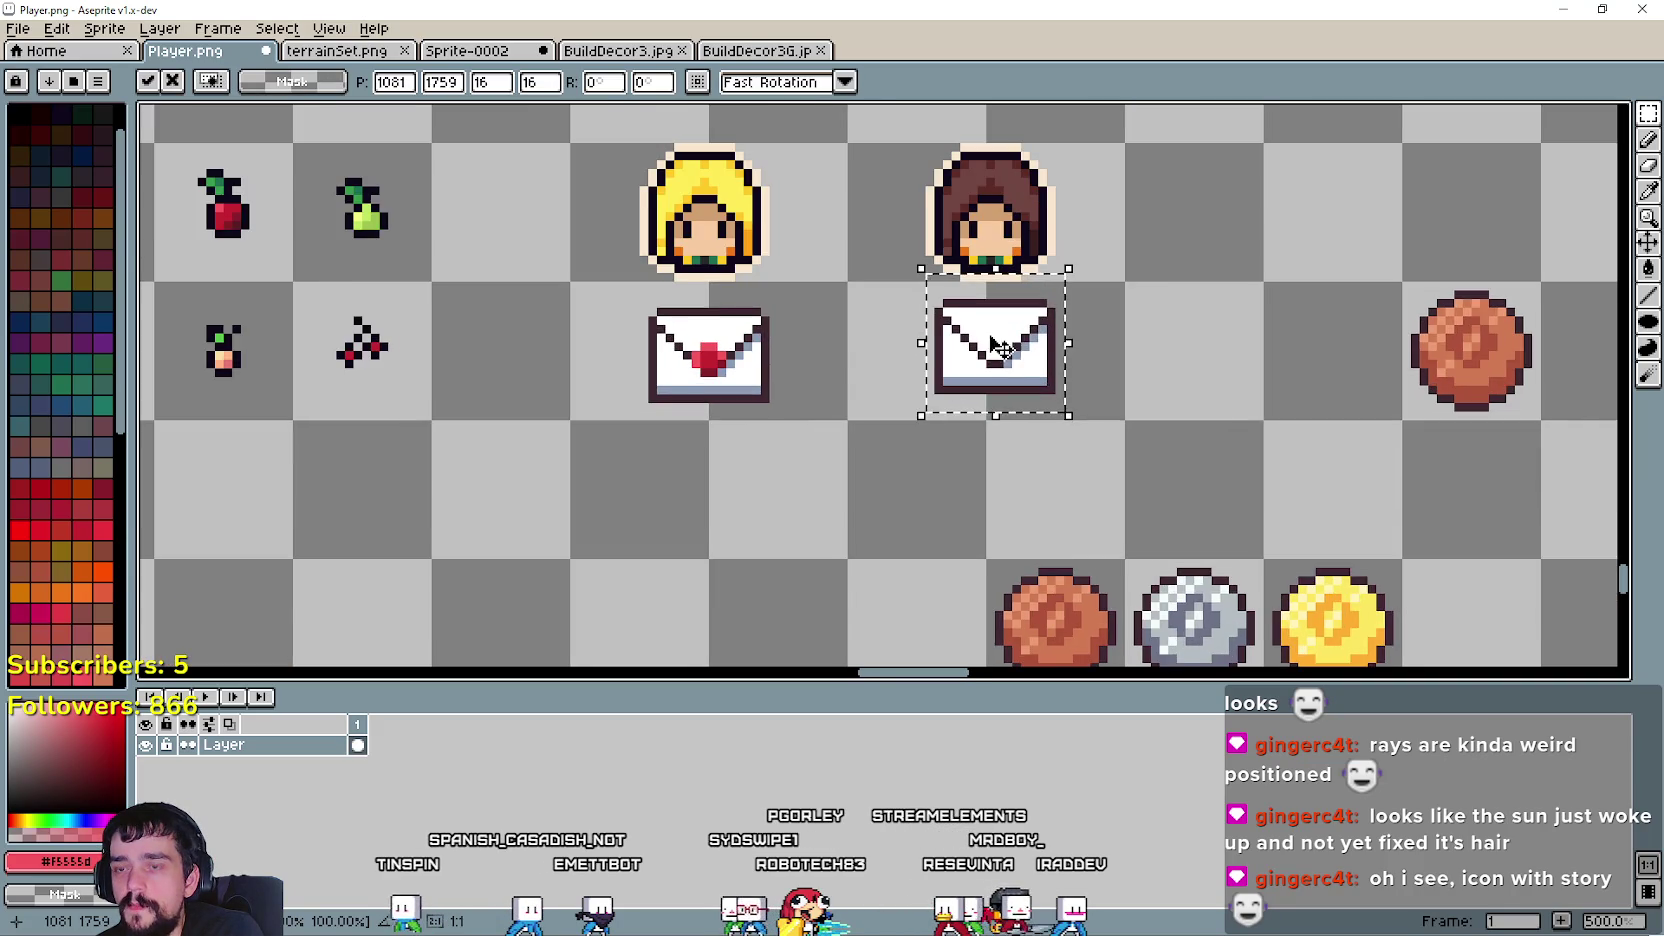
scroll(995, 375, "up", 1)
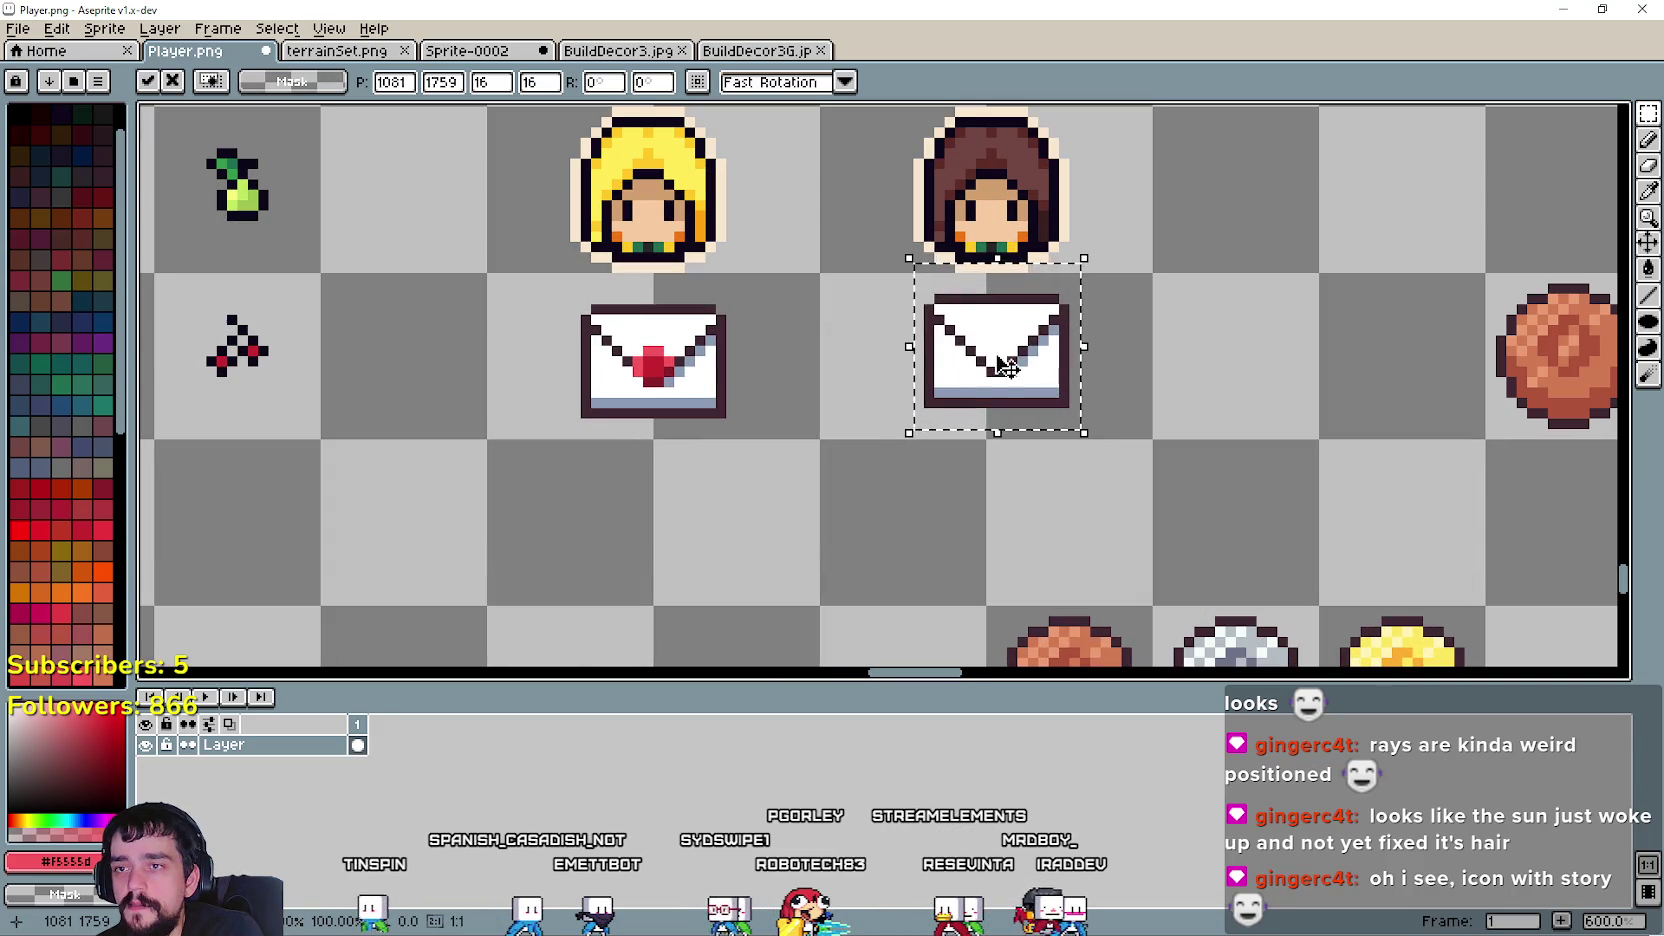
left_click(1199, 382)
- Copy the red heart seal from the left envelope onto the right envelope
scroll(1005, 327, "up", 1)
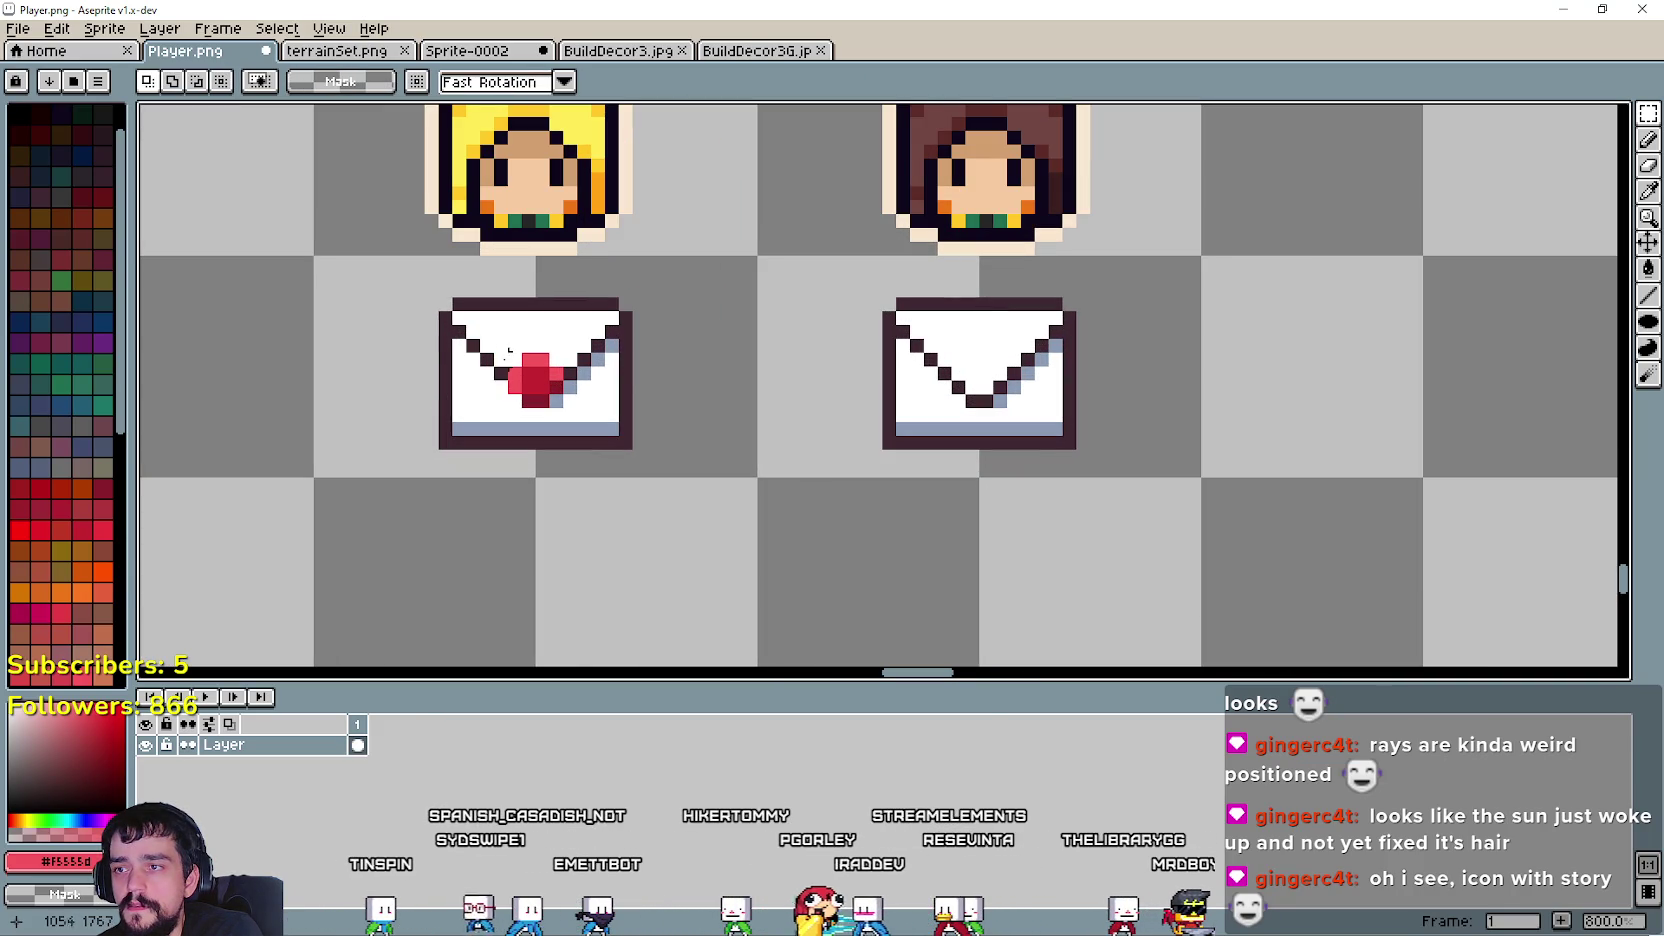
mouse_move(503, 349)
left_mouse_down()
mouse_move(567, 411)
mouse_move(984, 380)
left_mouse_up()
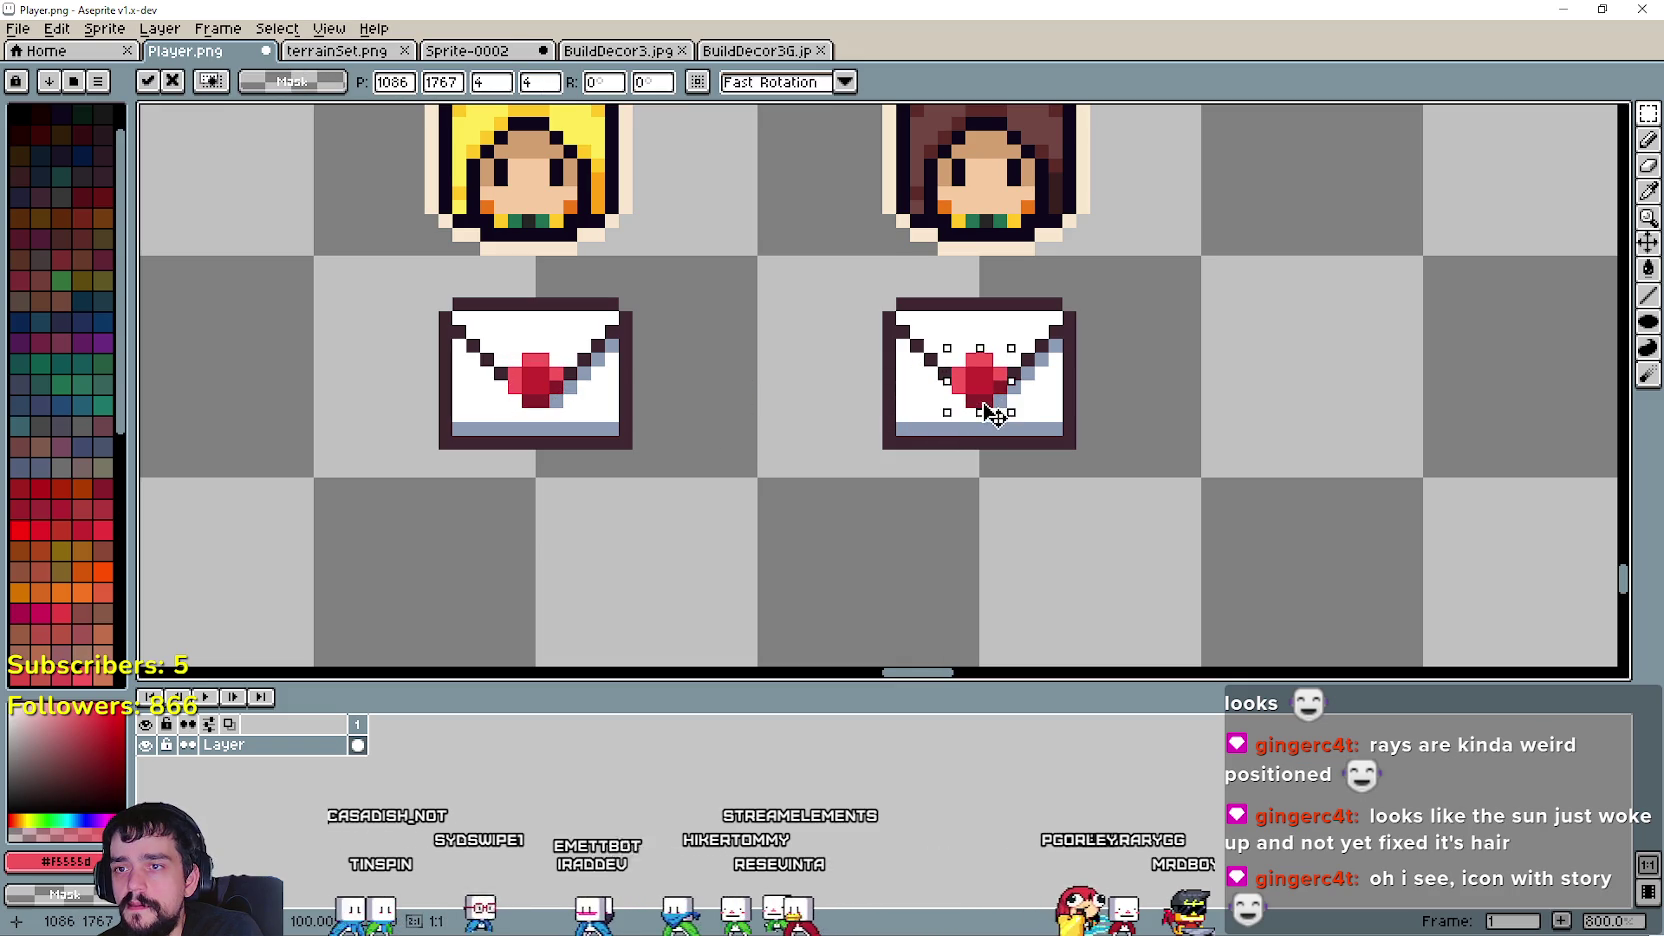
left_click(1166, 400)
scroll(1166, 400, "down", 1)
scroll(1106, 401, "down", 1)
scroll(900, 372, "left", 1)
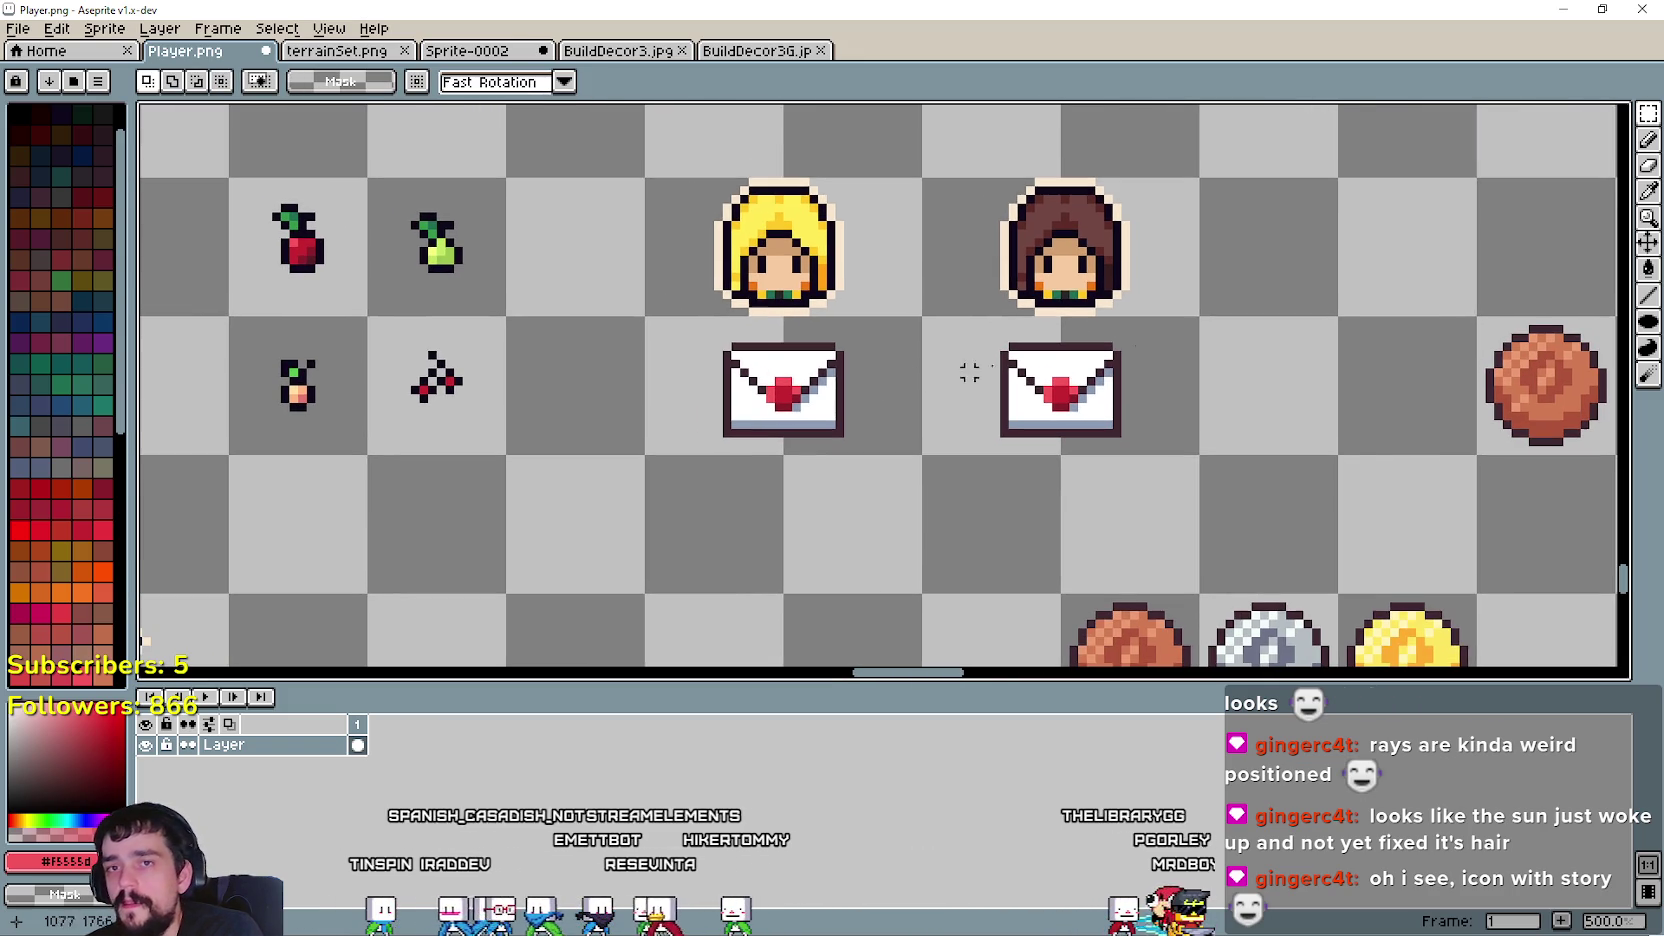
key("i")
scroll(627, 418, "down", 2)
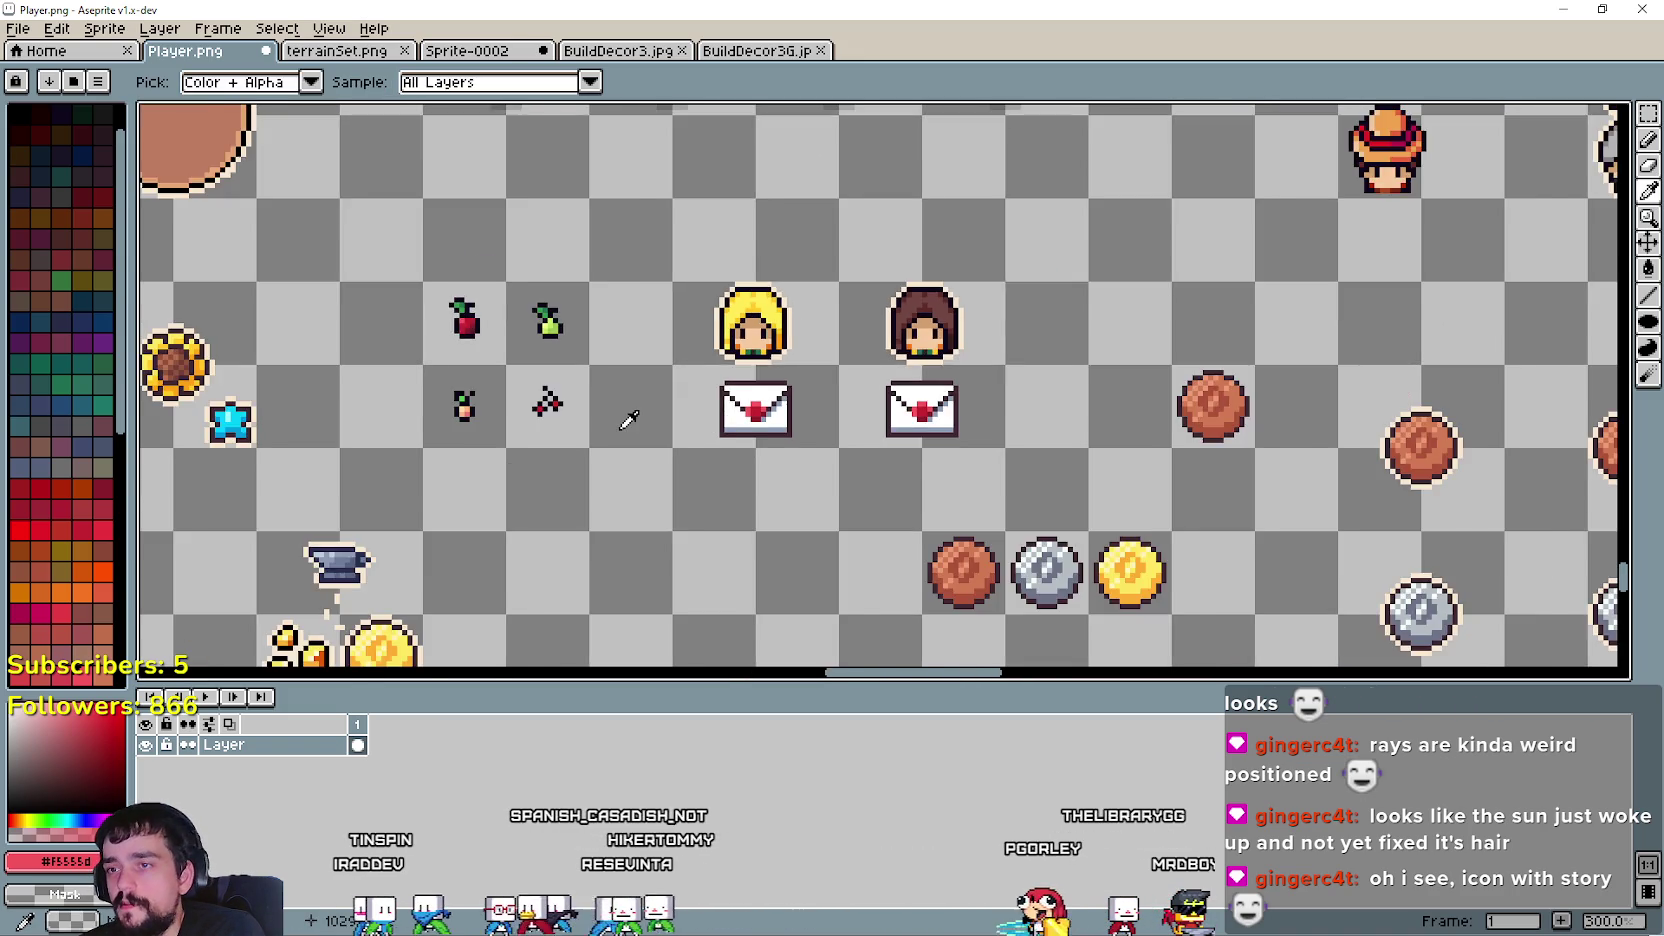
scroll(627, 418, "down", 1)
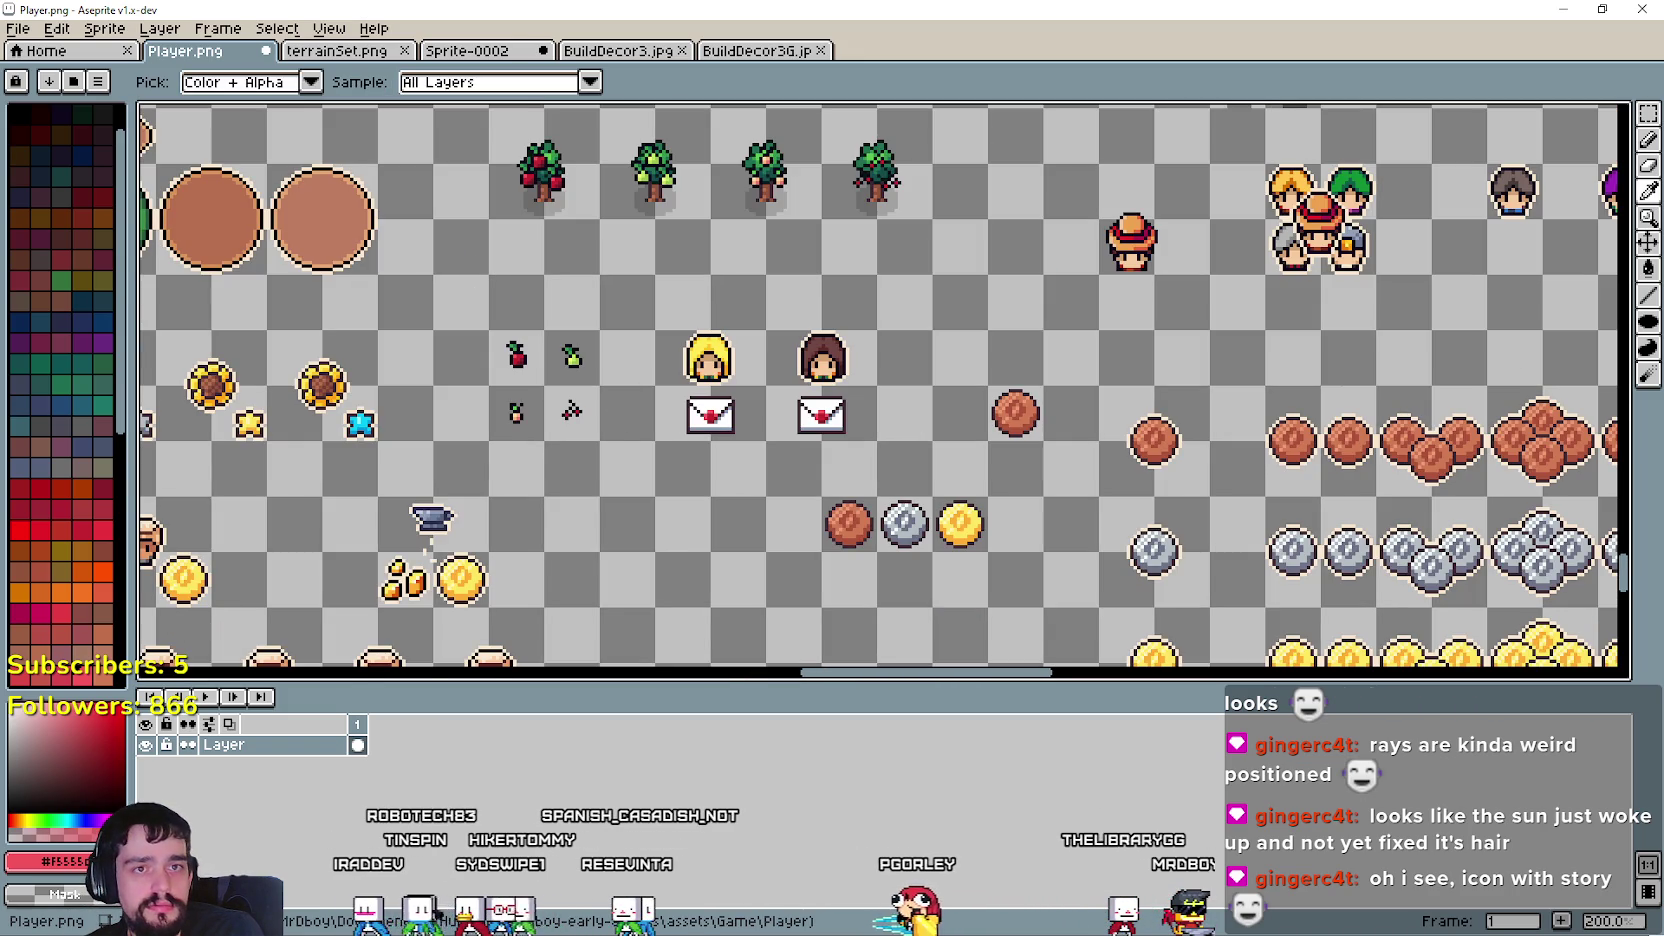
scroll(797, 432, "down", 3)
scroll(810, 531, "up", 4)
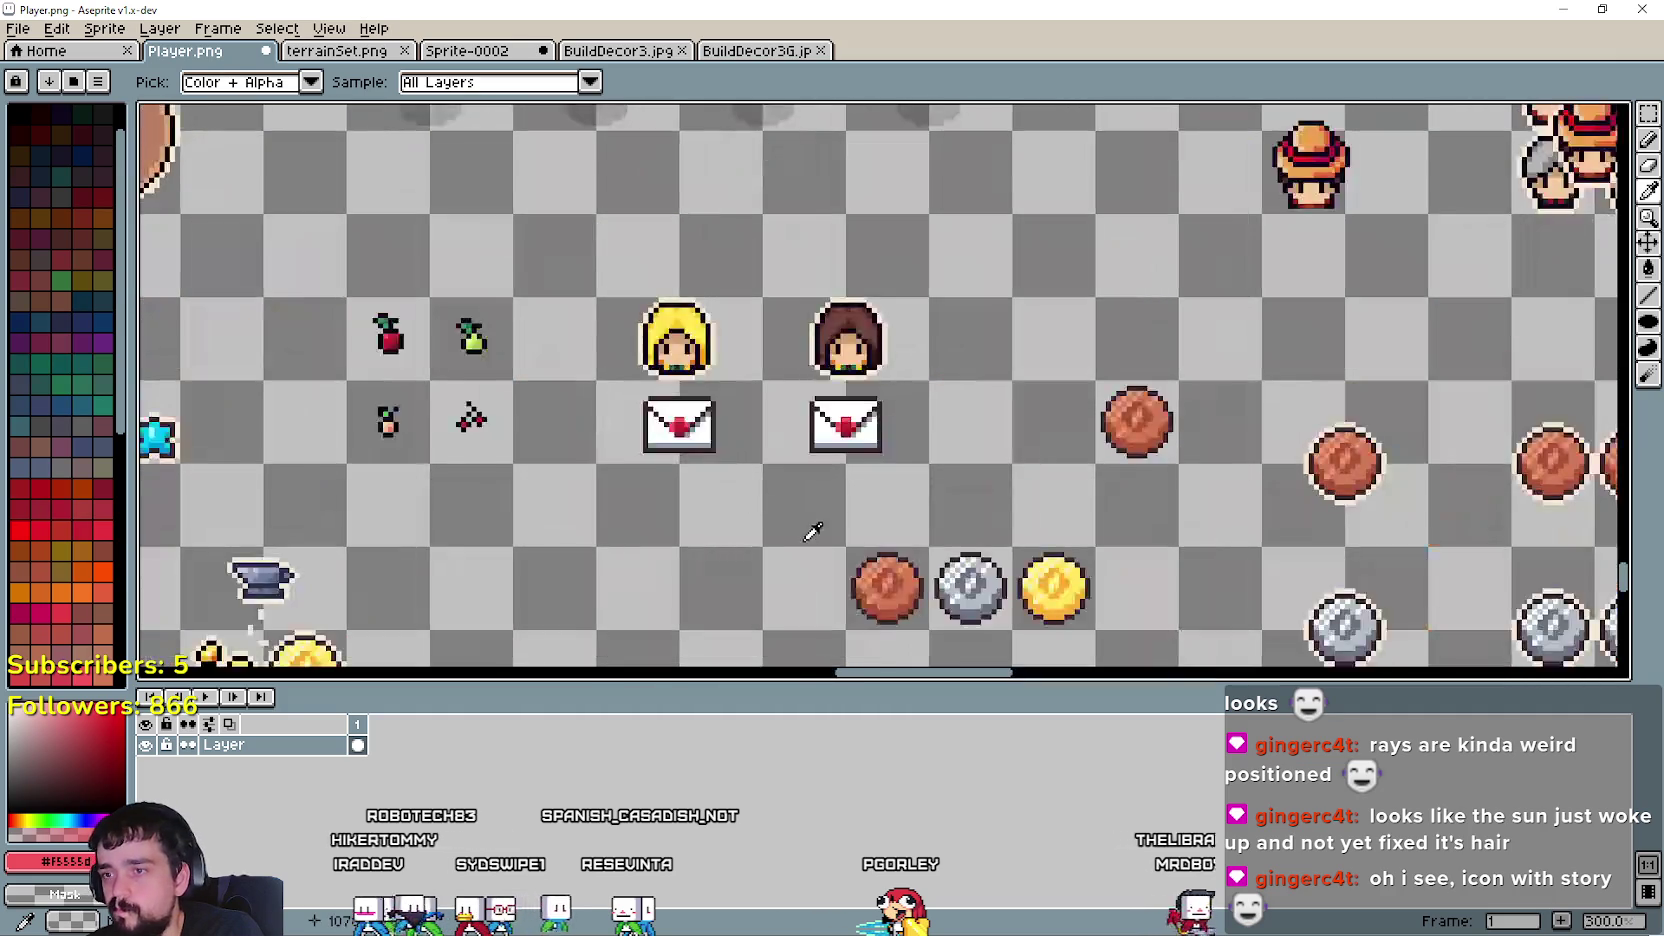
left_click_drag(810, 531, 509, 397)
scroll(613, 412, "down", 1)
scroll(800, 410, "left", 2)
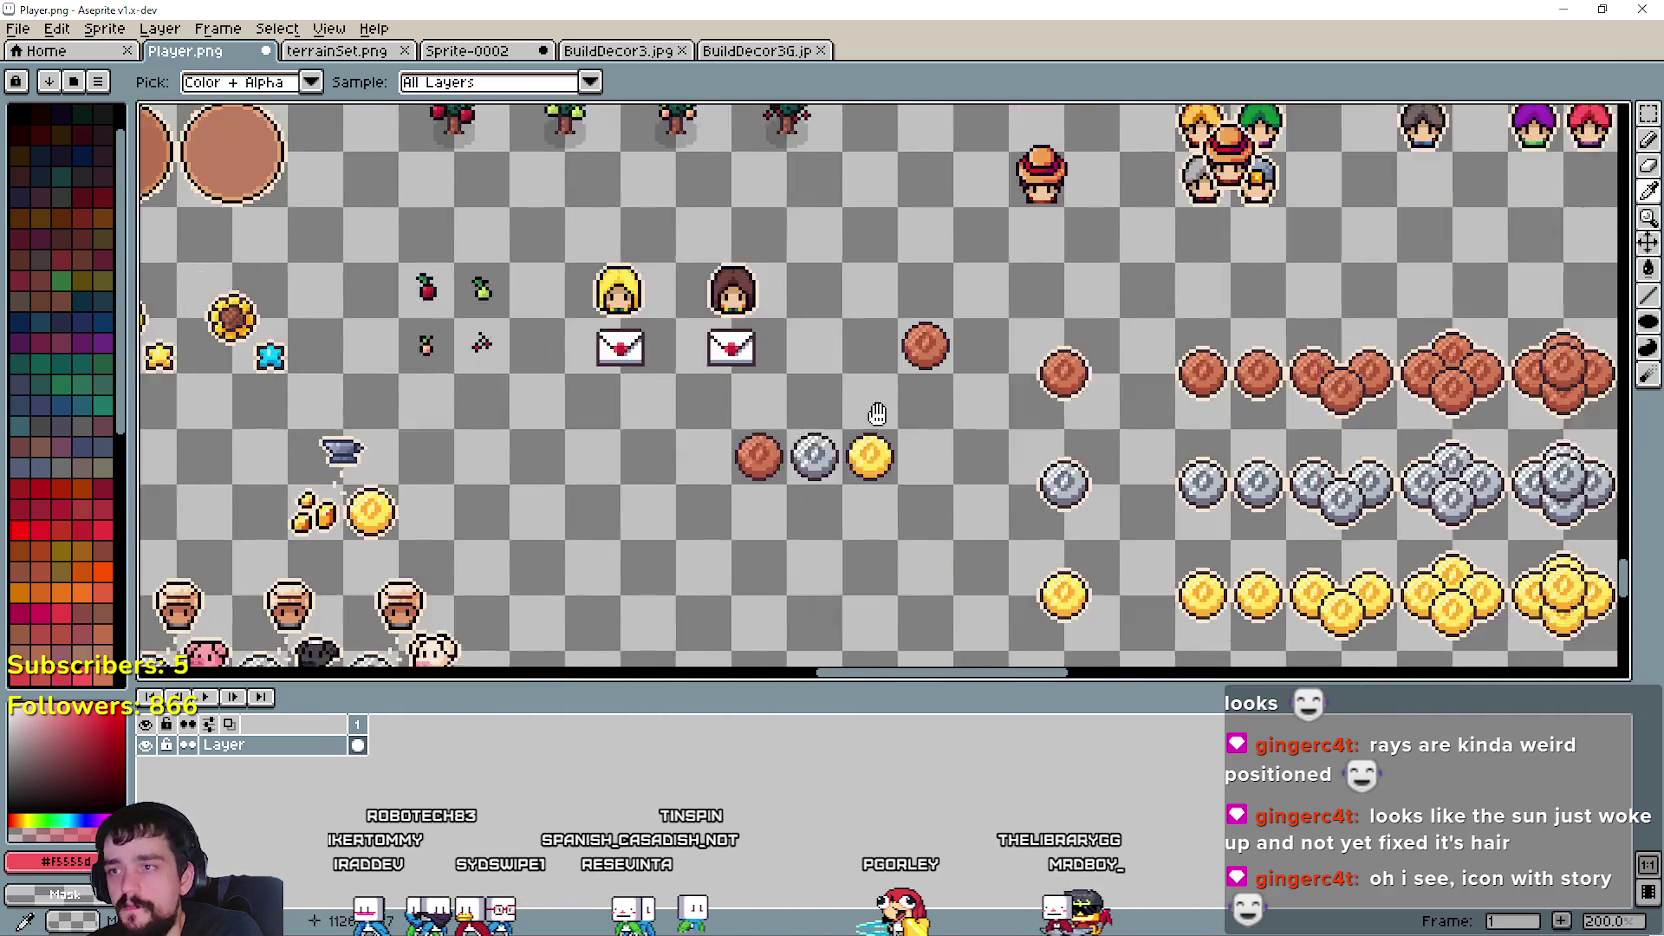
scroll(852, 436, "up", 1)
scroll(809, 455, "up", 1)
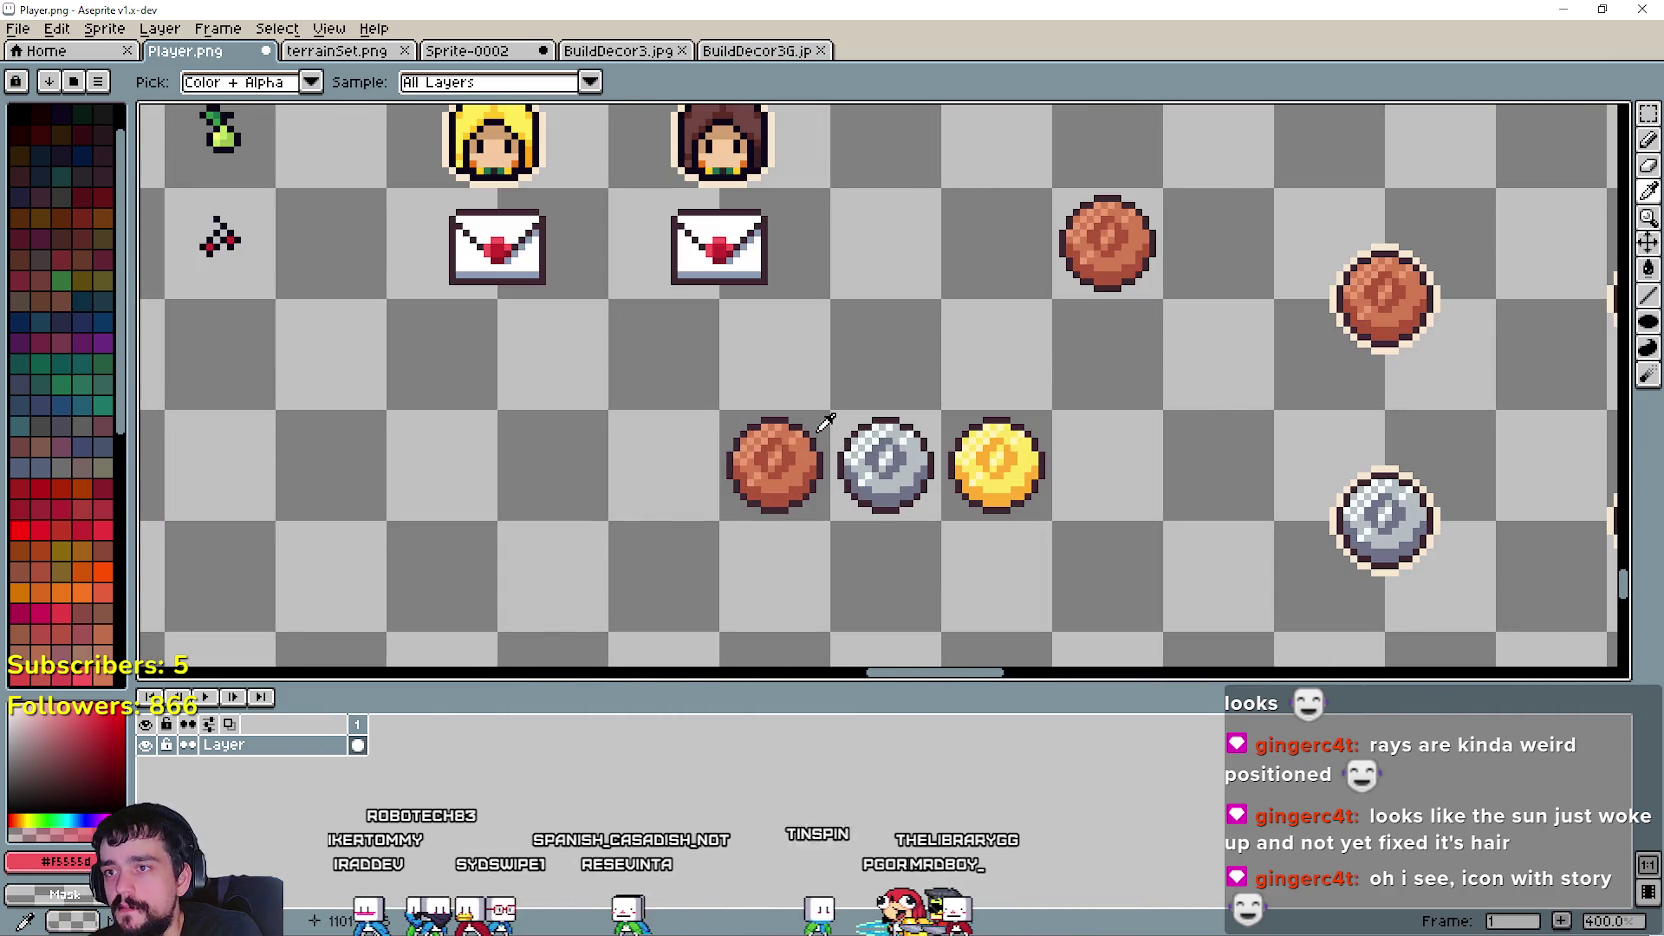
scroll(826, 422, "down", 1)
mouse_move(826, 422)
left_mouse_down()
mouse_move(1160, 400)
mouse_move(1280, 300)
mouse_move(1158, 370)
mouse_move(1206, 507)
left_mouse_up()
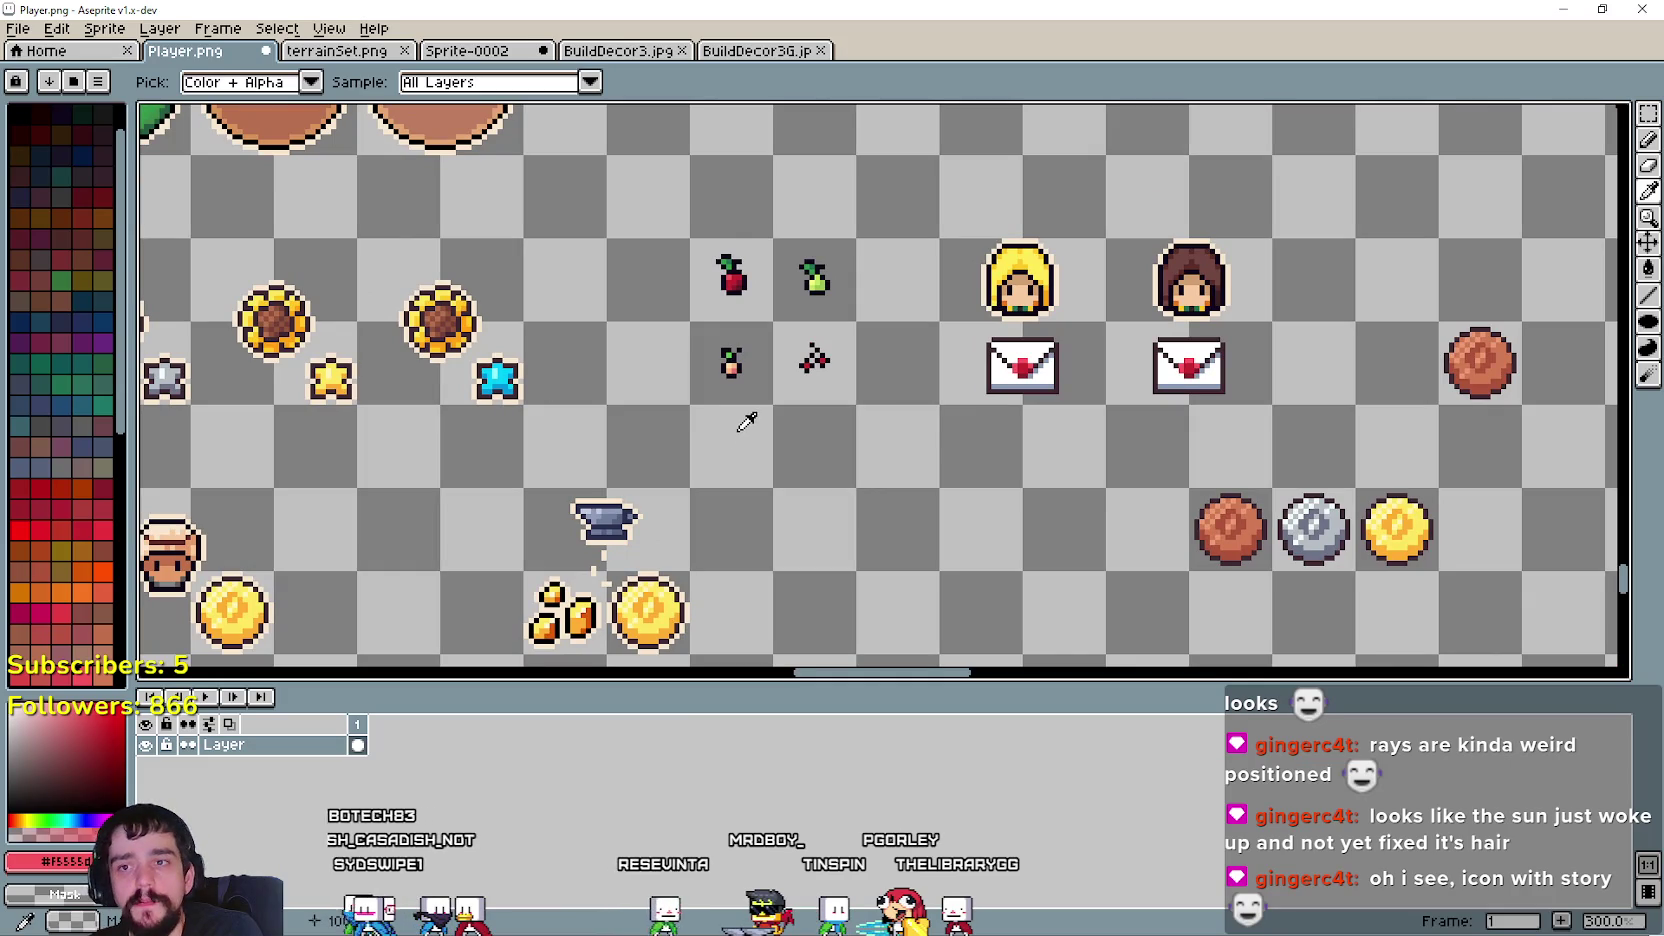
left_click_drag(727, 422, 1151, 378)
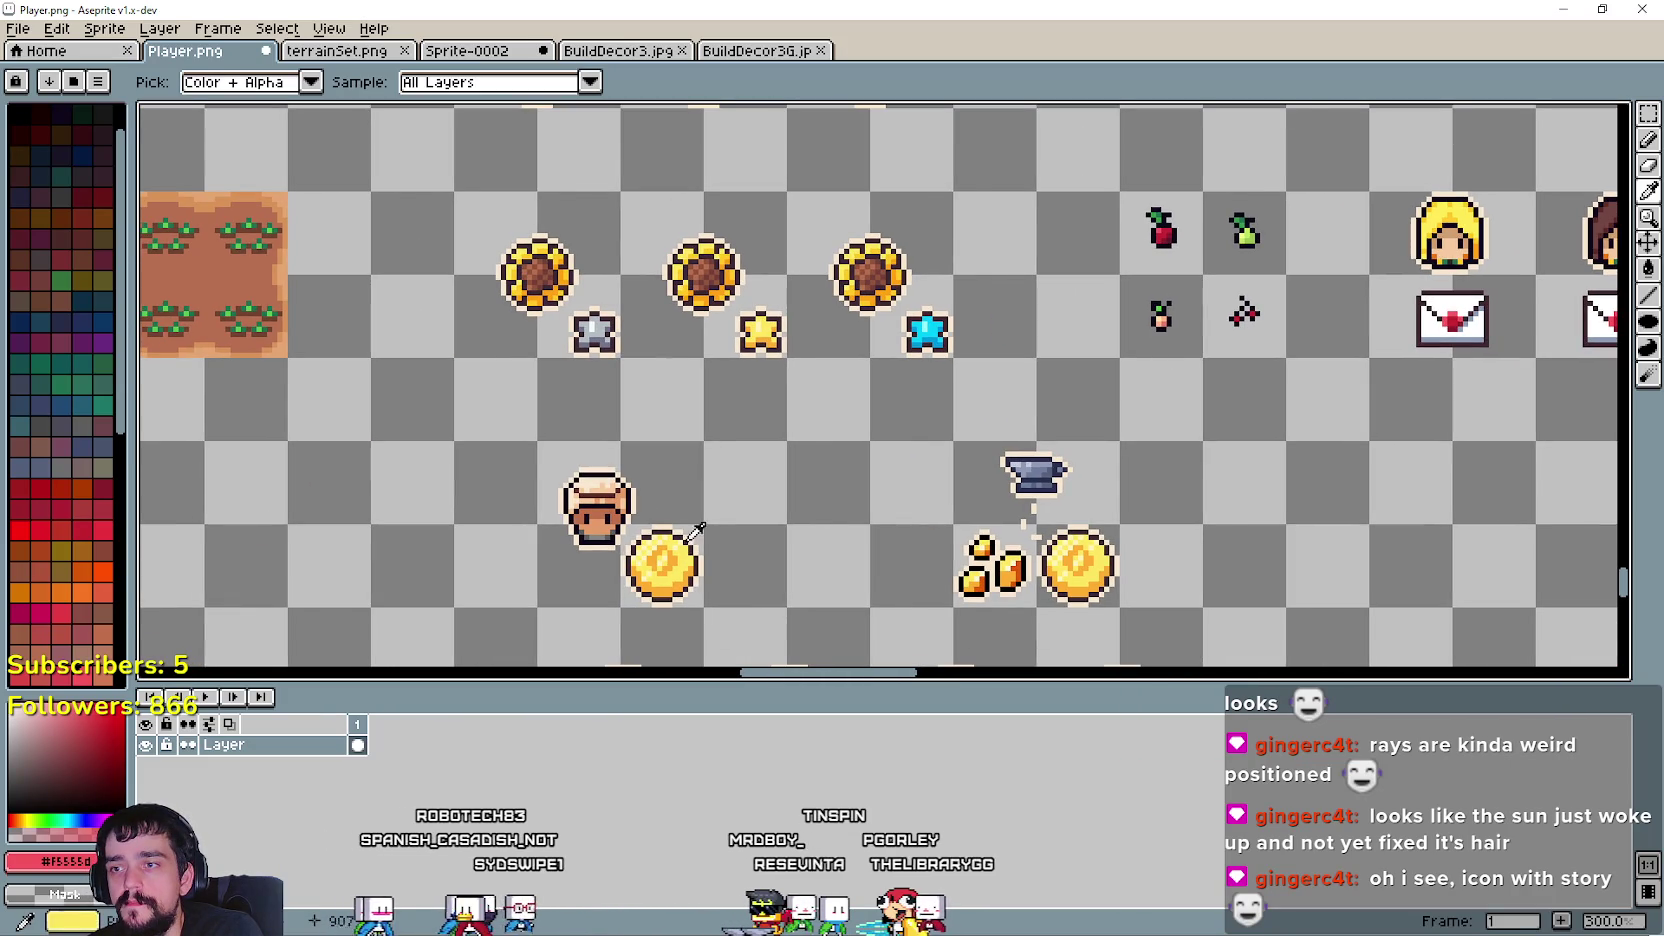
scroll(697, 528, "up", 1)
mouse_move(1013, 395)
left_mouse_down()
mouse_move(501, 353)
mouse_move(520, 342)
left_mouse_up()
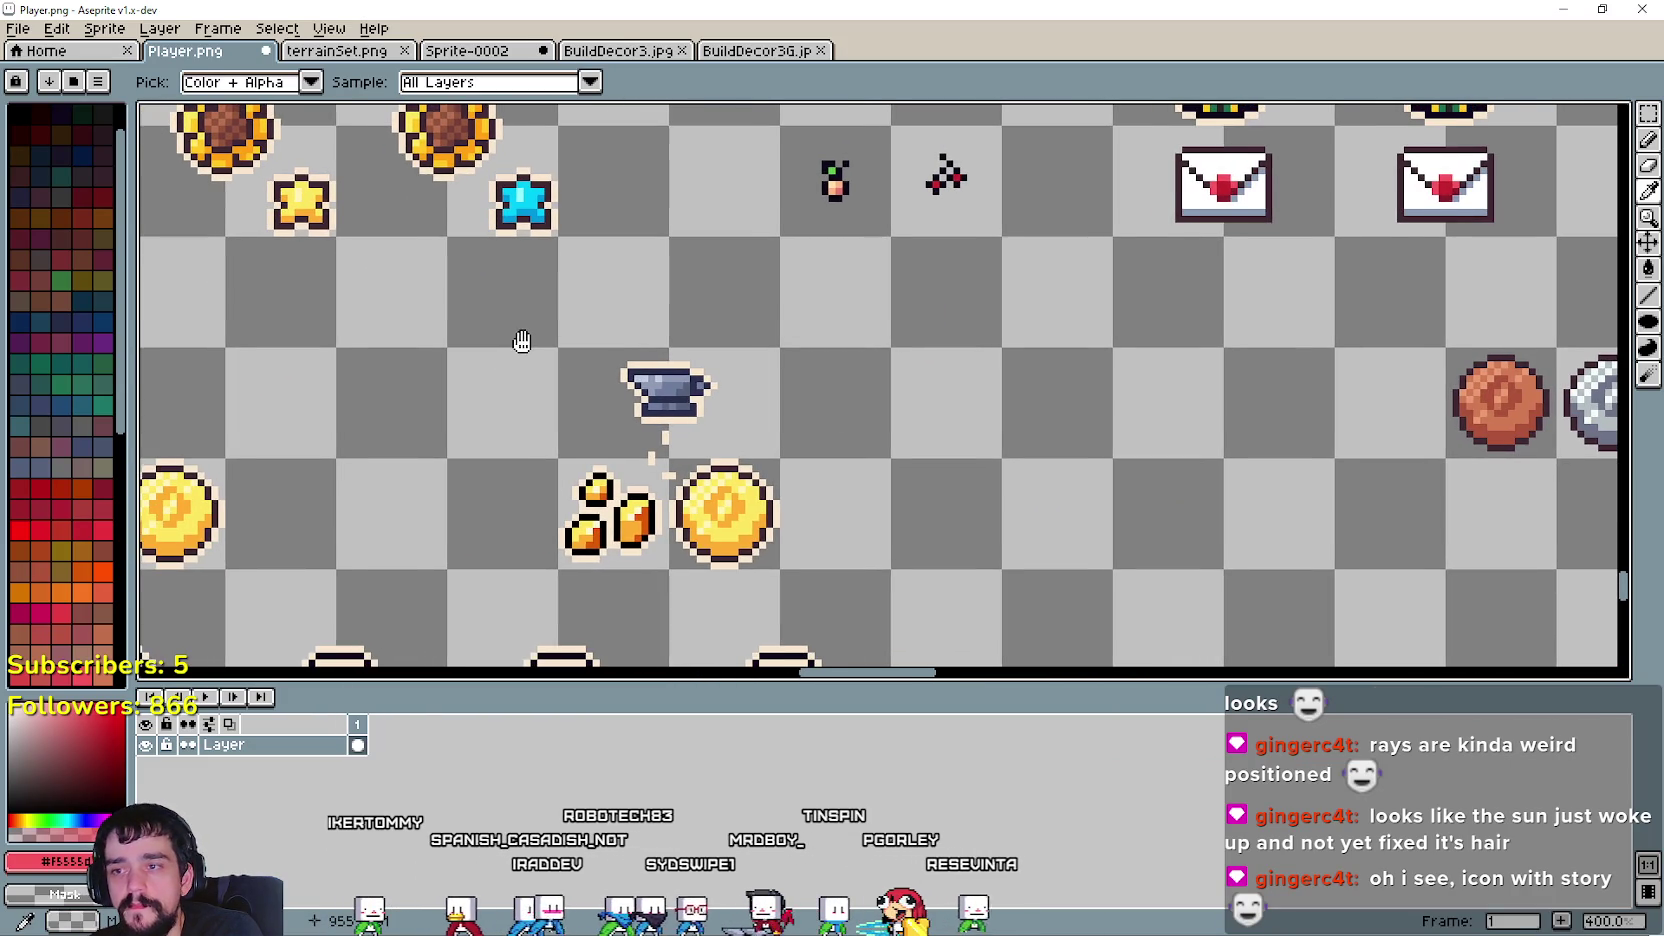
- Select the gold coin and paste a copy right of the second sealed envelope
left_click(1648, 113)
left_click_drag(662, 458, 782, 570)
left_click_drag(1183, 368, 925, 463)
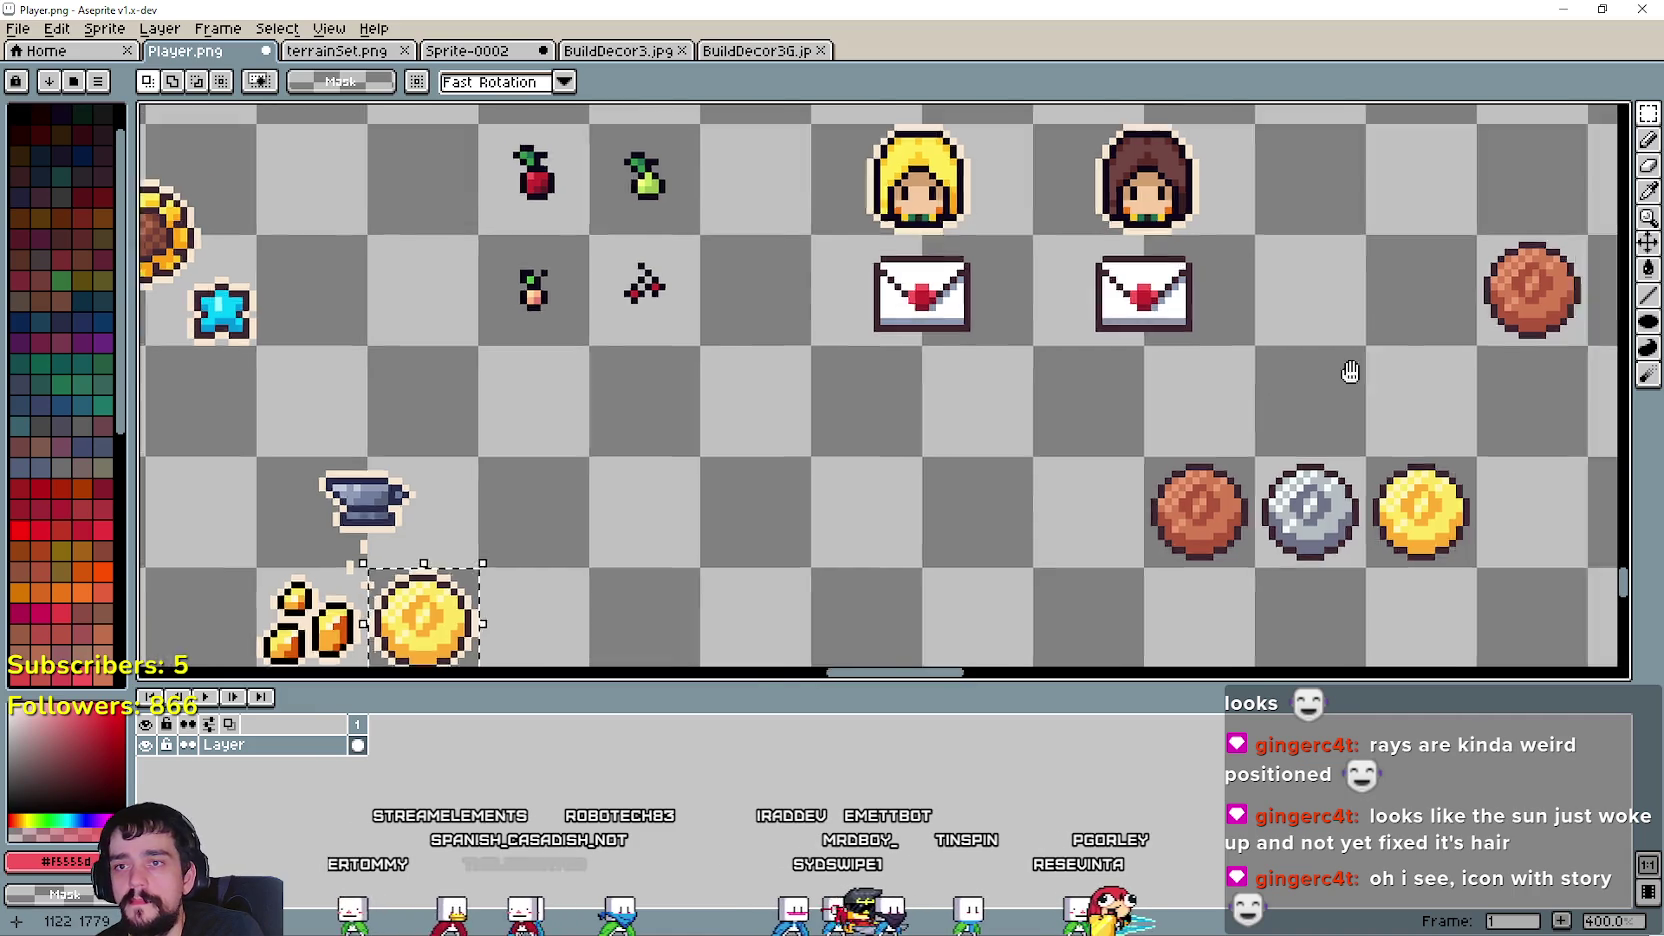
scroll(995, 334, "up", 1)
key("ctrl+v")
scroll(944, 360, "up", 2)
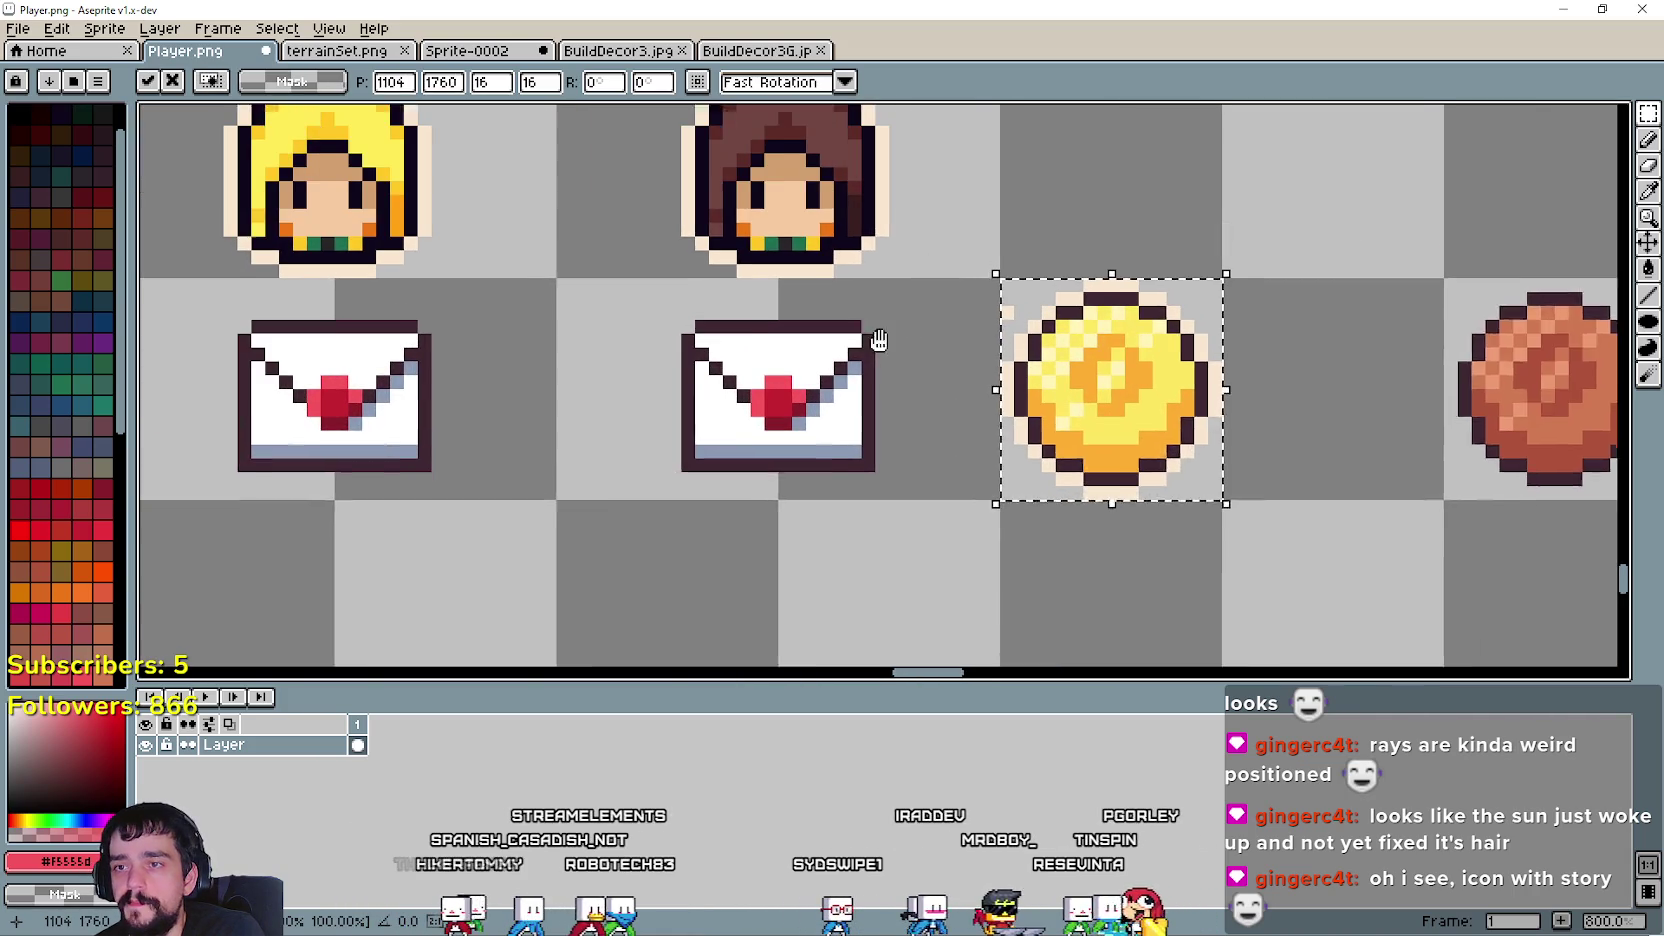
key("i")
scroll(1141, 331, "up", 2)
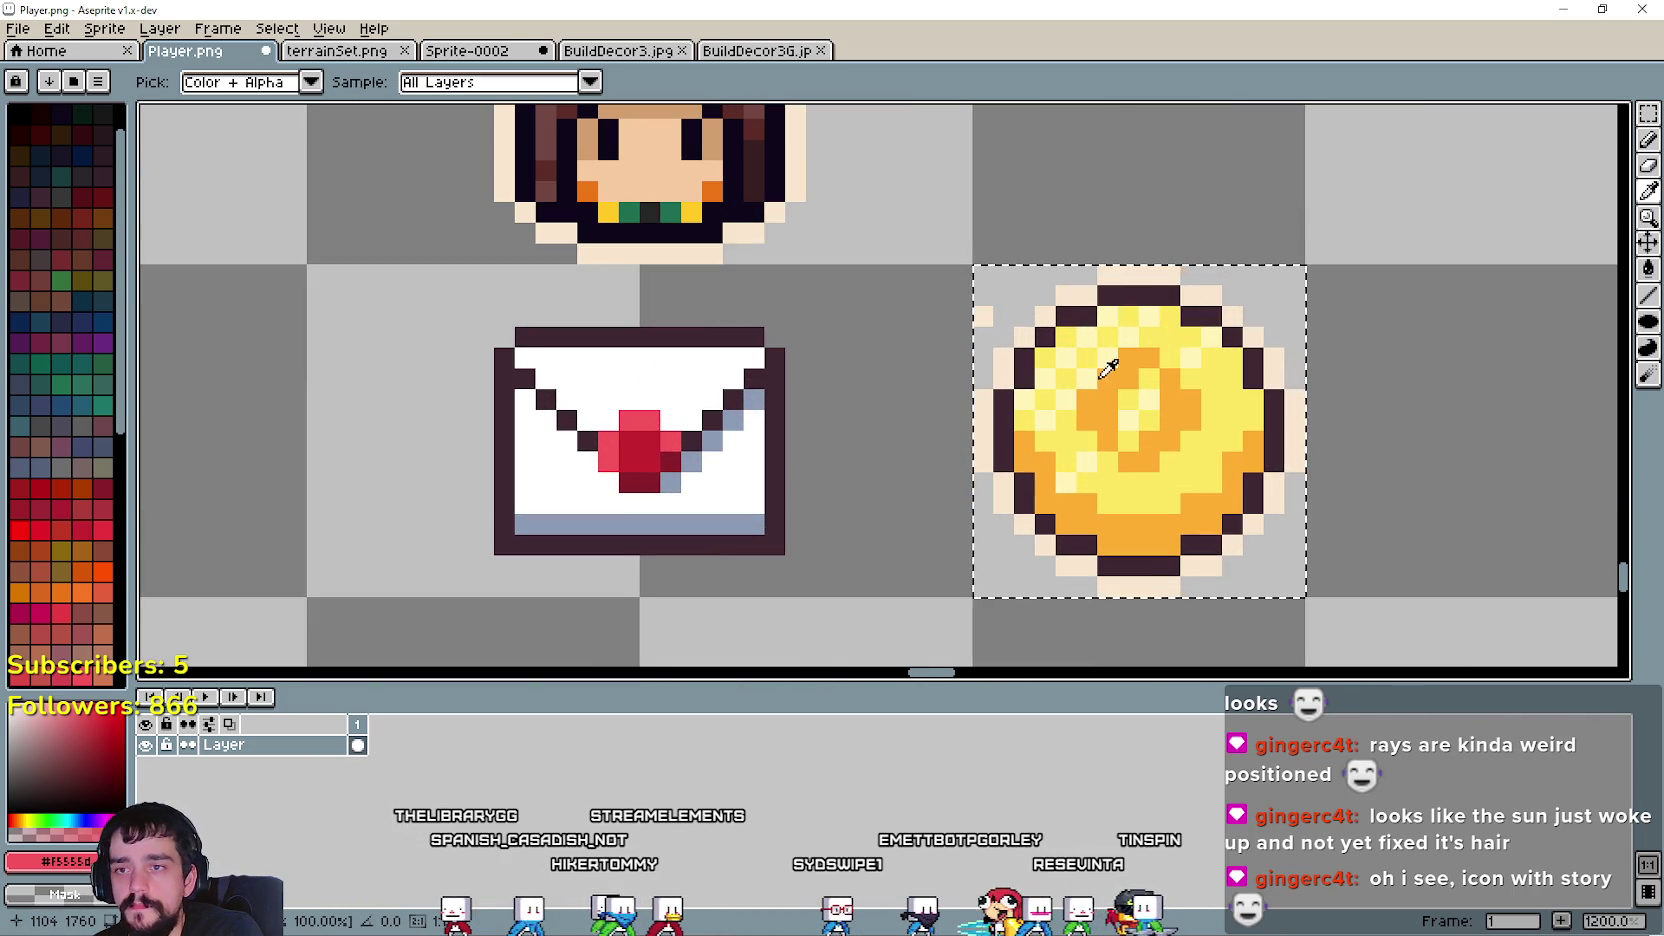
left_click(1114, 393)
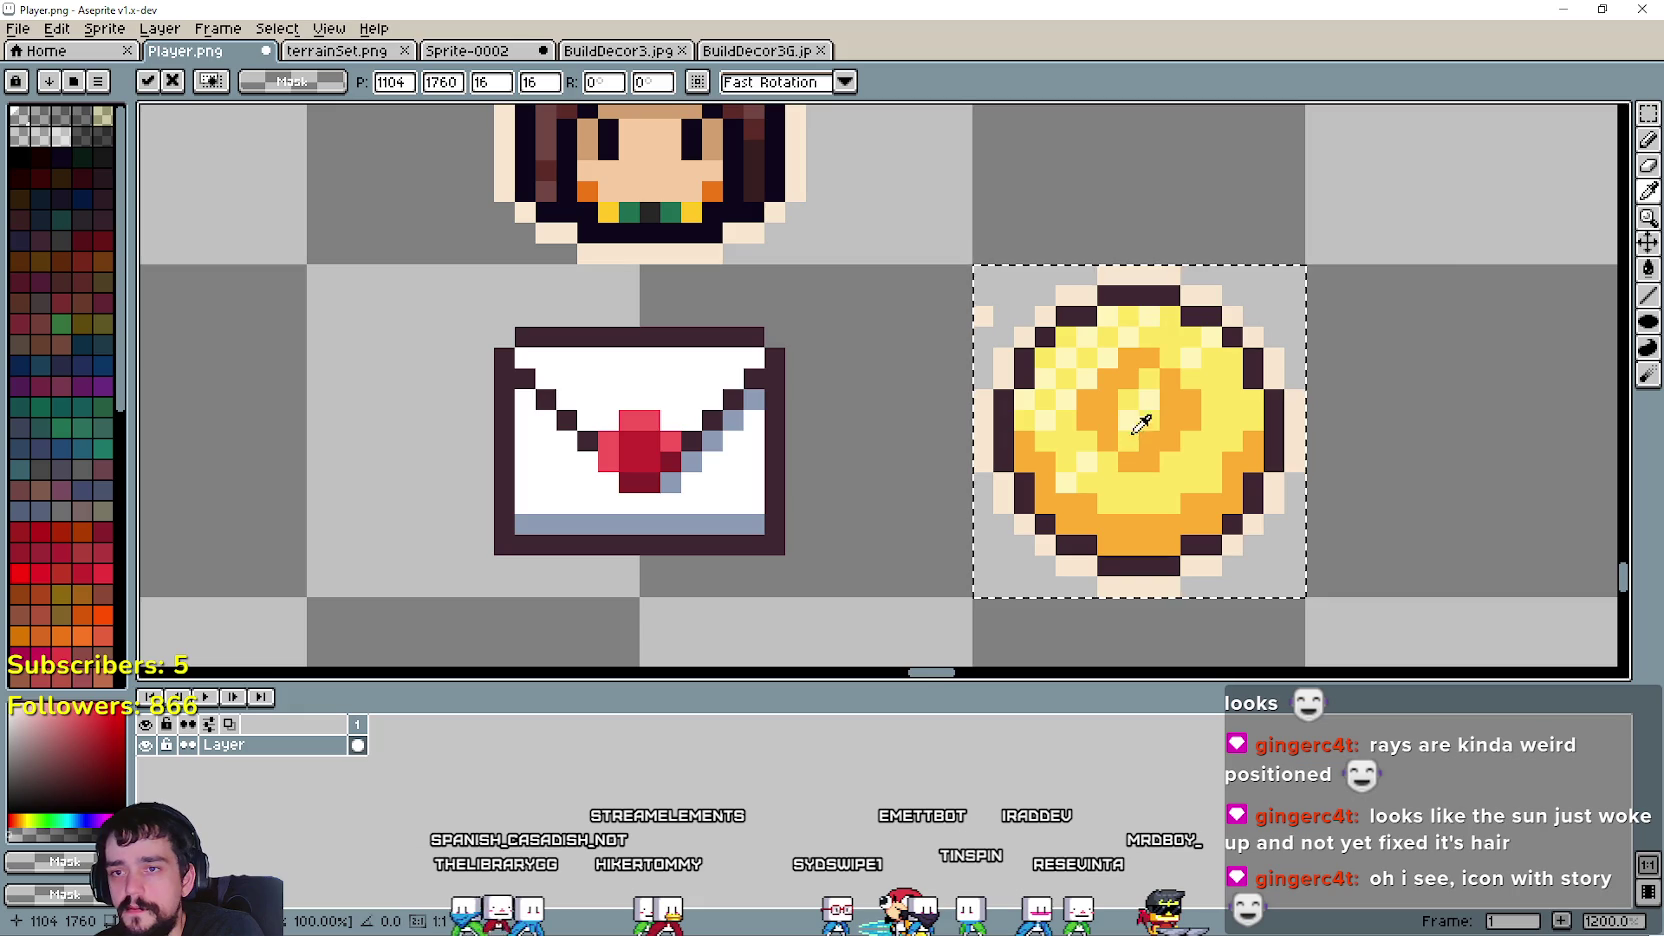
- Drop the coin selection and restore the accidentally erased seal pixels
left_click(1648, 140)
scroll(700, 420, "up", 1)
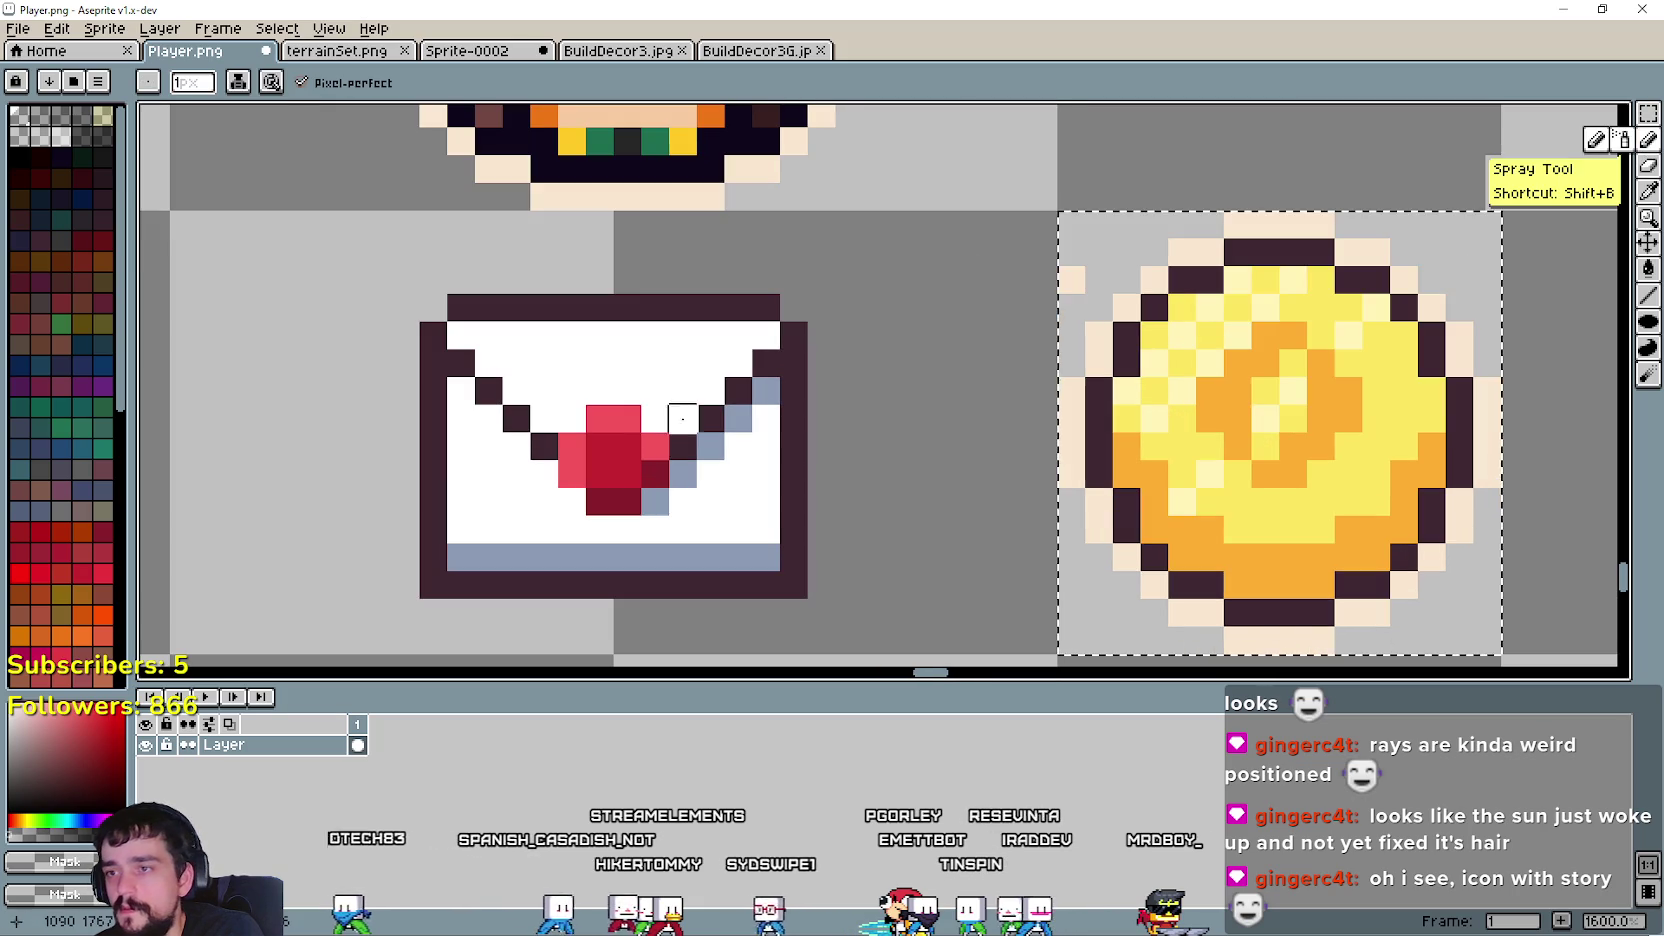
key("ctrl+d")
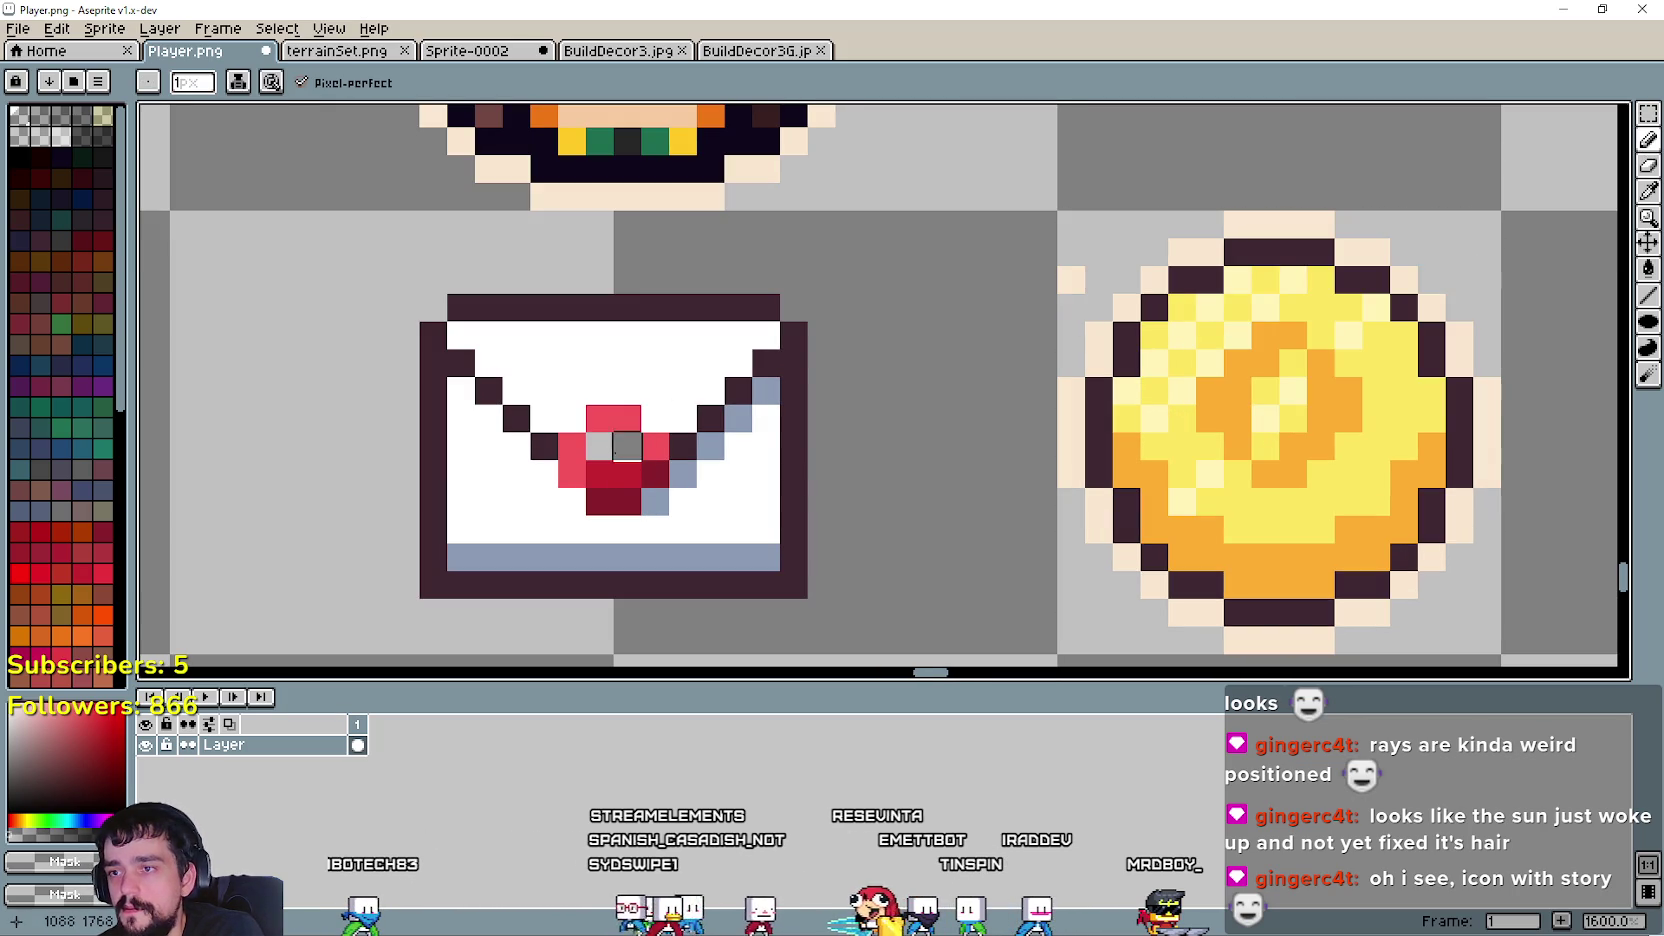
key("ctrl+z")
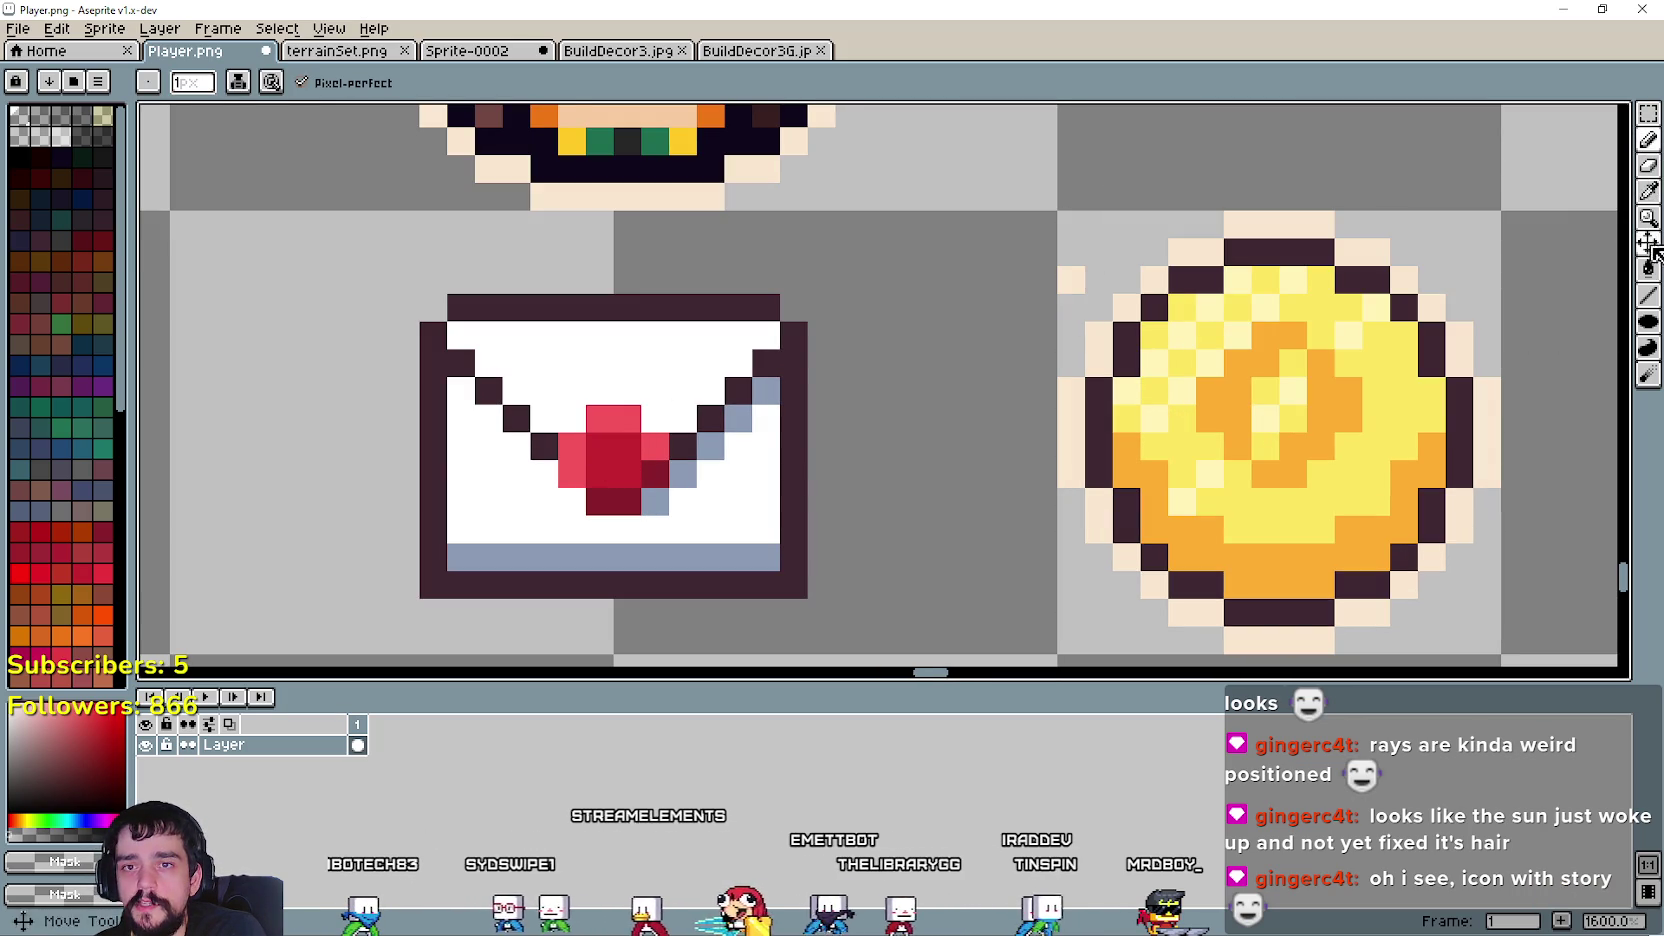
- Paint the seal's centre with the coin's orange and its top with bright yellow
left_click(1237, 371, "alt")
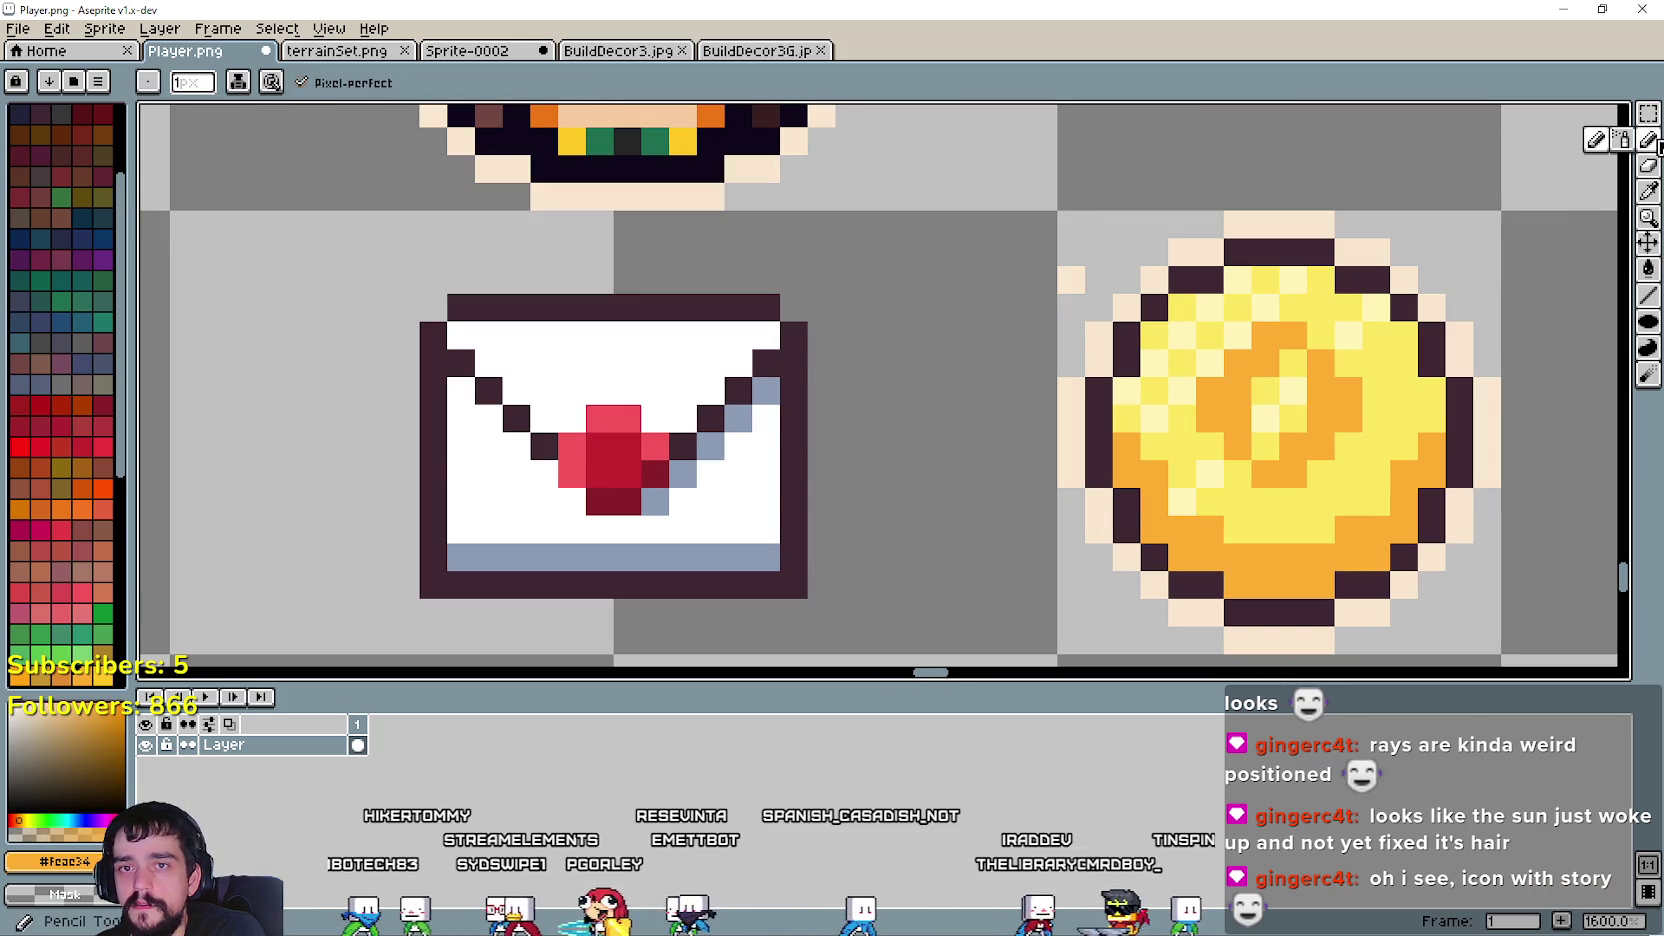
left_click_drag(627, 474, 600, 447)
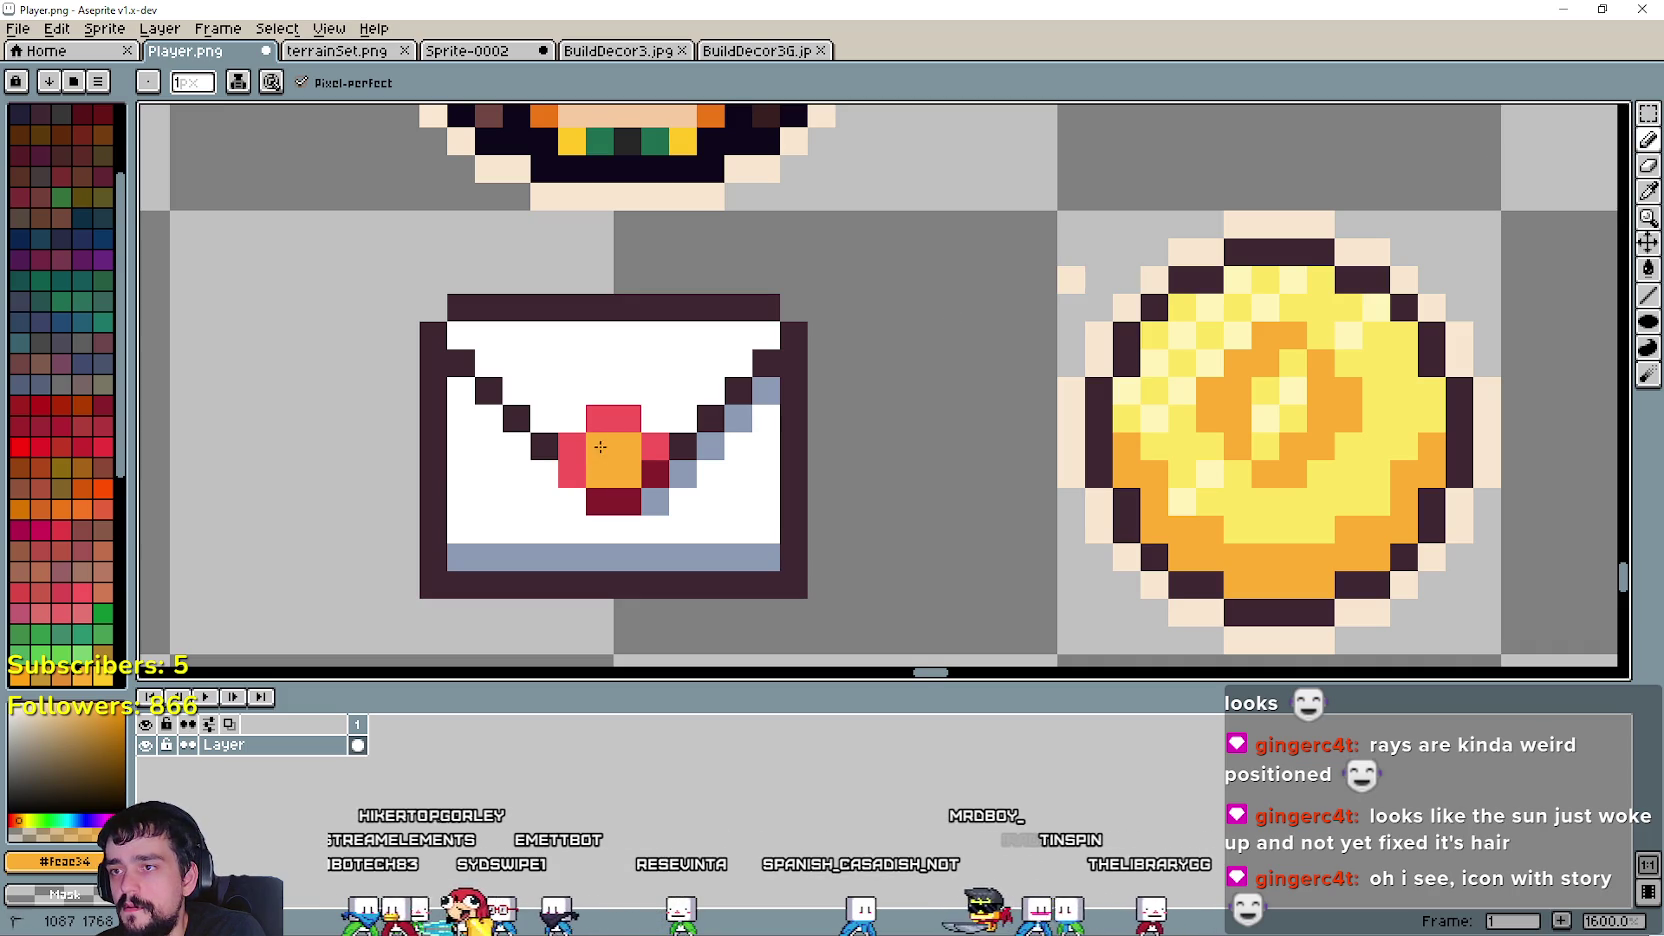
left_click(1648, 200)
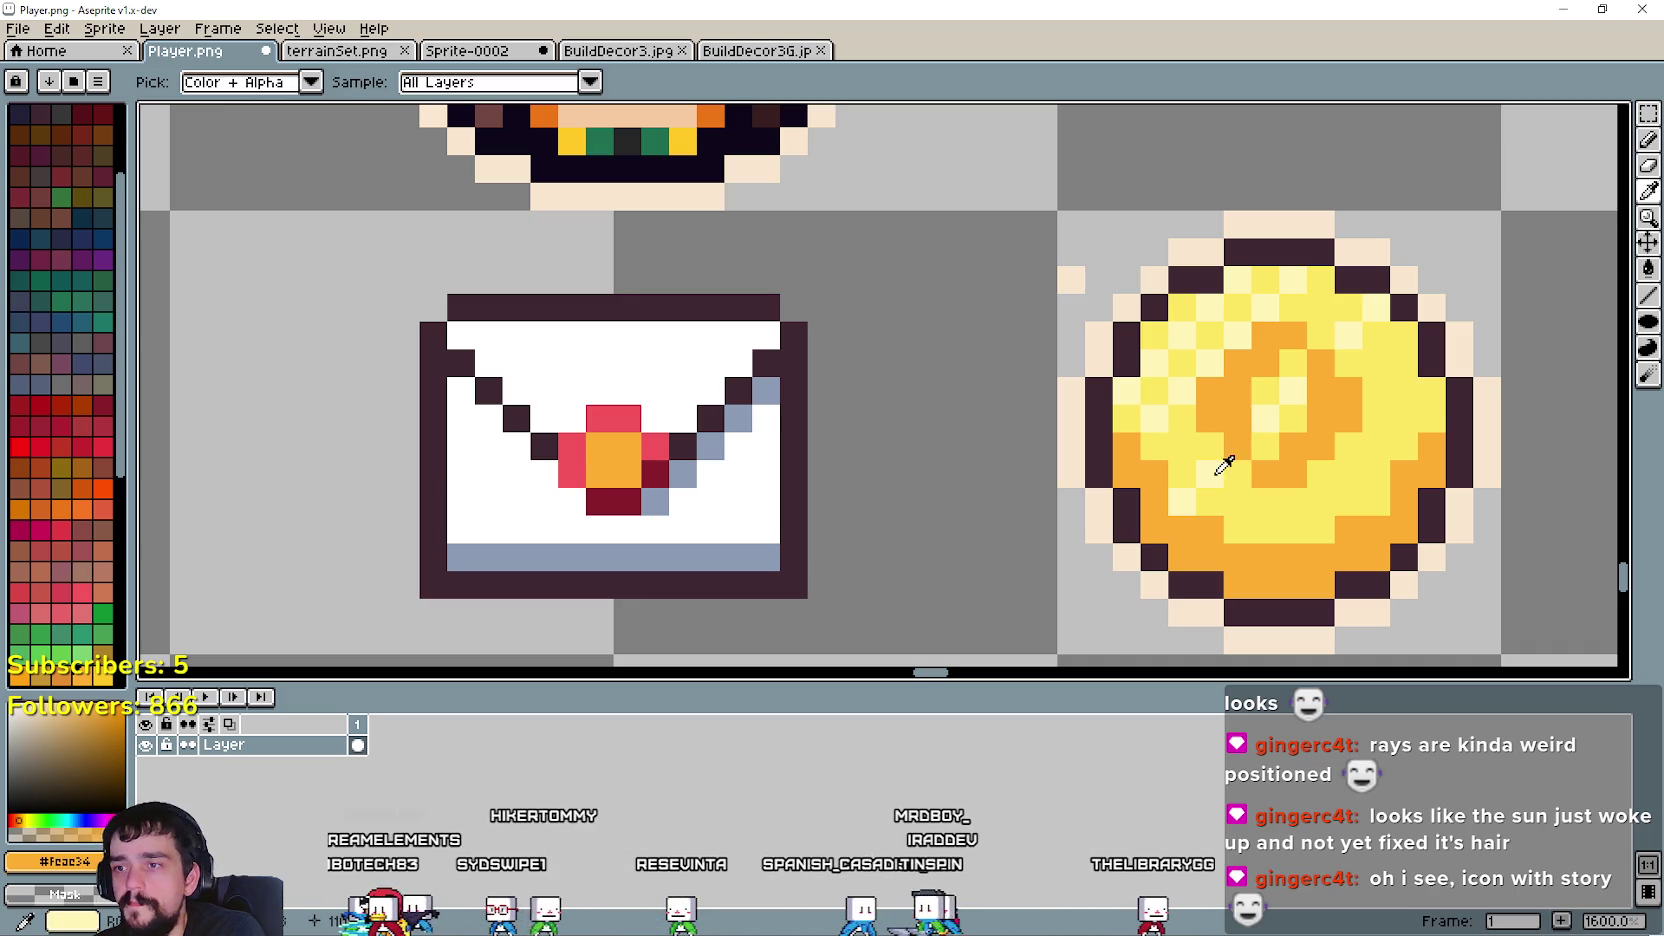
left_click(1182, 426)
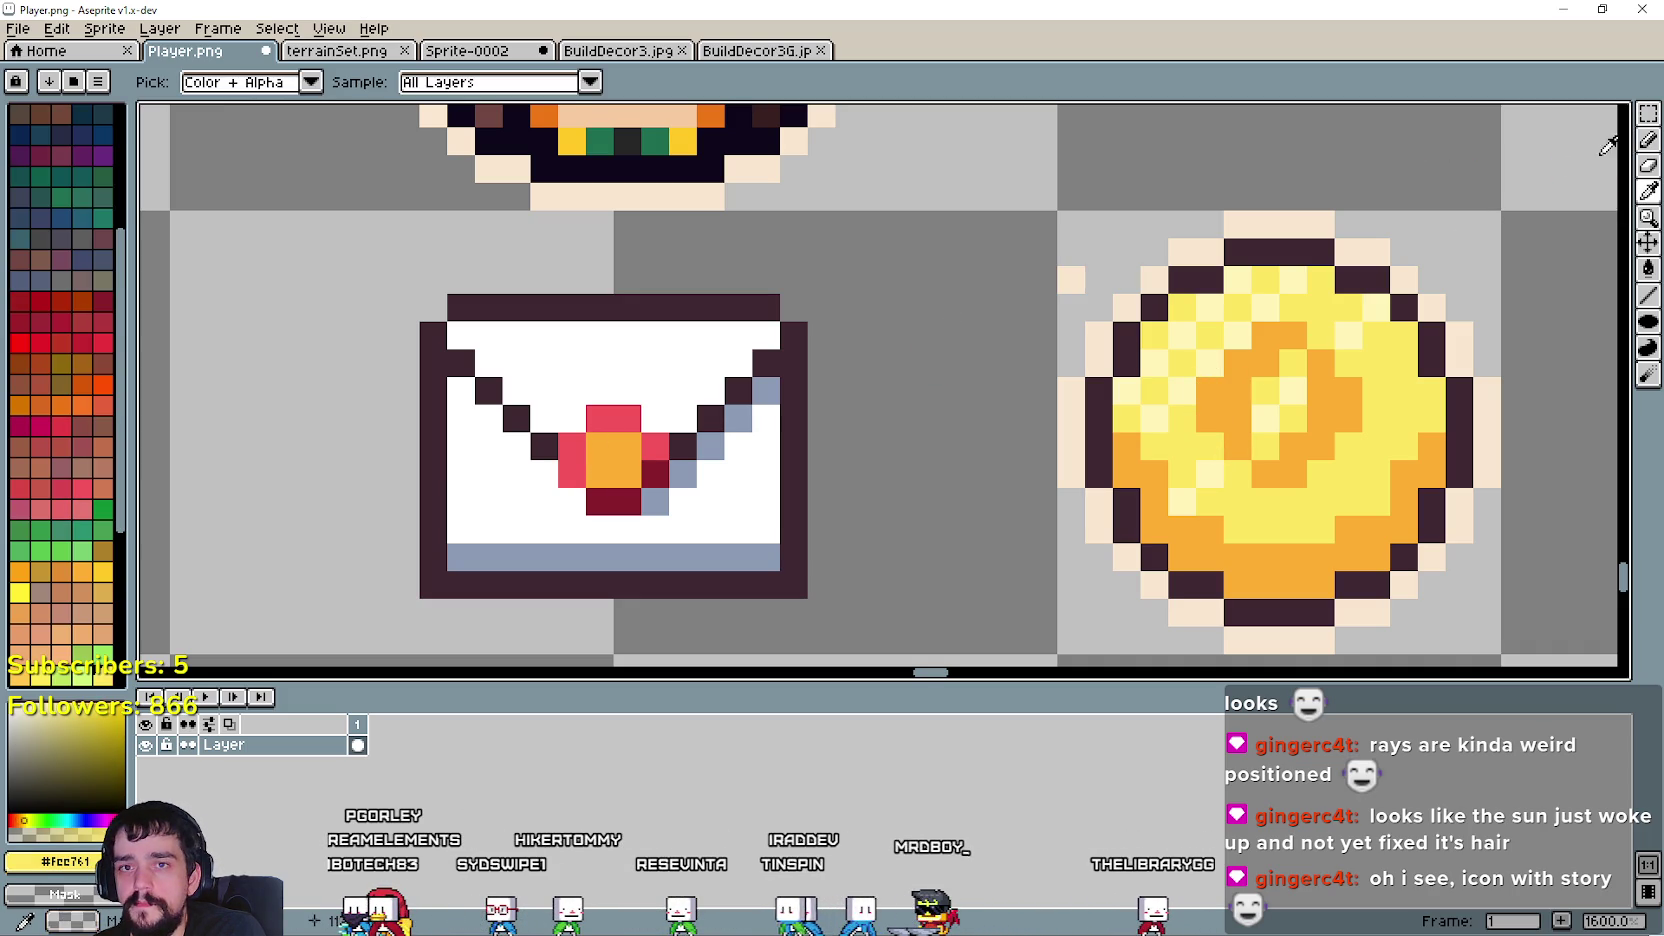
left_click(1645, 146)
left_click(366, 517)
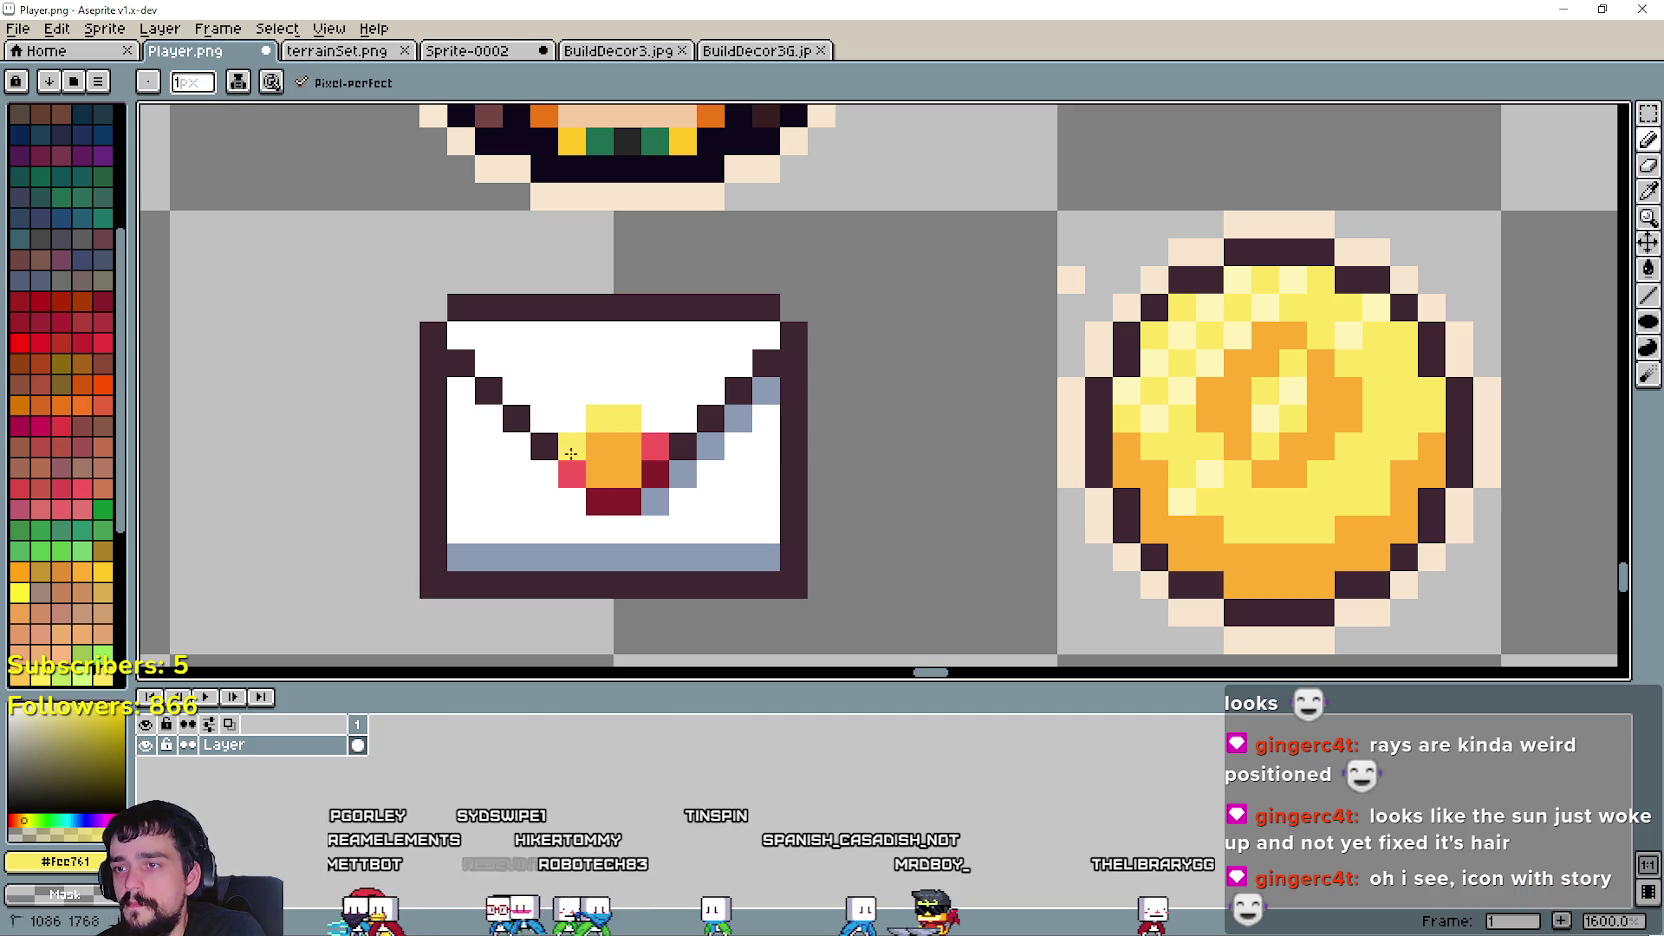
- Recolour the seal's dark red lower pixels orange and add the coin's pale highlight
left_click(1650, 198)
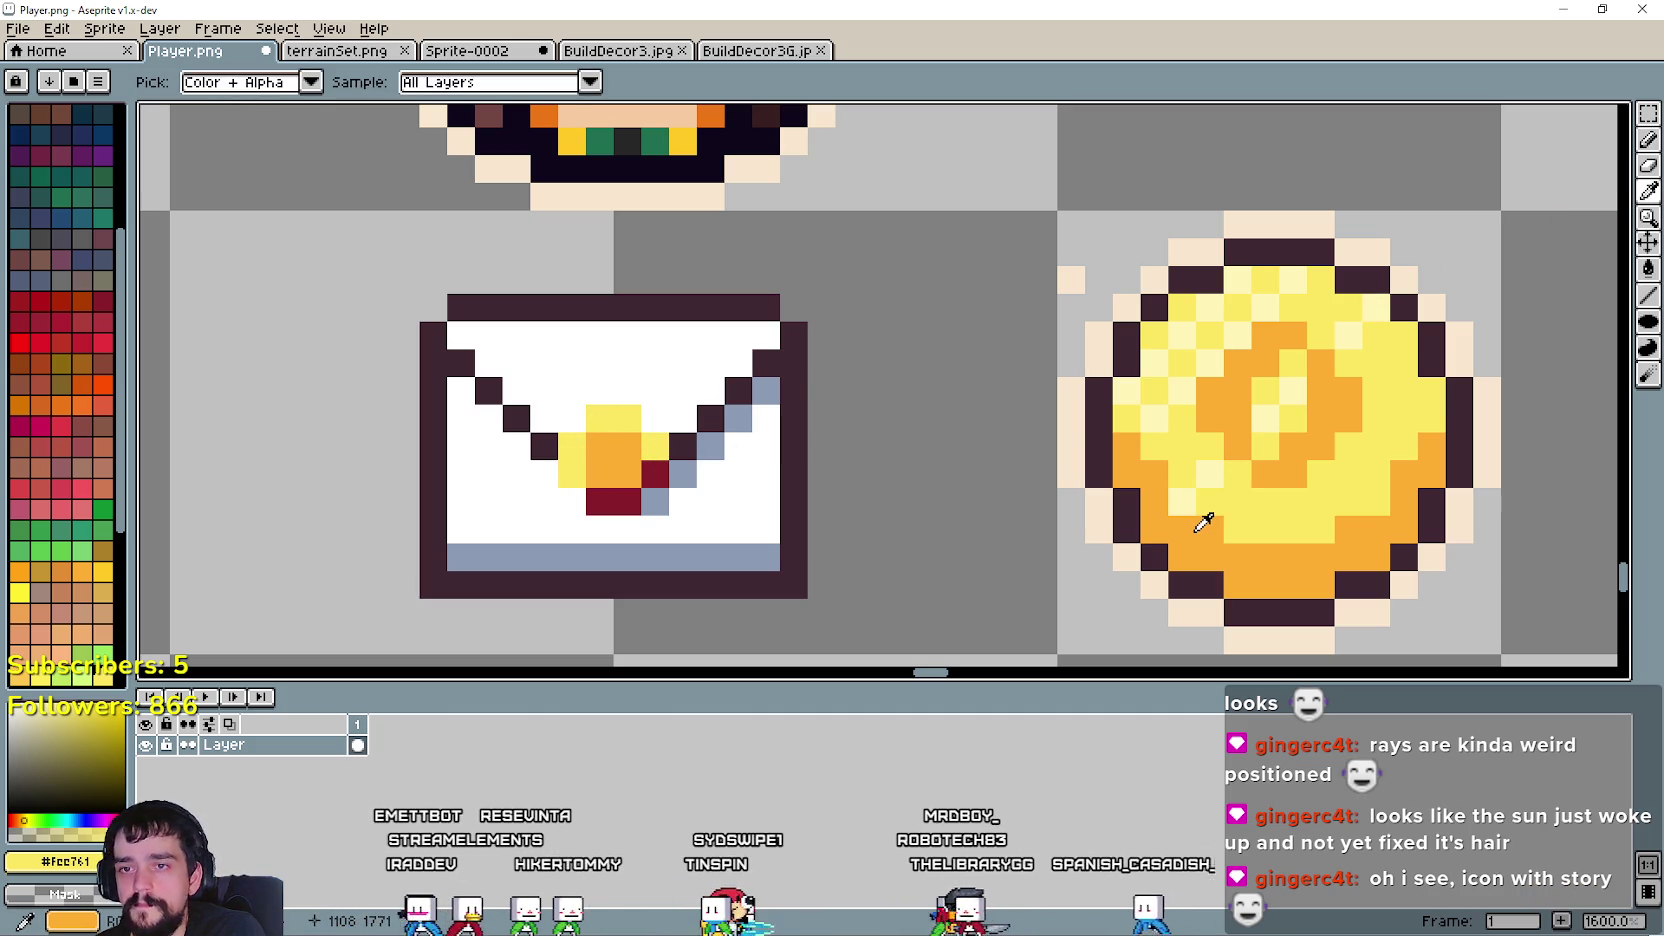
left_click(1272, 476)
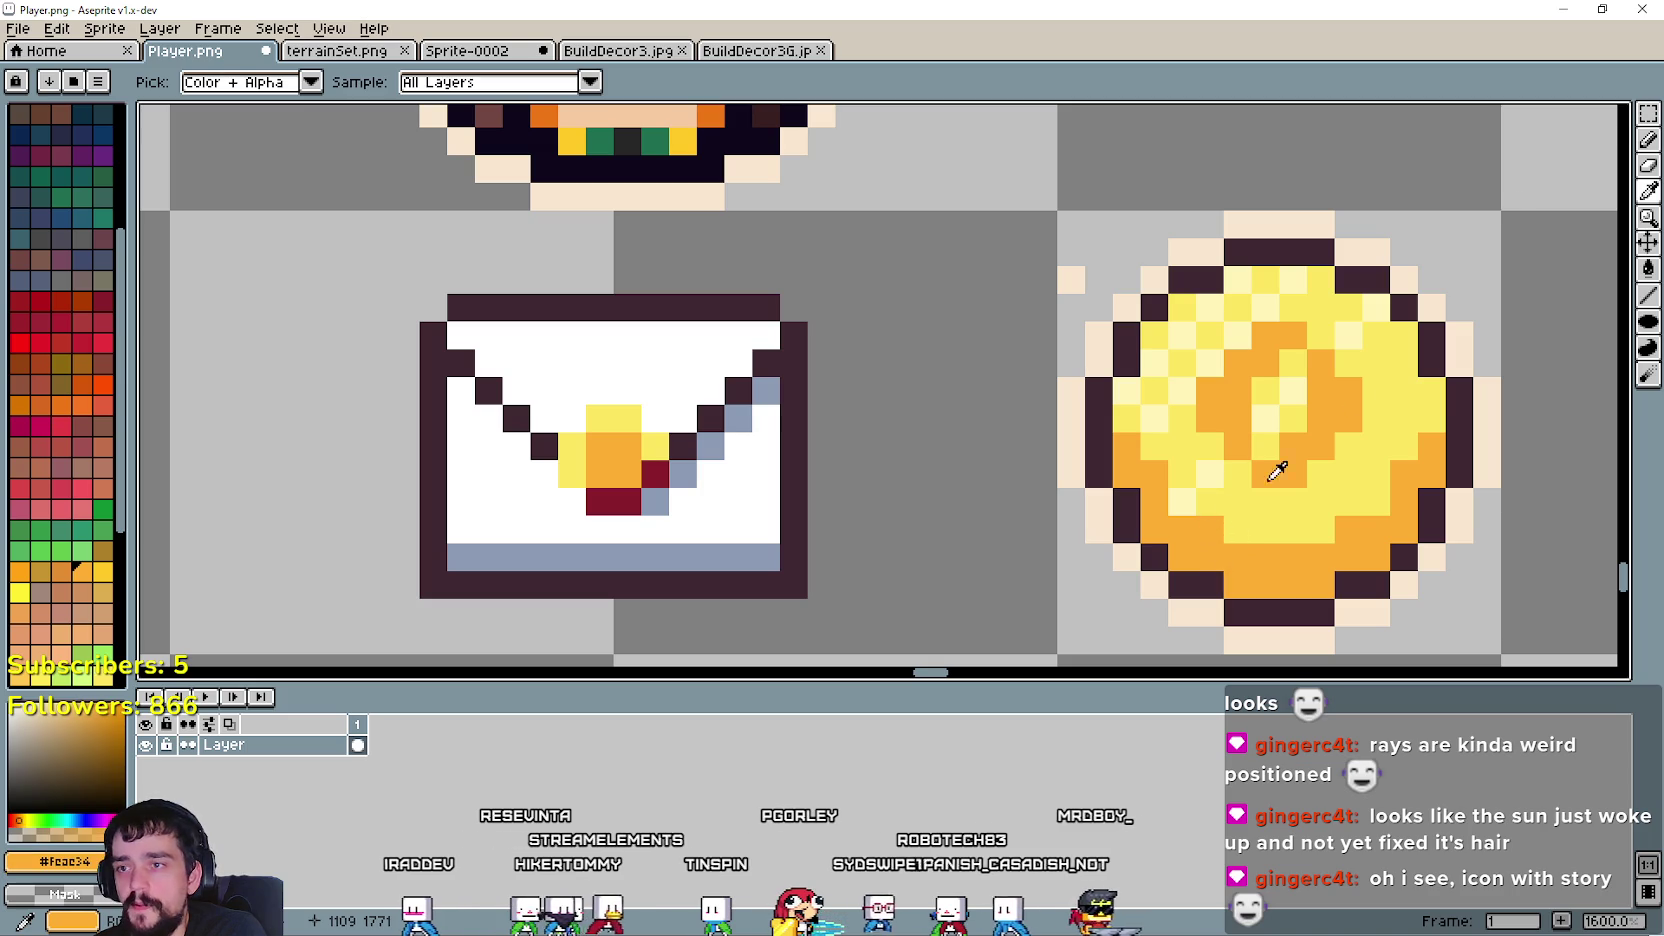
left_click(1648, 140)
left_click_drag(655, 473, 639, 495)
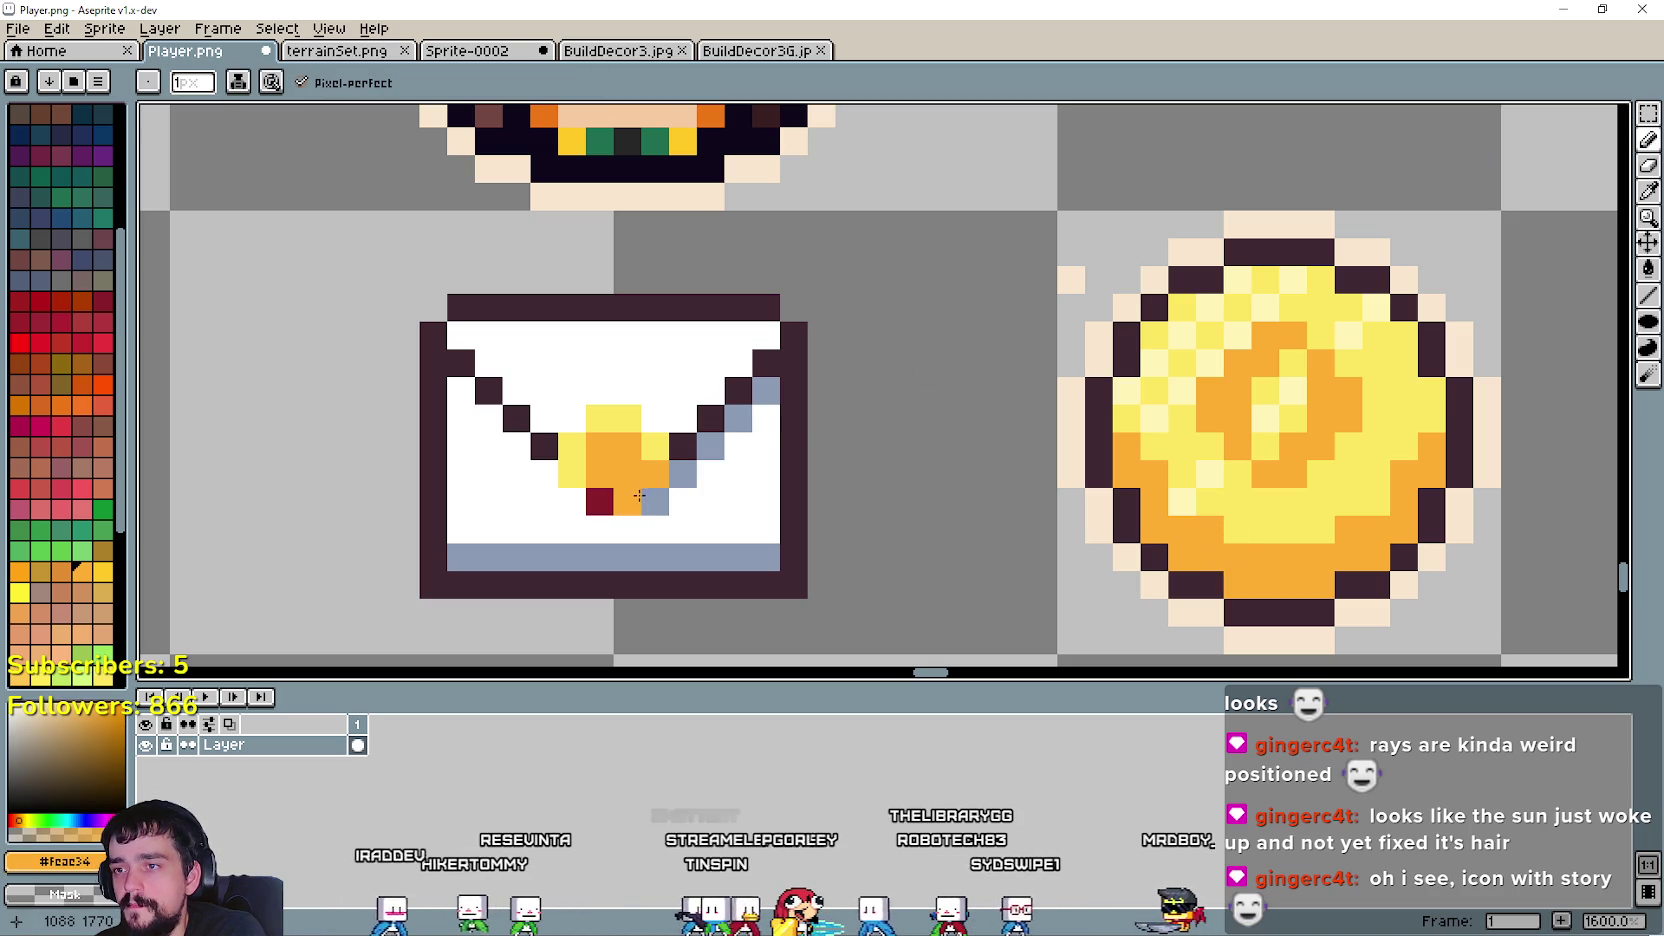
left_click(1648, 191)
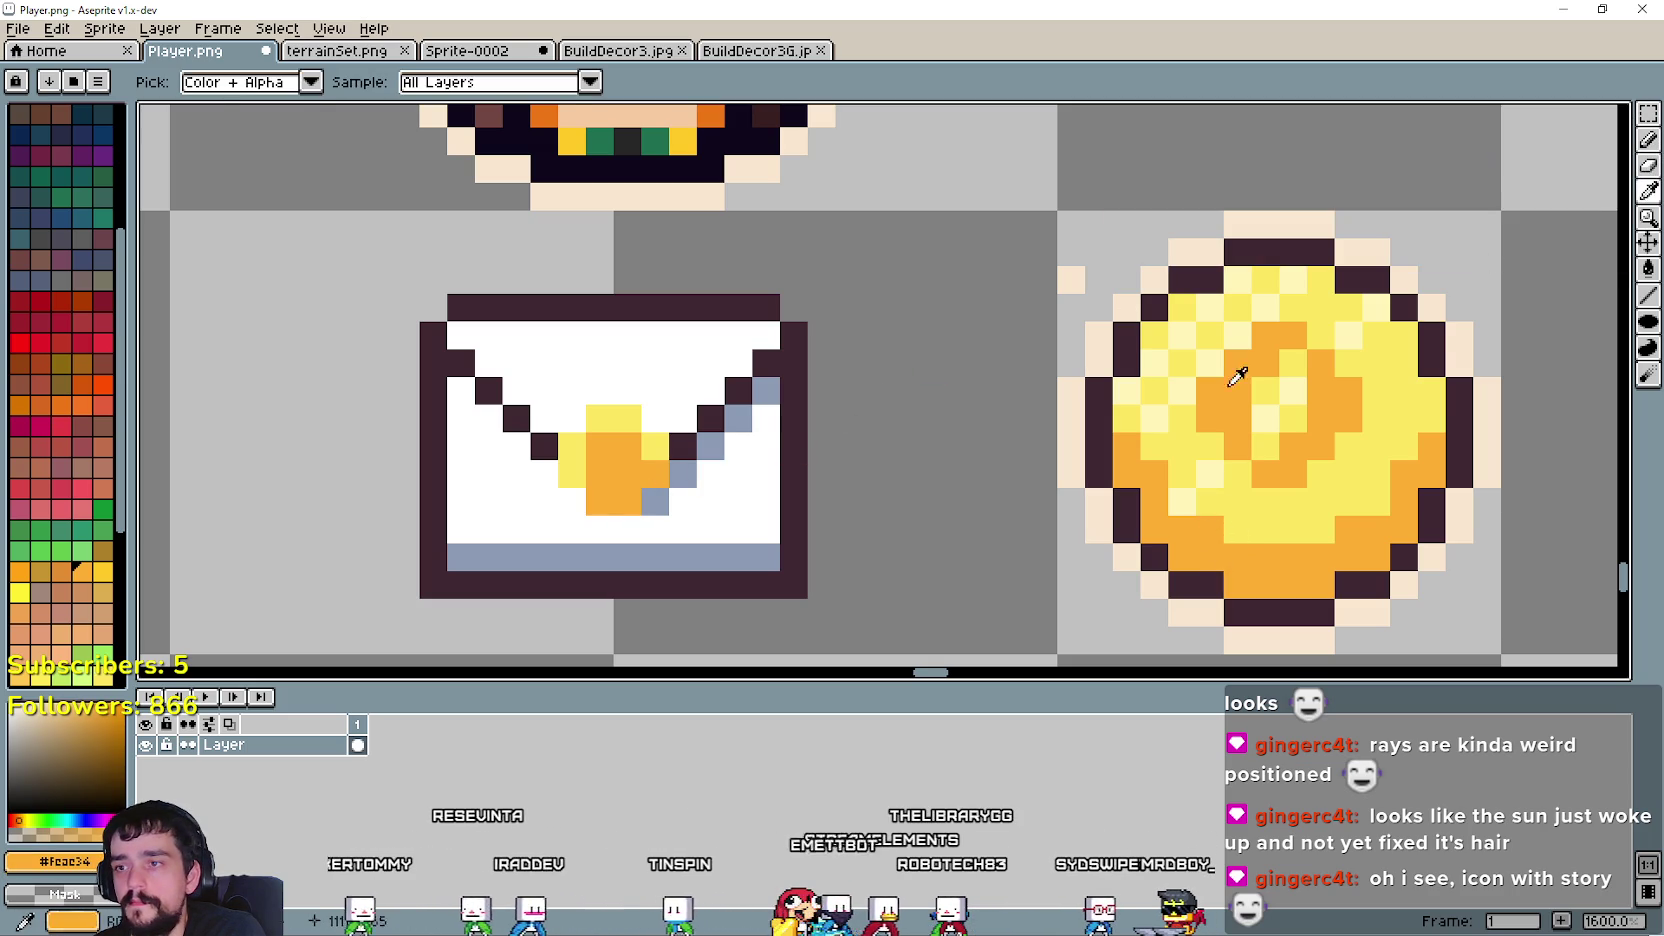
left_click(1208, 478)
left_click(1648, 140)
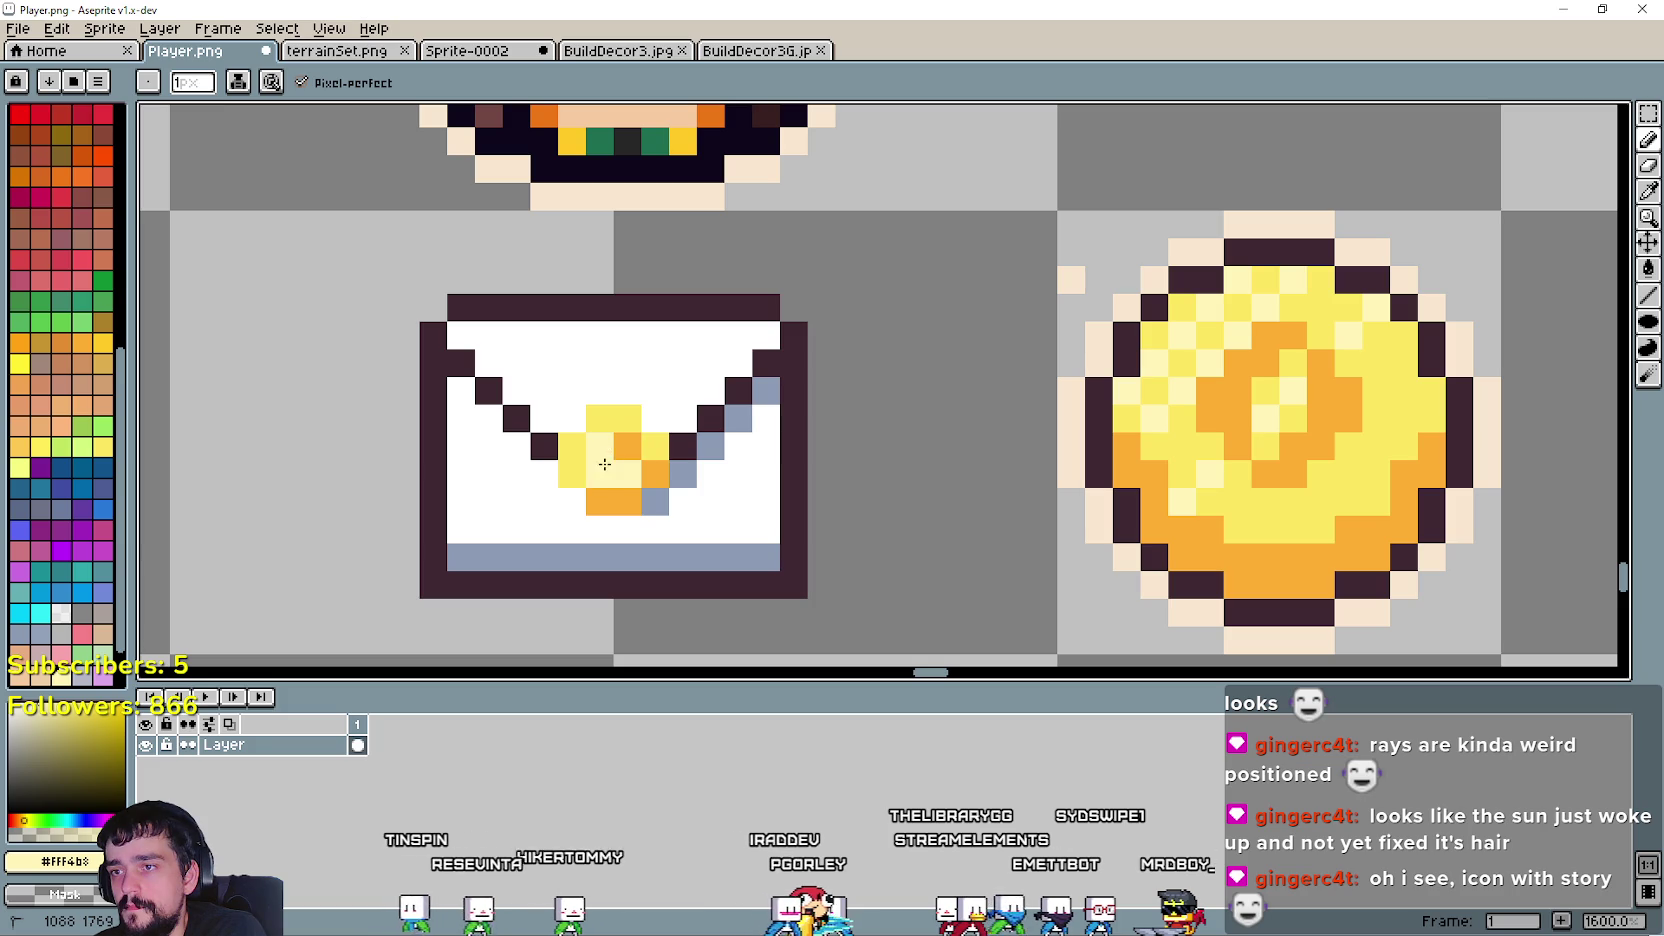
scroll(643, 468, "down", 3)
scroll(585, 476, "down", 3)
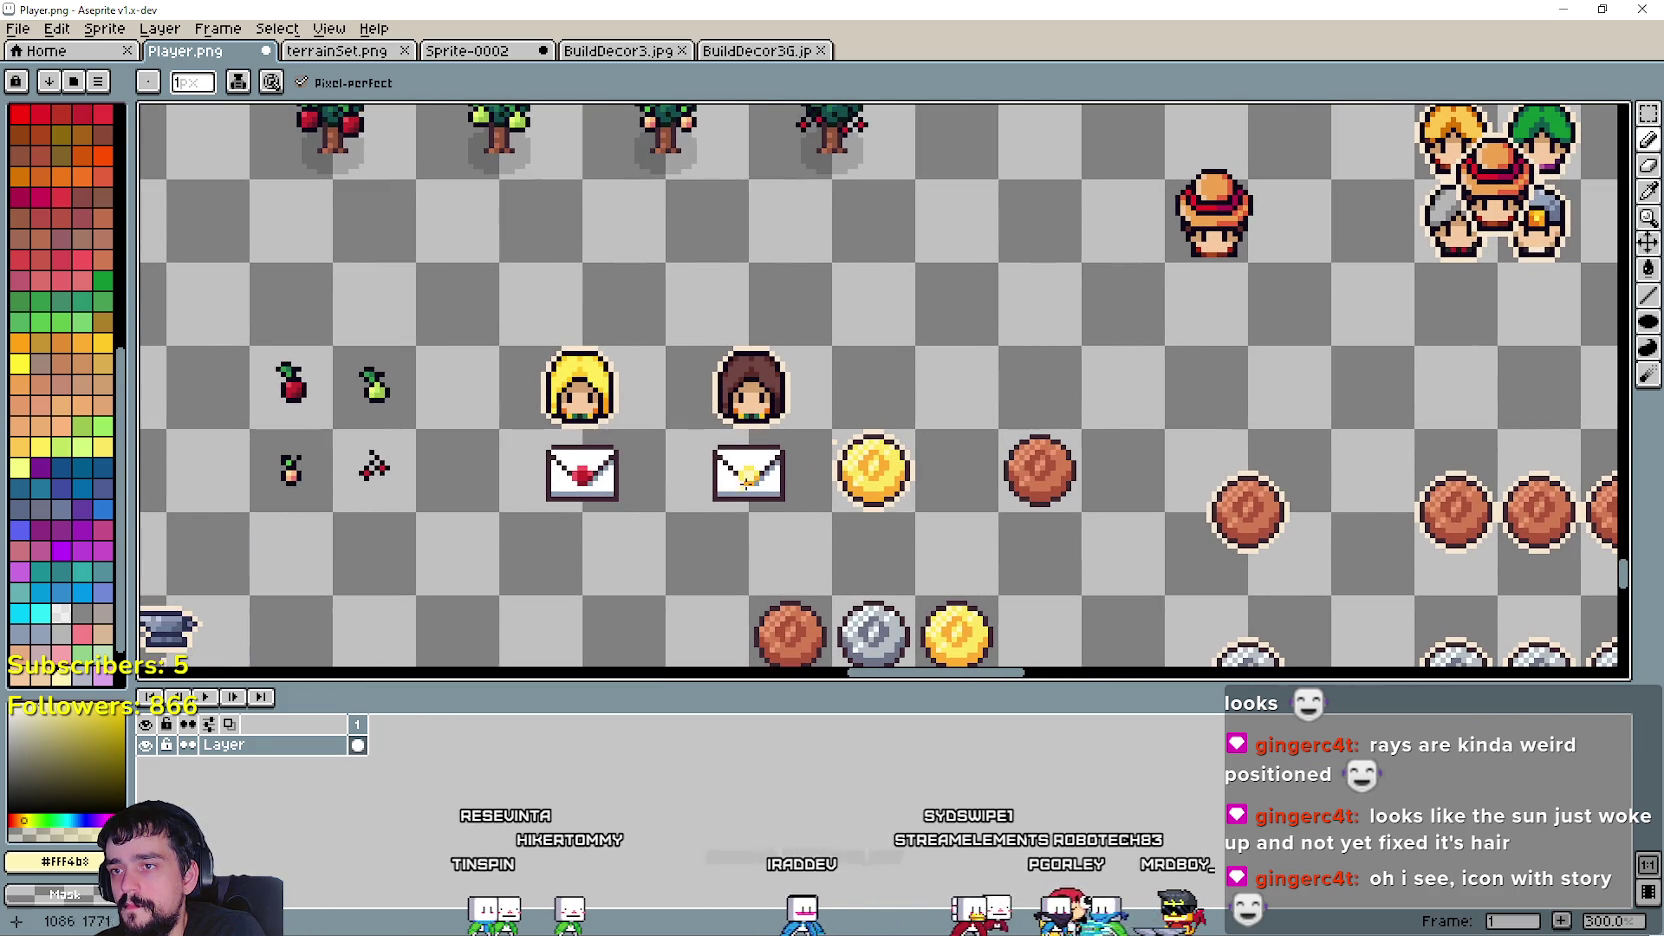
scroll(744, 479, "up", 3)
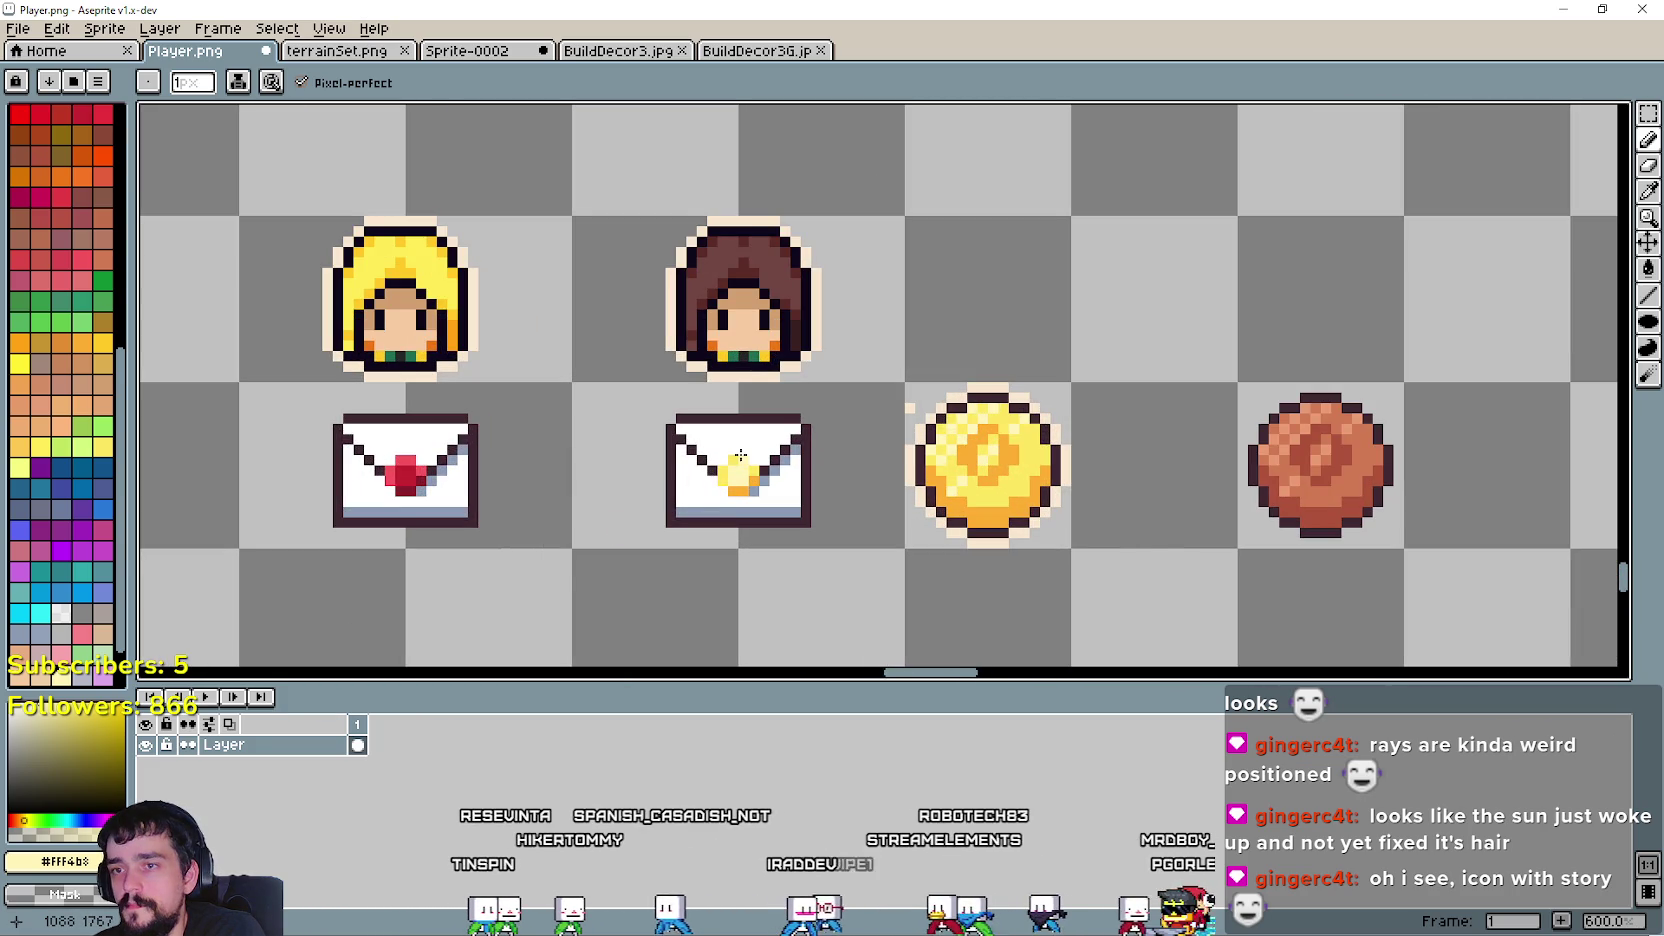
scroll(740, 455, "up", 3)
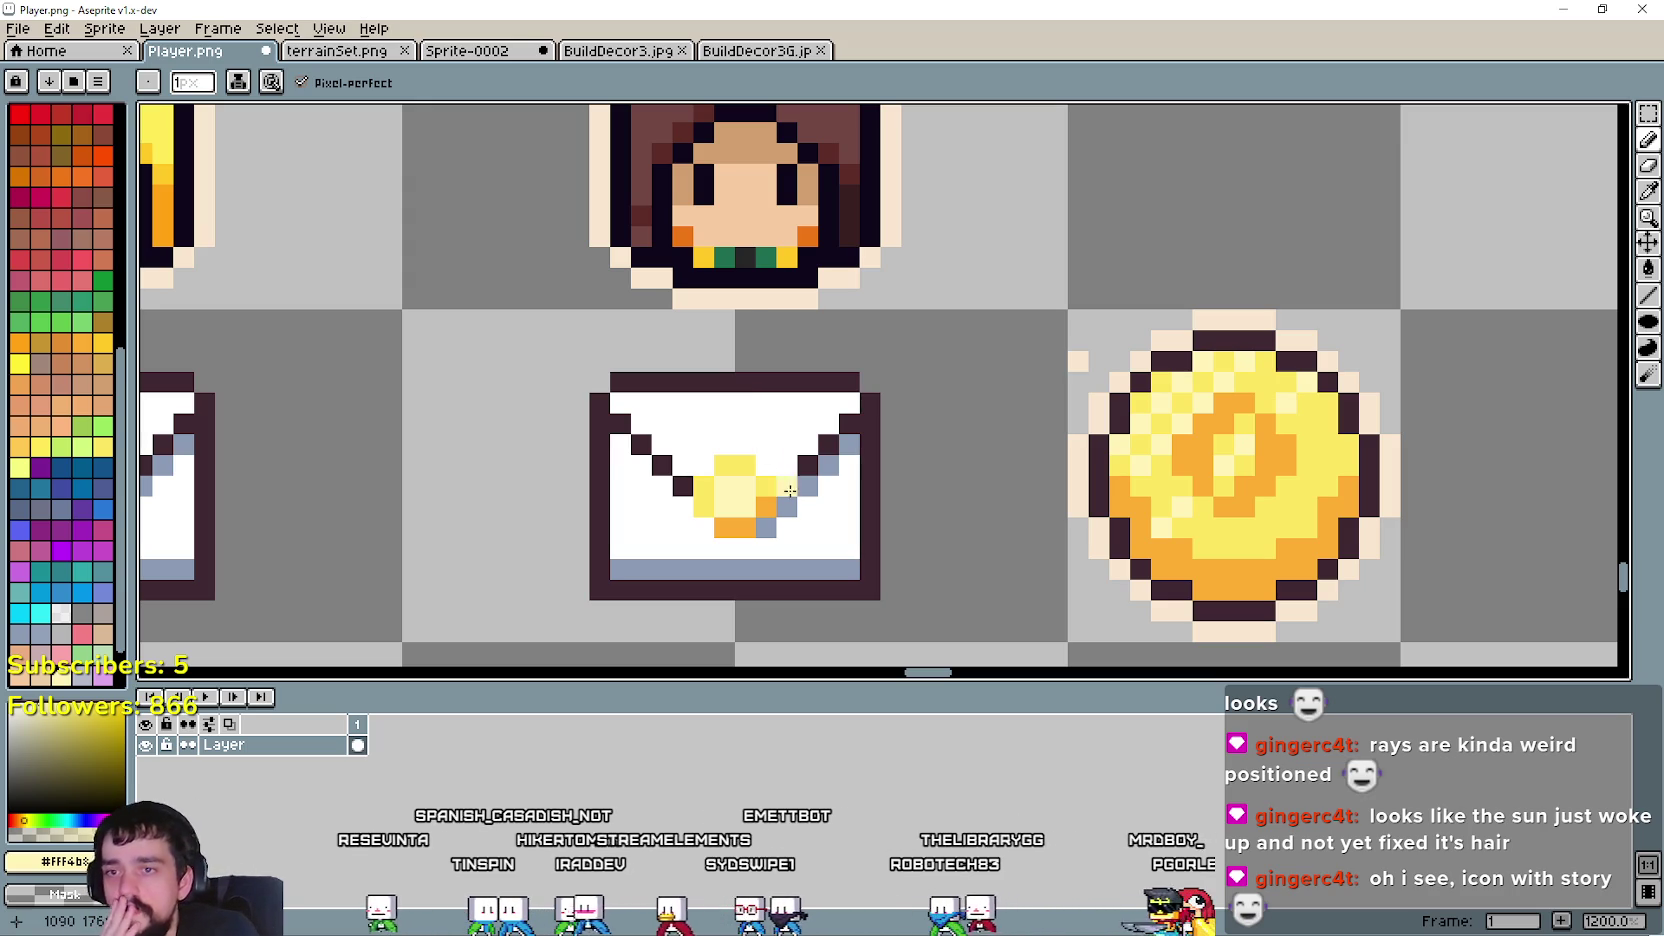
scroll(747, 507, "down", 2)
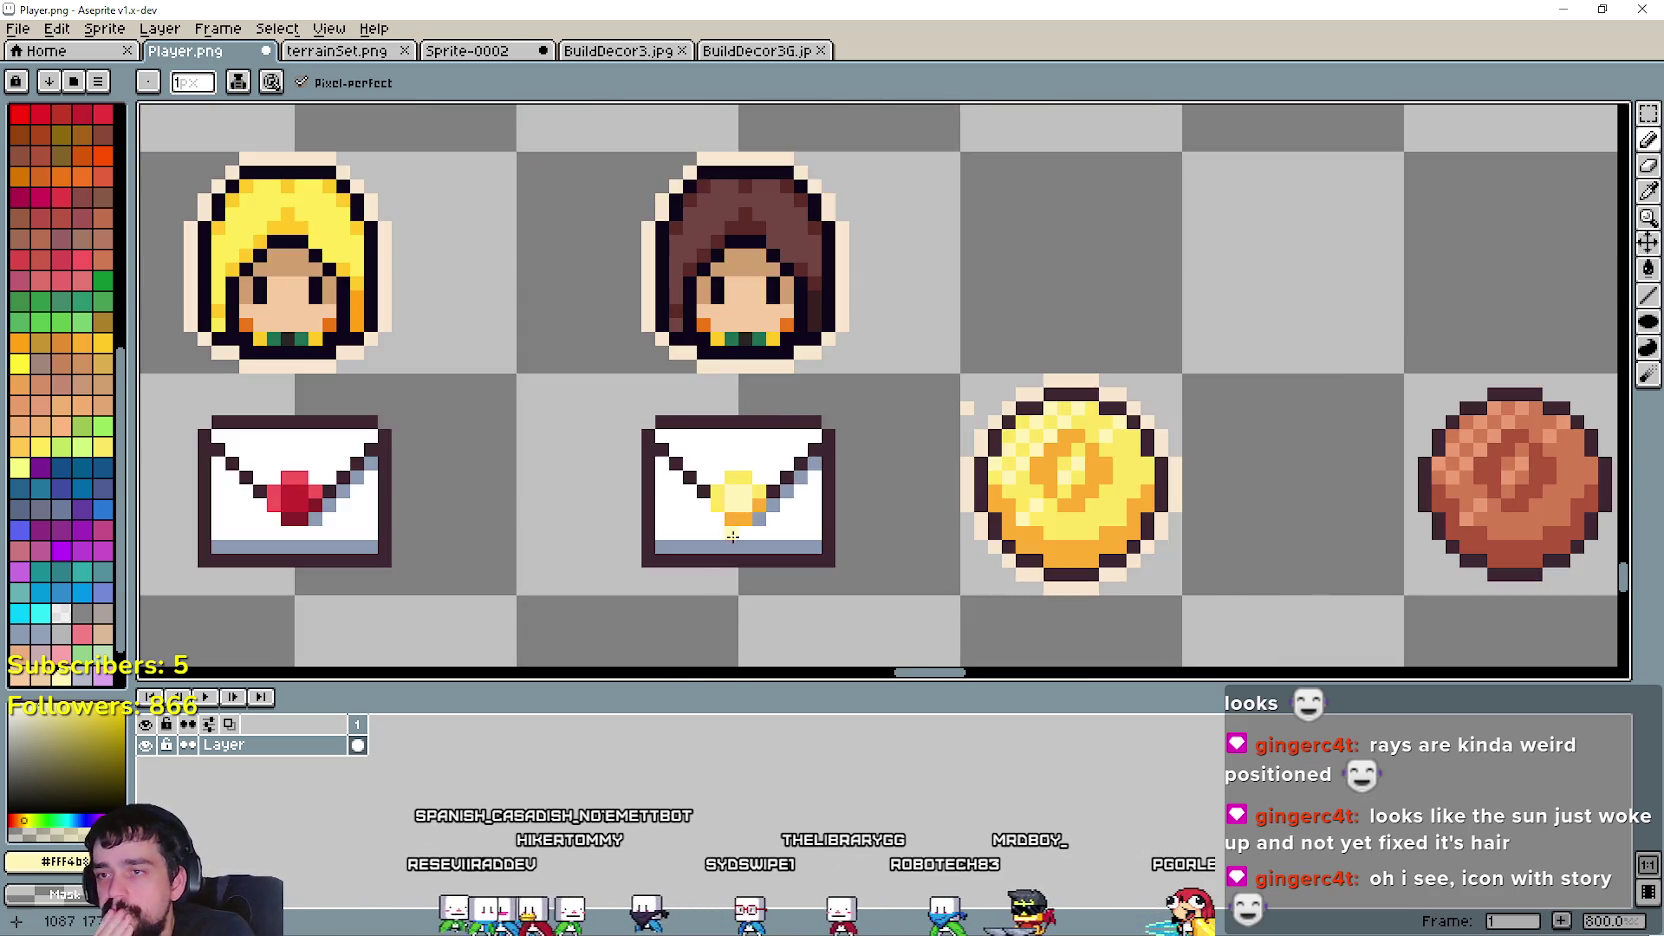
scroll(733, 537, "up", 2)
scroll(714, 488, "down", 2)
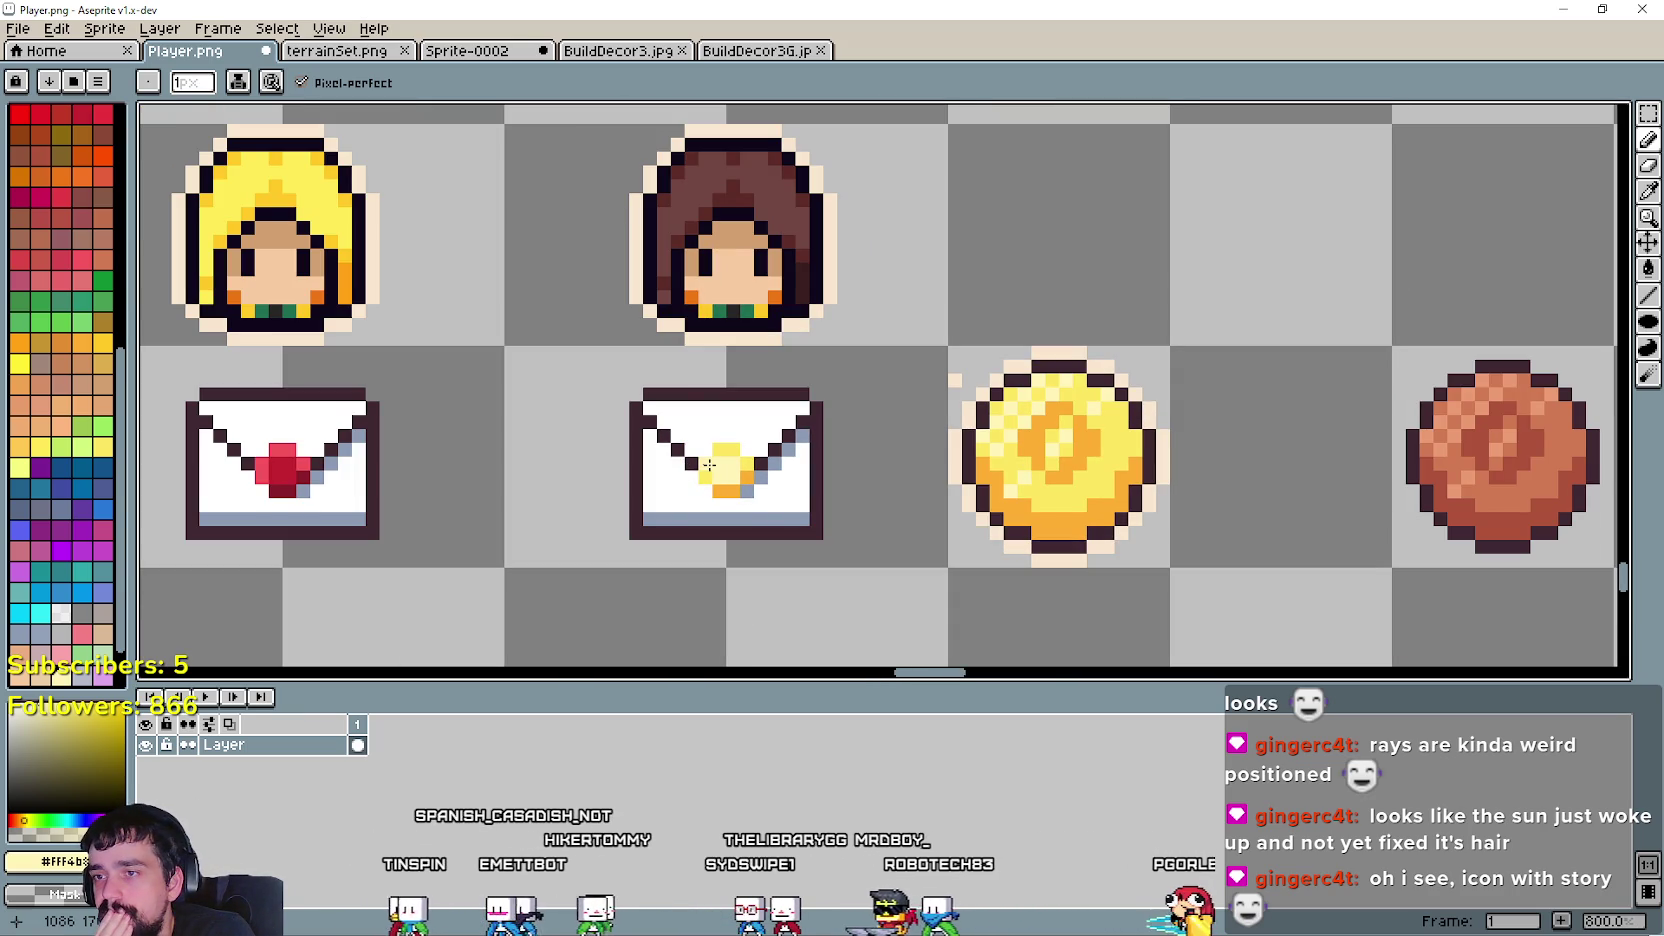